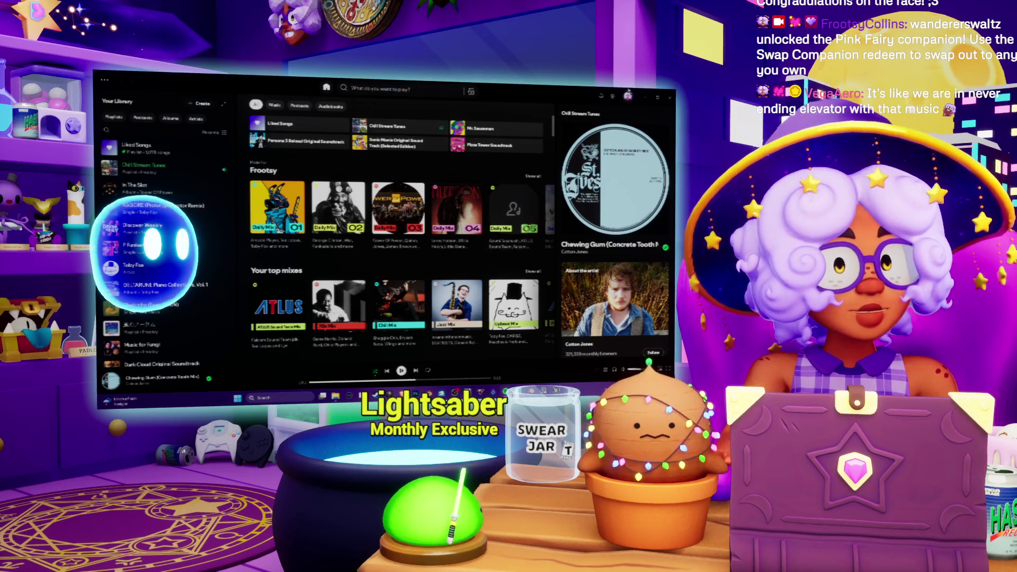
# Switch from Spotify to Blender and orbit around the green planet model
pyautogui.moveTo(530, 396)
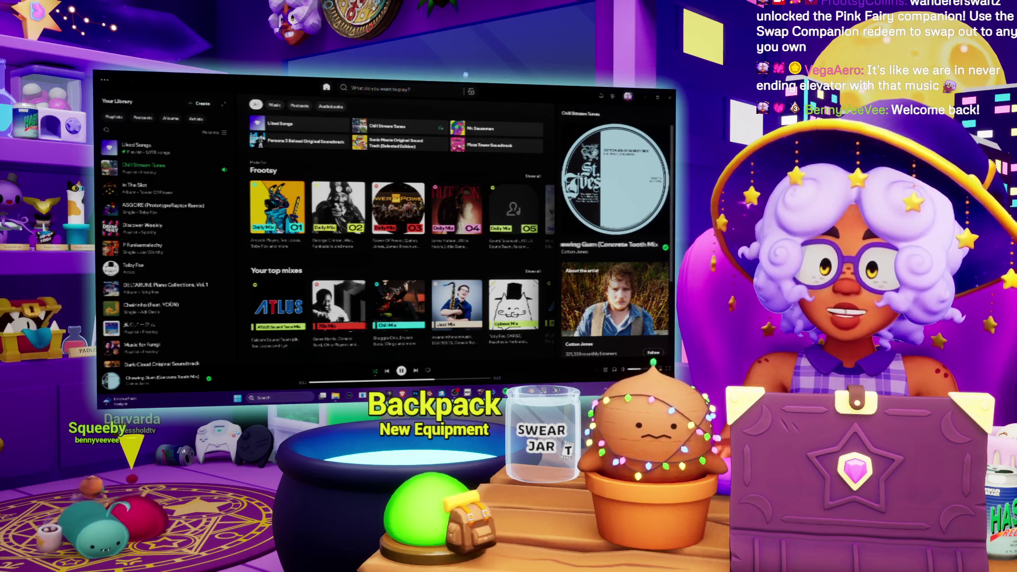
pyautogui.hotkey('alt', 'Tab')
pyautogui.moveTo(339, 249)
pyautogui.mouseDown(button='middle')
pyautogui.moveTo(362, 254)
pyautogui.moveTo(332, 268)
pyautogui.mouseUp(button='middle')
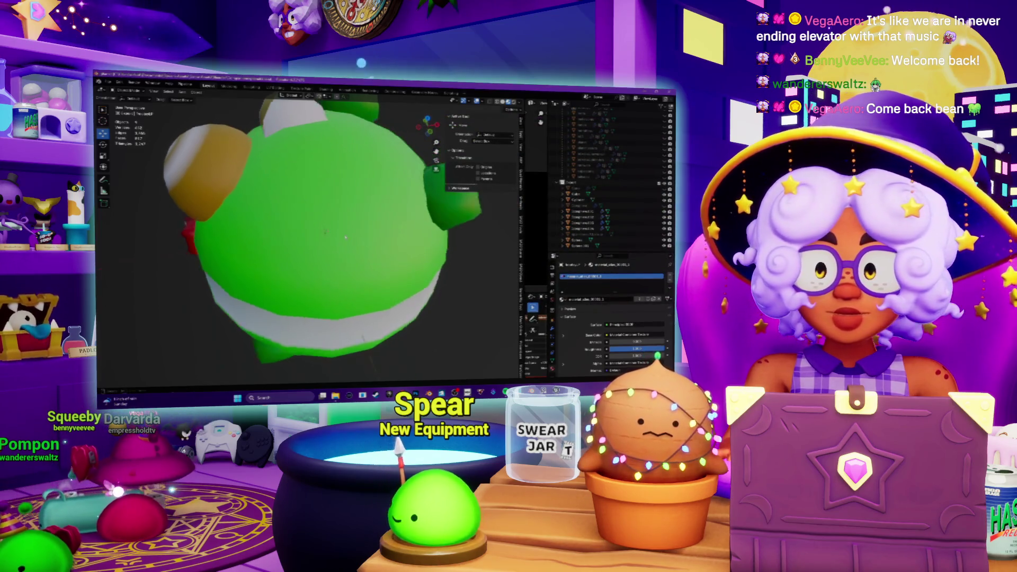
# Add a cylinder with 8 vertices over the green planet
pyautogui.scroll(-5, 442, 283)
pyautogui.moveTo(442, 283); pyautogui.dragTo(338, 213, button='middle')
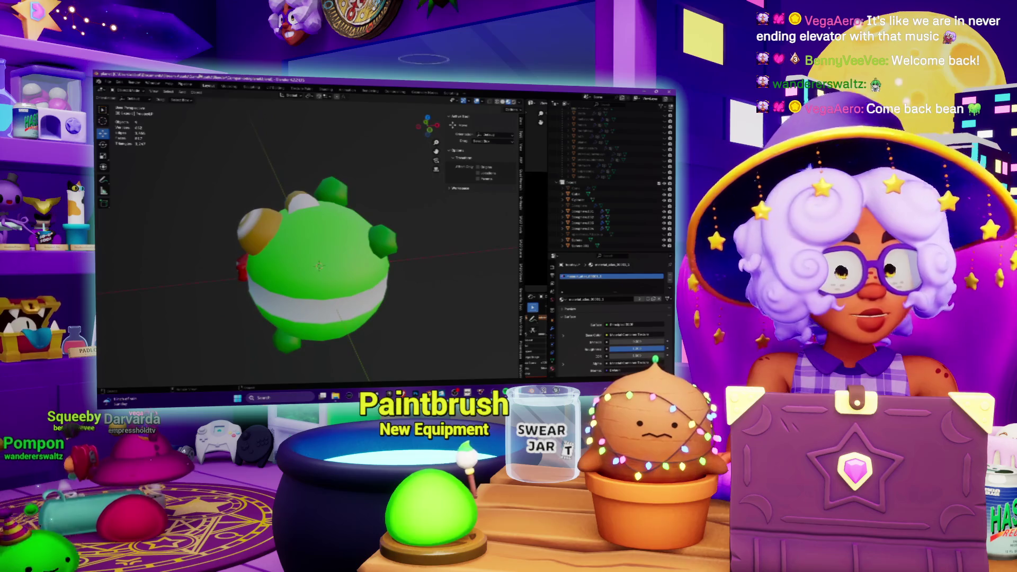
pyautogui.click(166, 93)
pyautogui.moveTo(182, 93)
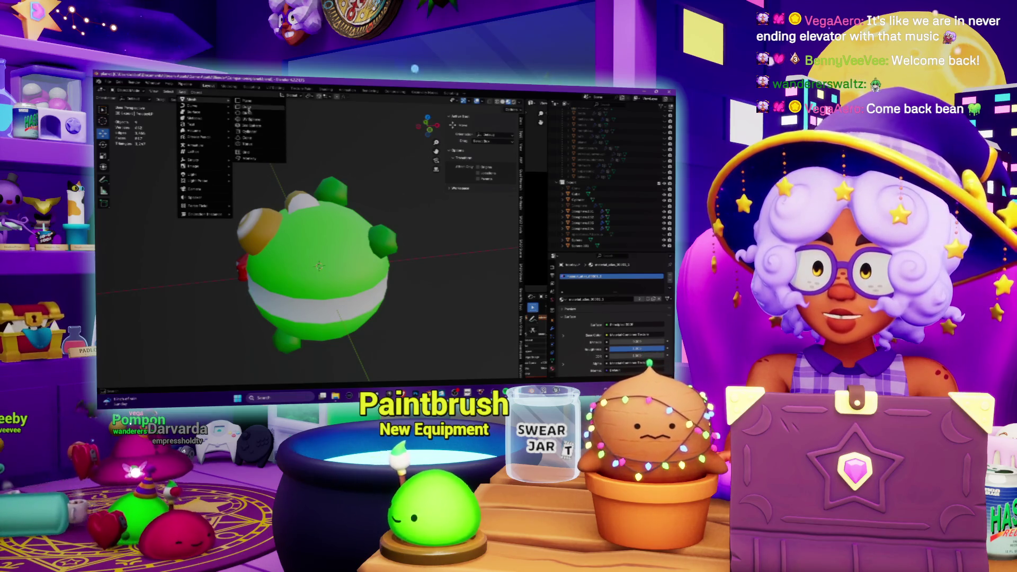
pyautogui.click(248, 132)
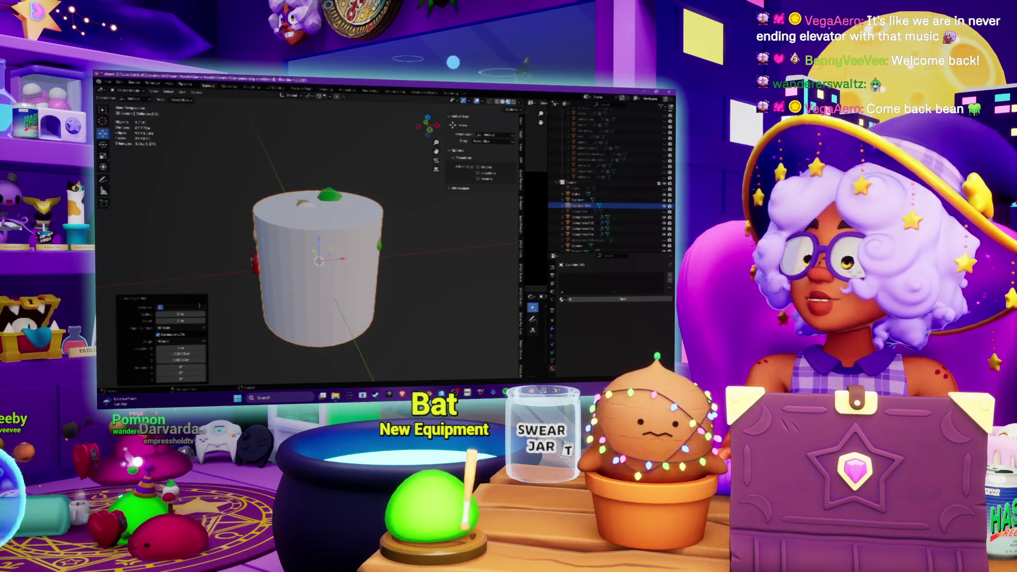
pyautogui.write('8')
pyautogui.press('Return')
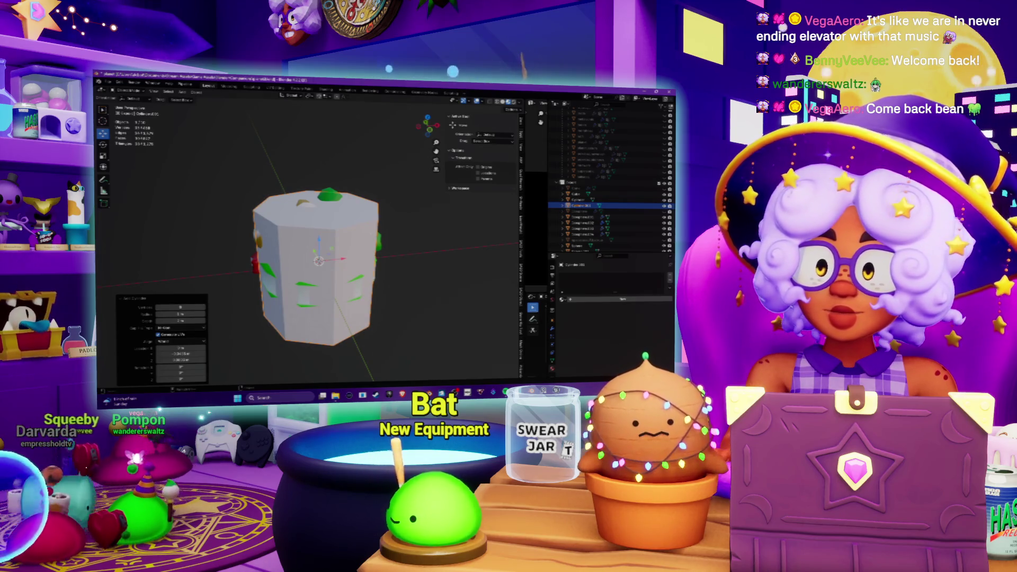
# In Edit Mode, delete the cylinder's end faces to leave an open eight-sided tube
pyautogui.scroll(3, 360, 252)
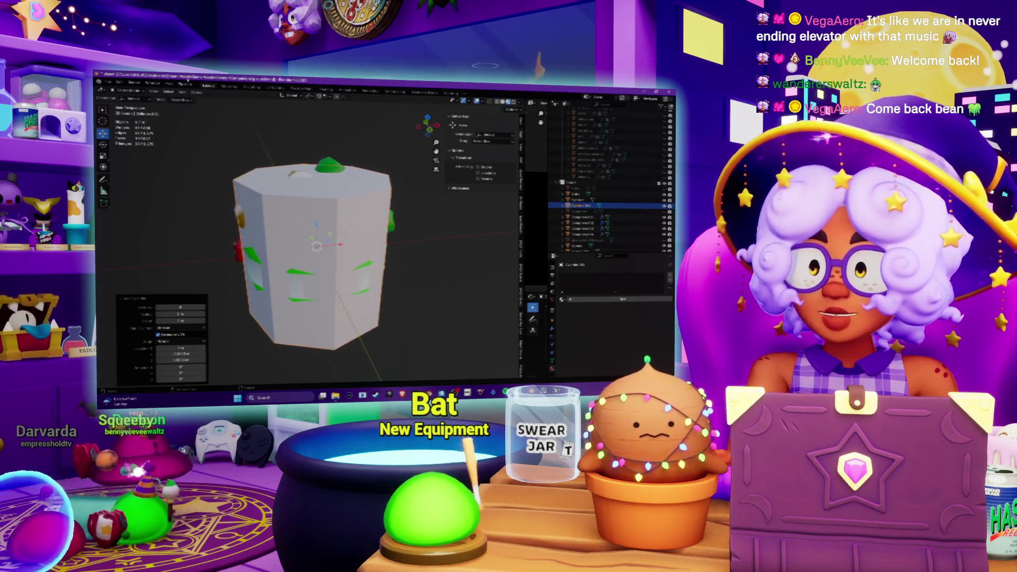
pyautogui.click(119, 90)
pyautogui.click(126, 105)
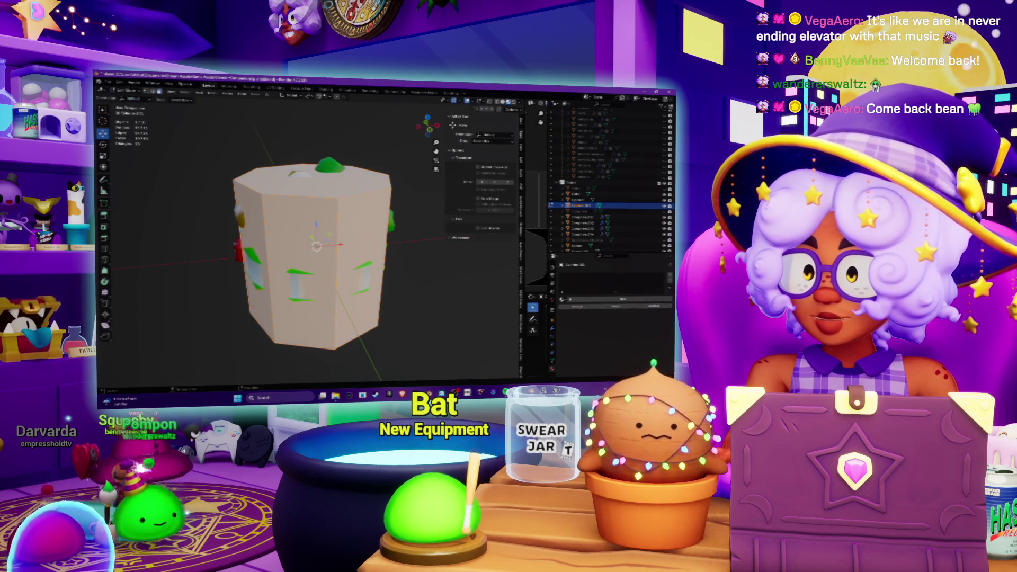
pyautogui.moveTo(318, 239); pyautogui.dragTo(328, 211, button='middle')
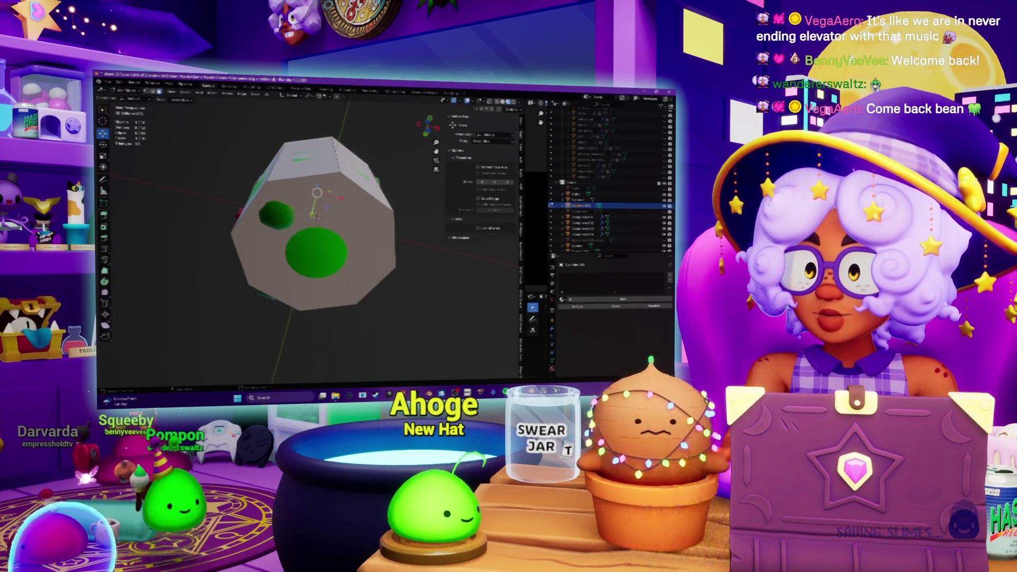
pyautogui.press('a')
pyautogui.press('x')
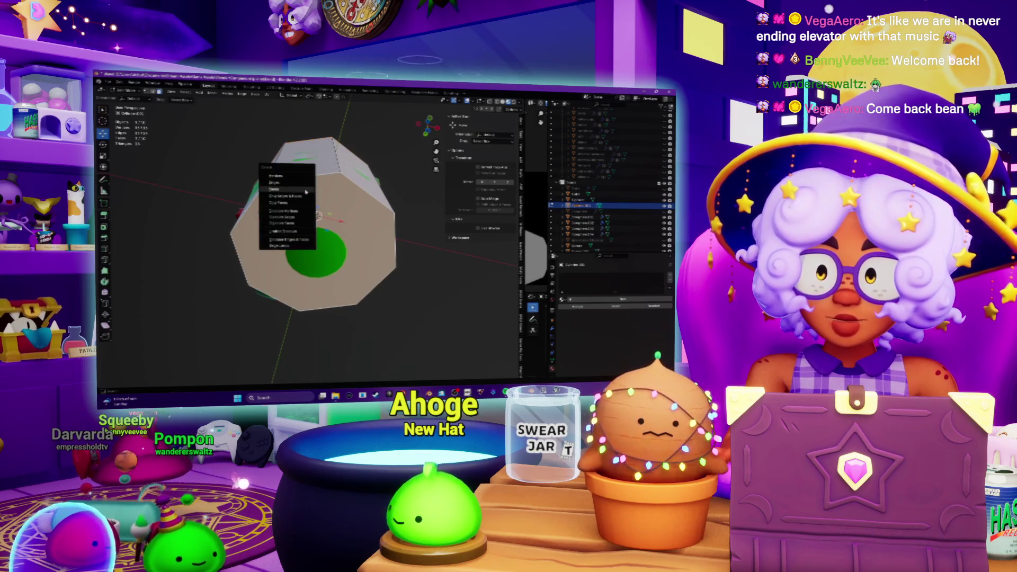
pyautogui.click(305, 190)
# Select the whole prism and scale it to 0, collapsing it to a point
pyautogui.moveTo(305, 192); pyautogui.dragTo(316, 227, button='middle')
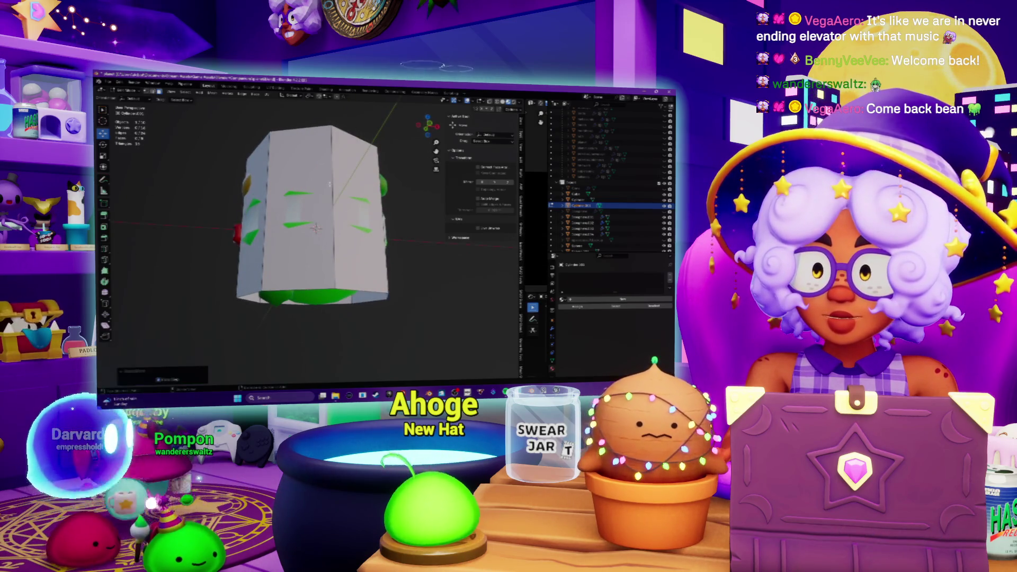
pyautogui.press('a')
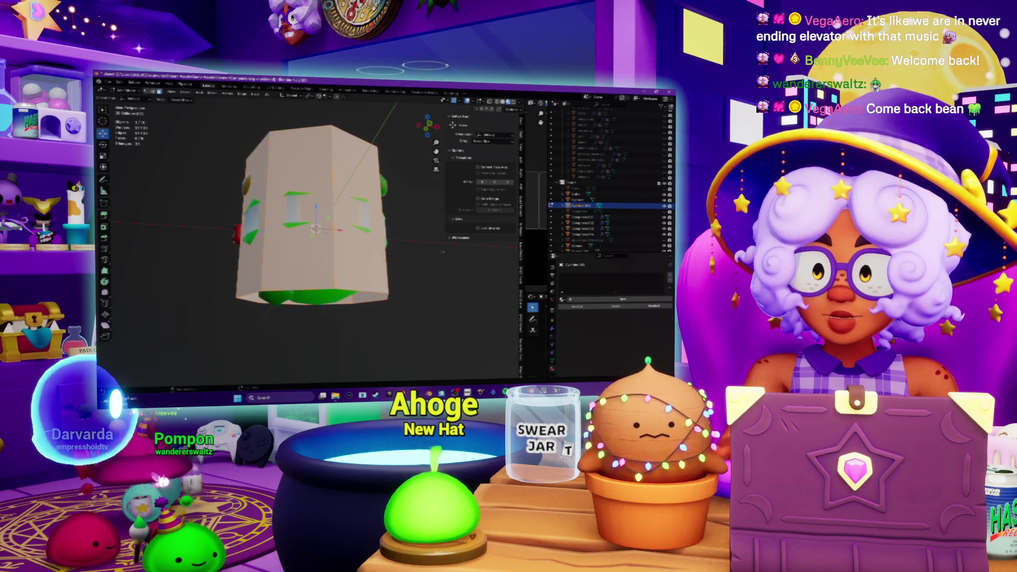
pyautogui.write('s0')
pyautogui.press('Return')
pyautogui.moveTo(313, 235); pyautogui.dragTo(311, 254, button='middle')
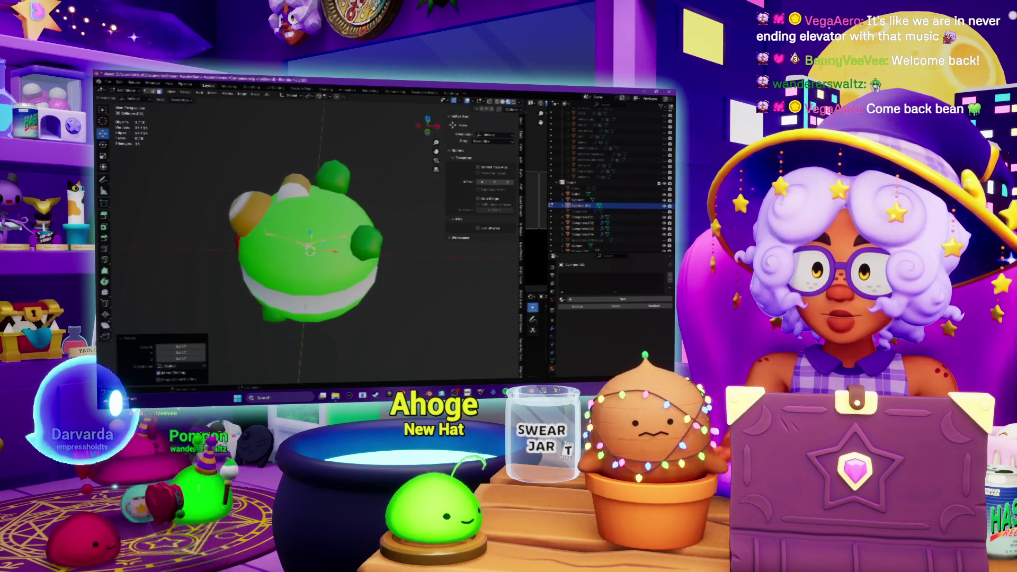
# Undo the collapse, then shrink the prism and flatten it along Z into a short stub
pyautogui.hotkey('ctrl', 'z')
pyautogui.press('s')
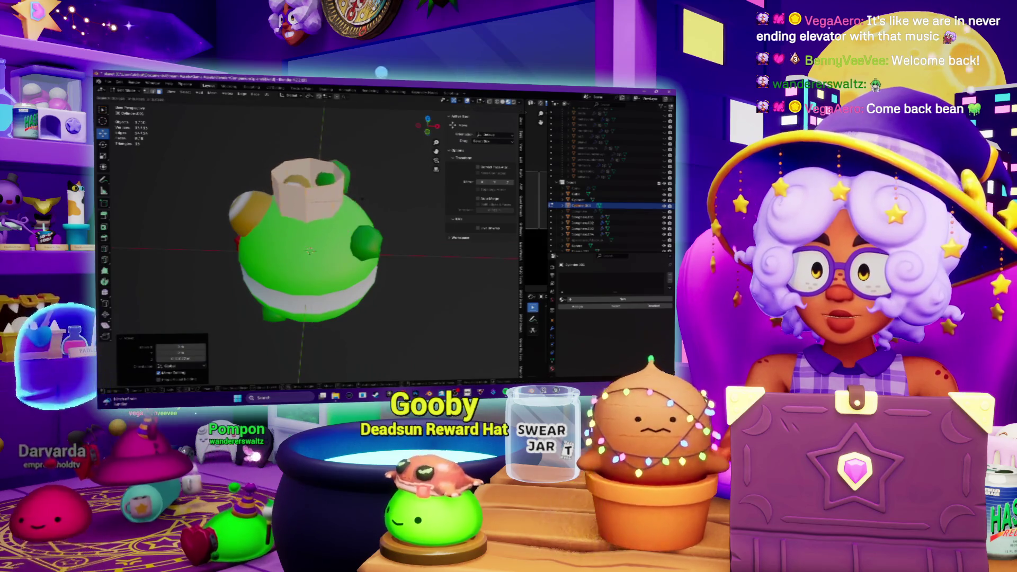
pyautogui.scroll(4, 307, 188)
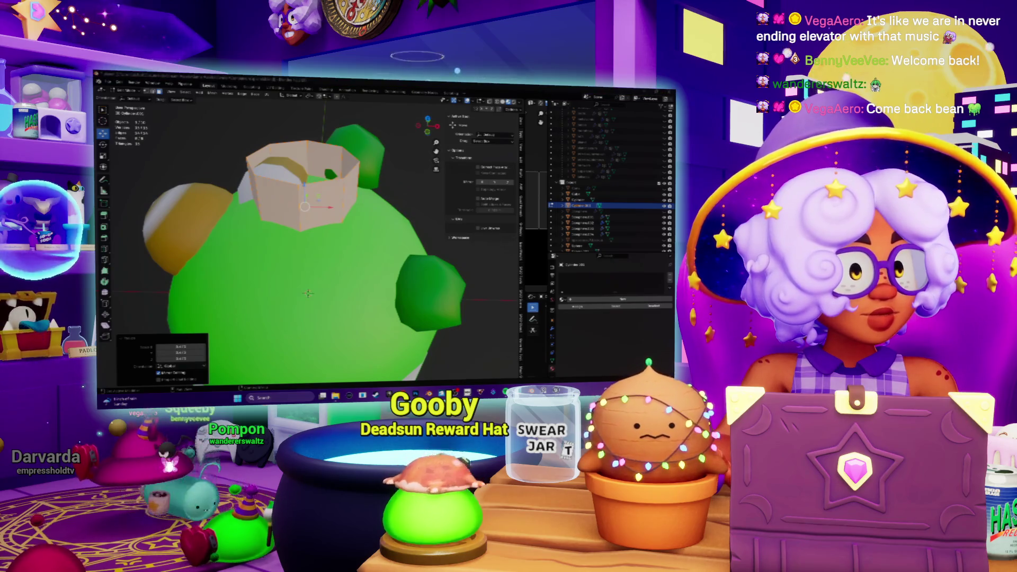
pyautogui.moveTo(339, 238); pyautogui.dragTo(371, 229, button='middle')
pyautogui.press('s')
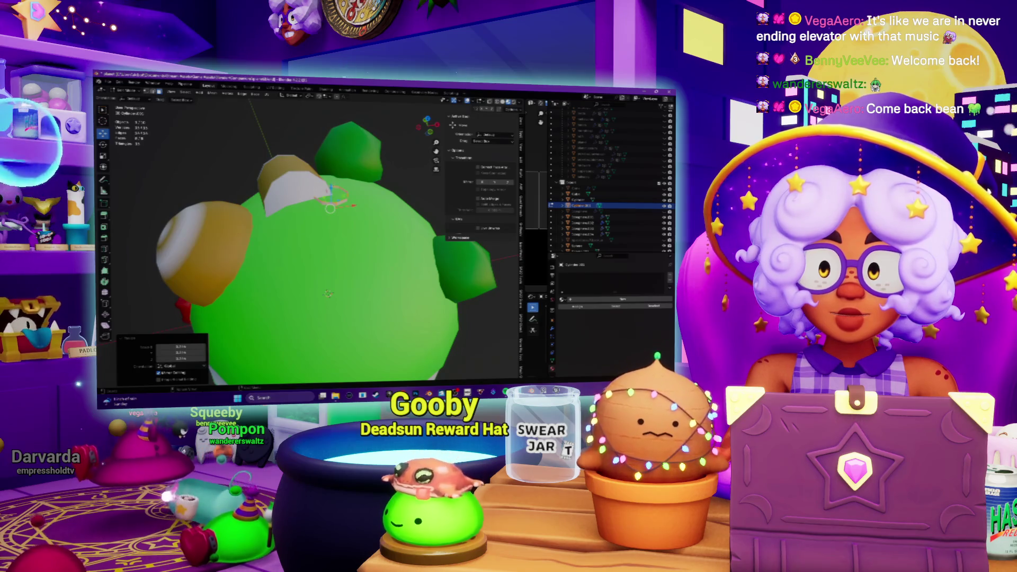
pyautogui.press('z')
pyautogui.press('Return')
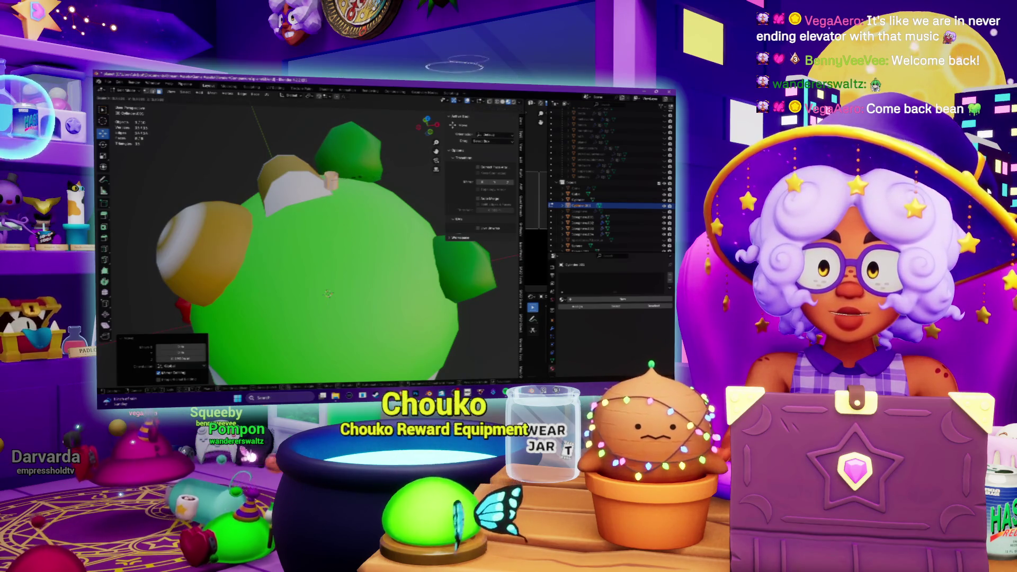
# Rescale the stub's height along Z and frame the view on it
pyautogui.moveTo(339, 238)
pyautogui.mouseDown(button='middle')
pyautogui.moveTo(366, 228)
pyautogui.moveTo(296, 254)
pyautogui.mouseUp(button='middle')
pyautogui.press('s')
pyautogui.press('z')
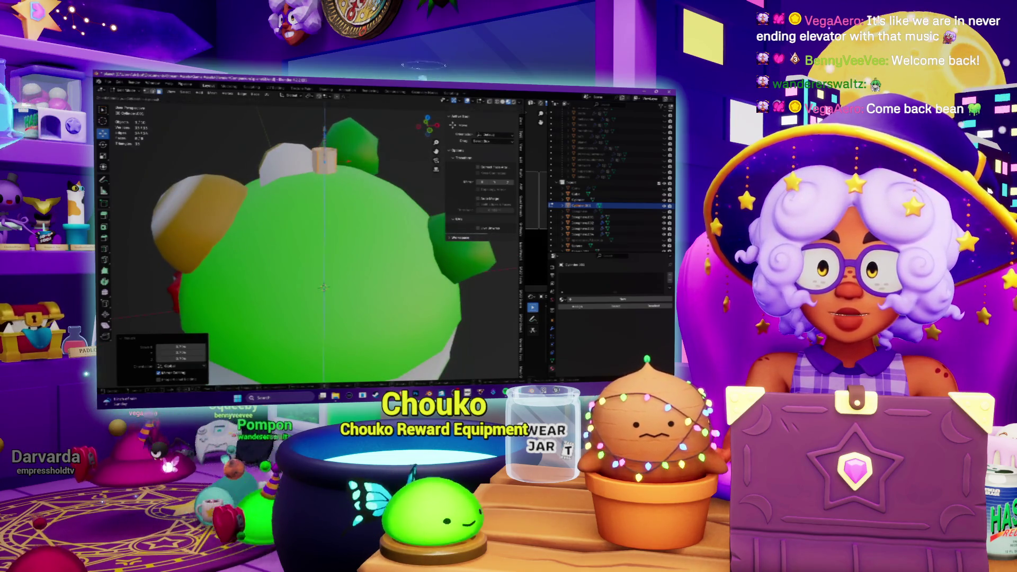
pyautogui.press('Return')
pyautogui.press('KP_Decimal')
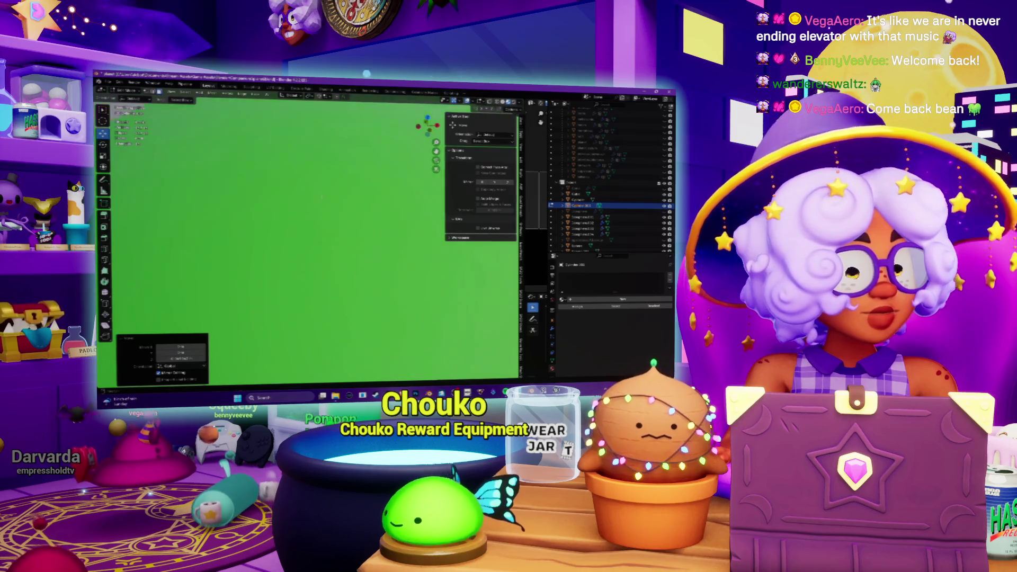
# In Edit Mode, lower the wall's top along Z and frame the edited wall
pyautogui.moveTo(317, 239); pyautogui.dragTo(318, 264, button='middle')
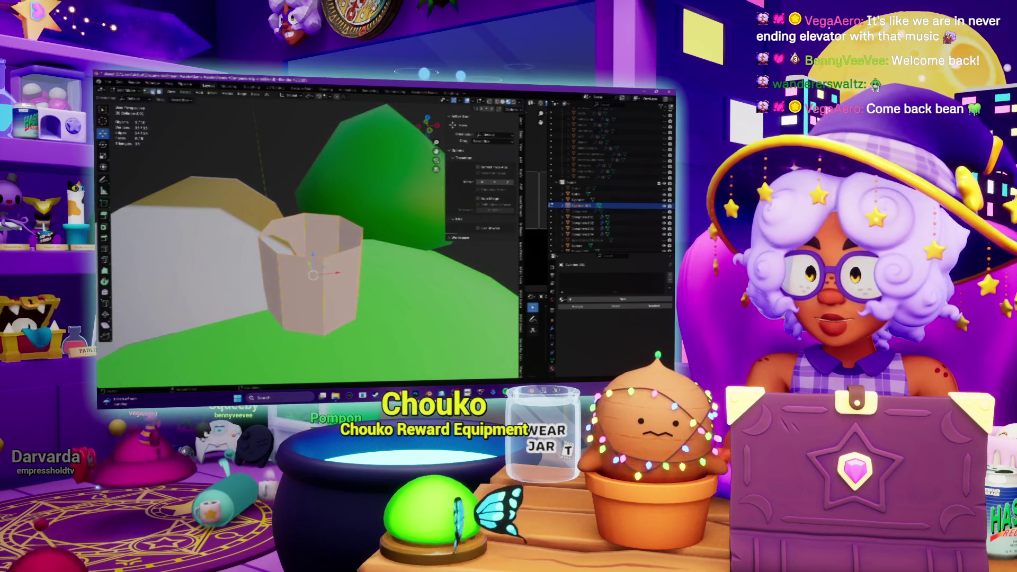
pyautogui.press('Tab')
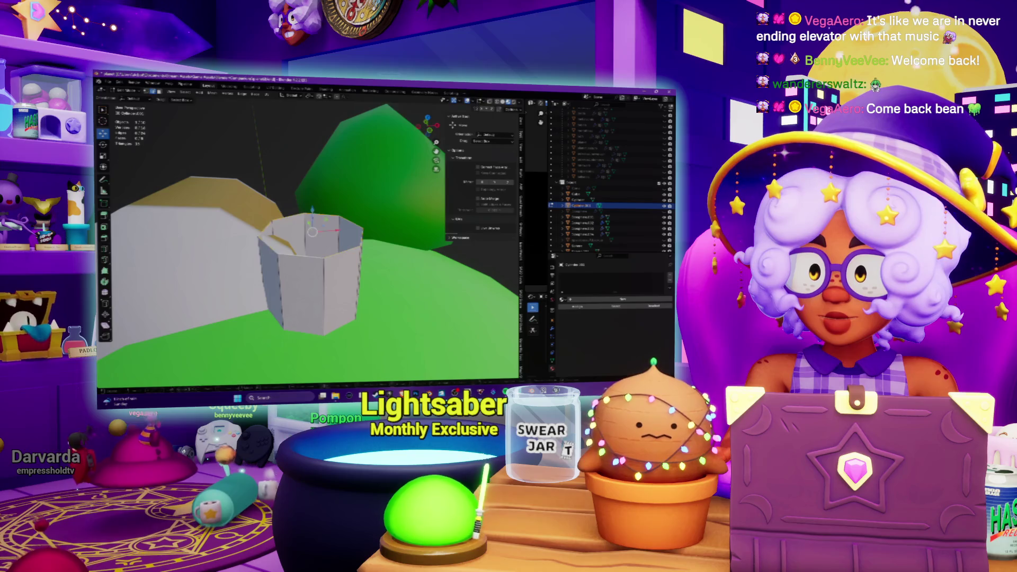
pyautogui.press('g')
pyautogui.press('z')
pyautogui.press('Return')
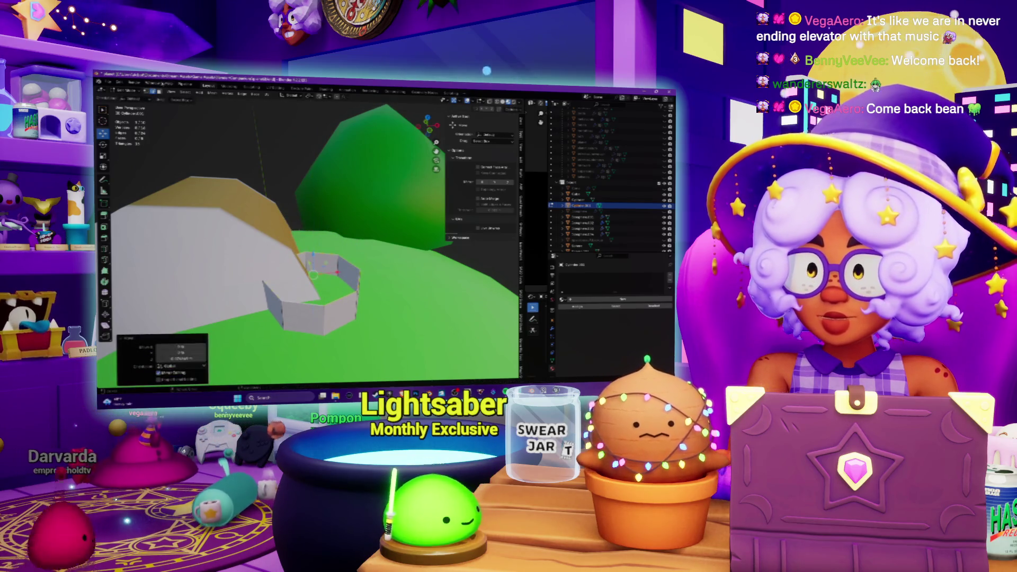
pyautogui.press('KP_Decimal')
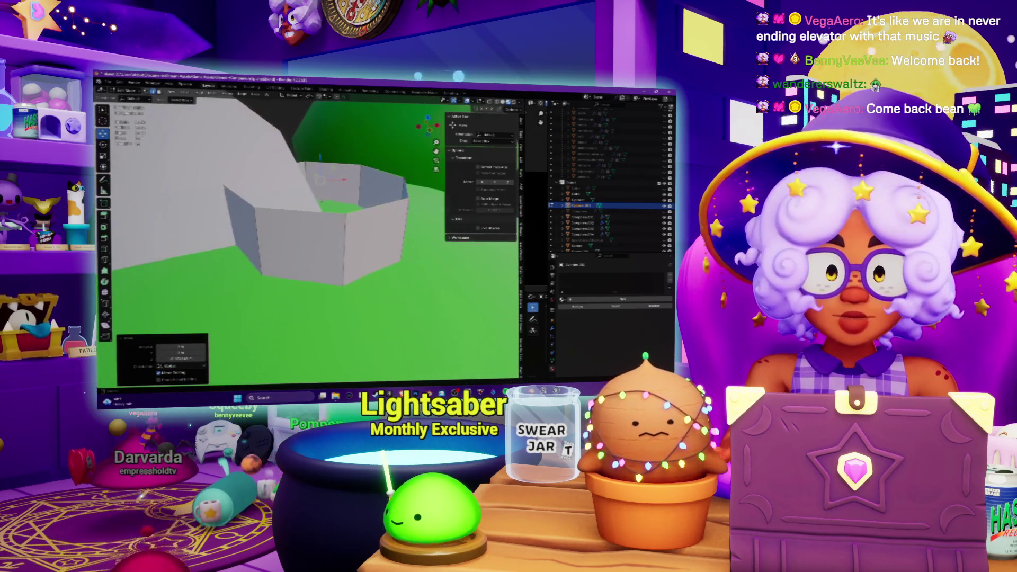
# Extrude the top rim and scale it inward into a flat ledge, then bring up the reference video
pyautogui.press('e')
pyautogui.press('Escape')
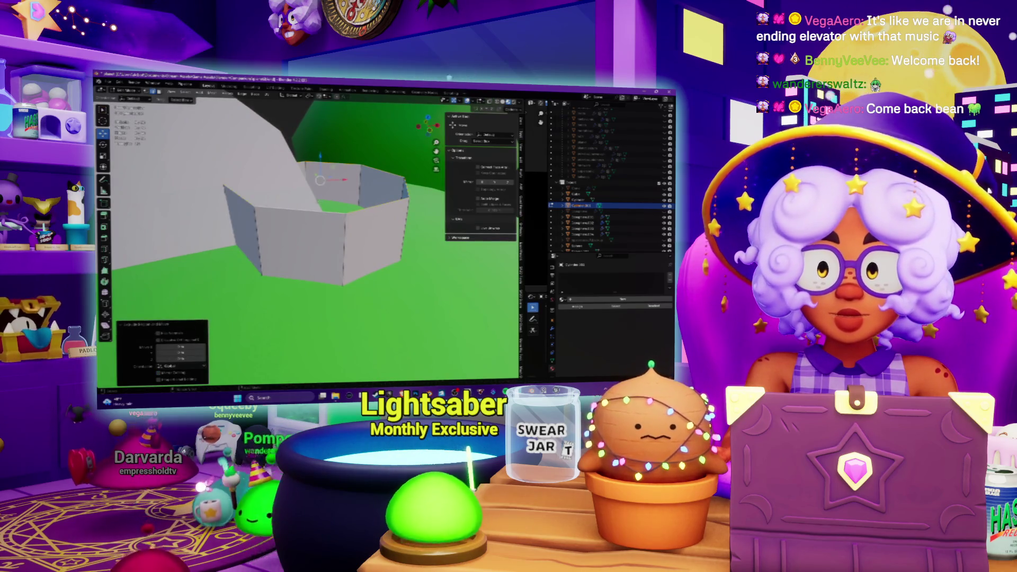
pyautogui.press('s')
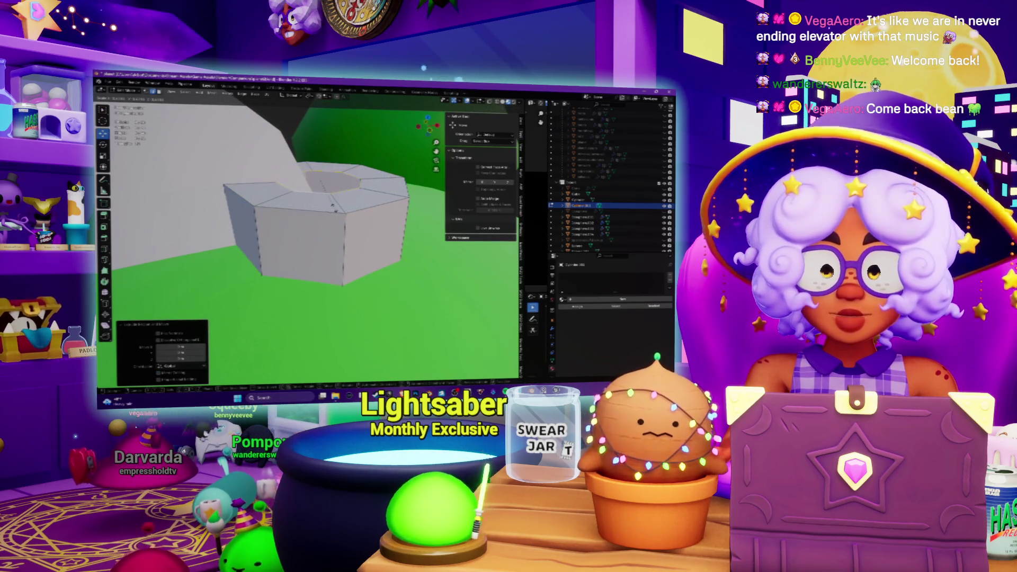
pyautogui.press('Return')
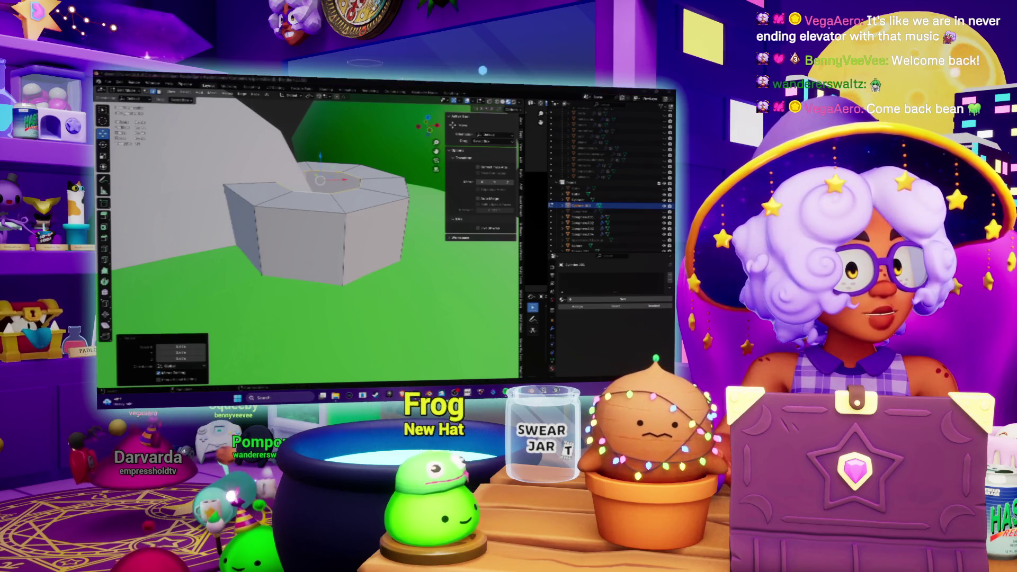
pyautogui.hotkey('alt', 'Tab')
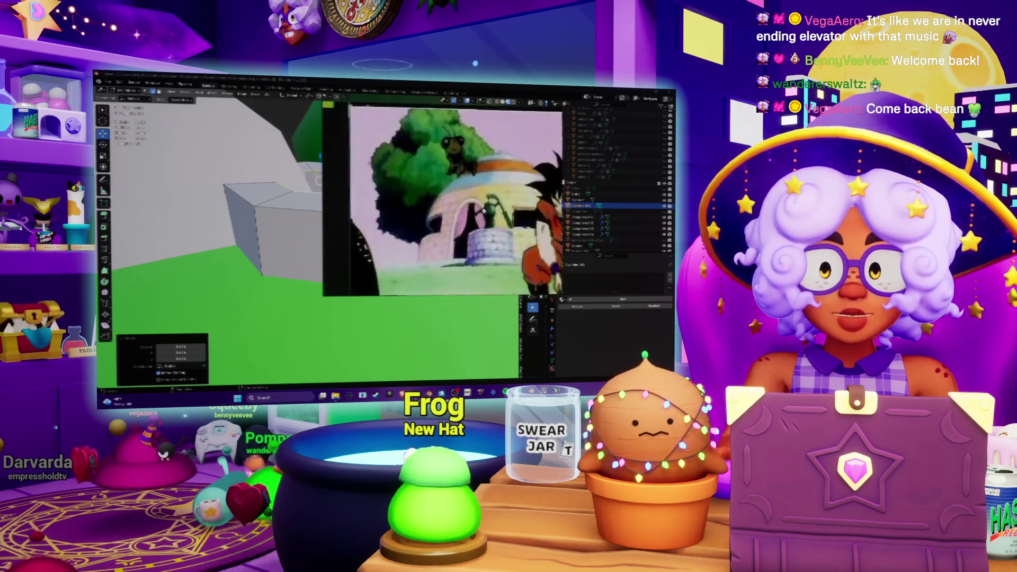
# Back in Blender, extrude the inner top face upward along Z into two narrower stepped tiers
pyautogui.hotkey('alt', 'Tab')
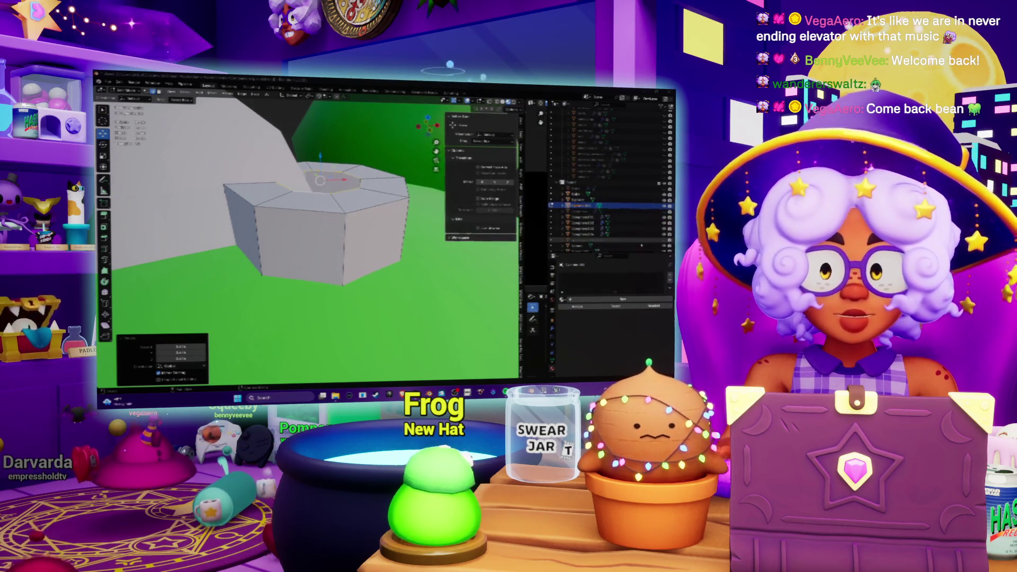
pyautogui.moveTo(296, 222)
pyautogui.mouseDown(button='middle')
pyautogui.moveTo(259, 233)
pyautogui.moveTo(270, 228)
pyautogui.mouseUp(button='middle')
pyautogui.press('e')
pyautogui.press('Return')
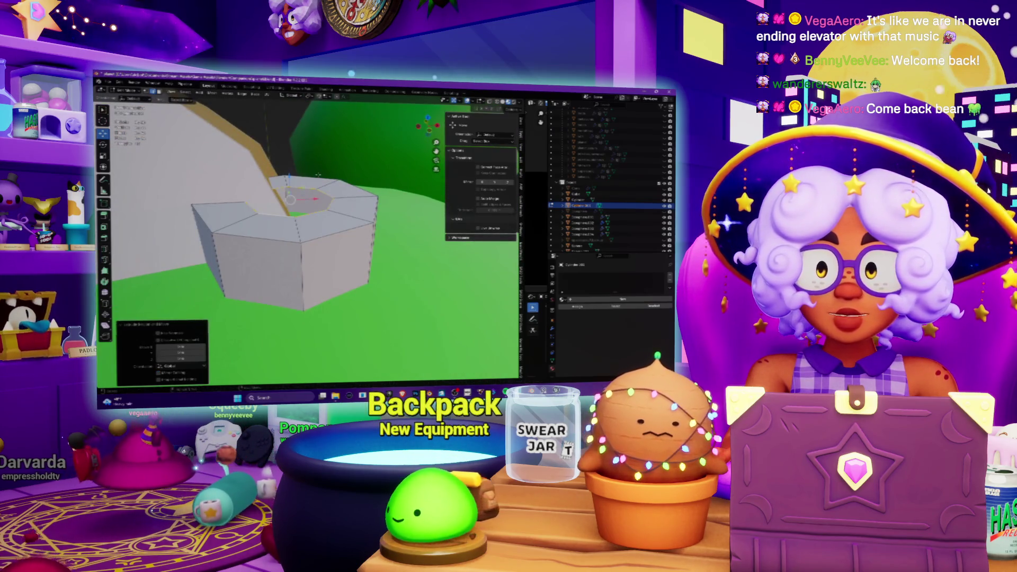
pyautogui.press('g')
pyautogui.press('z')
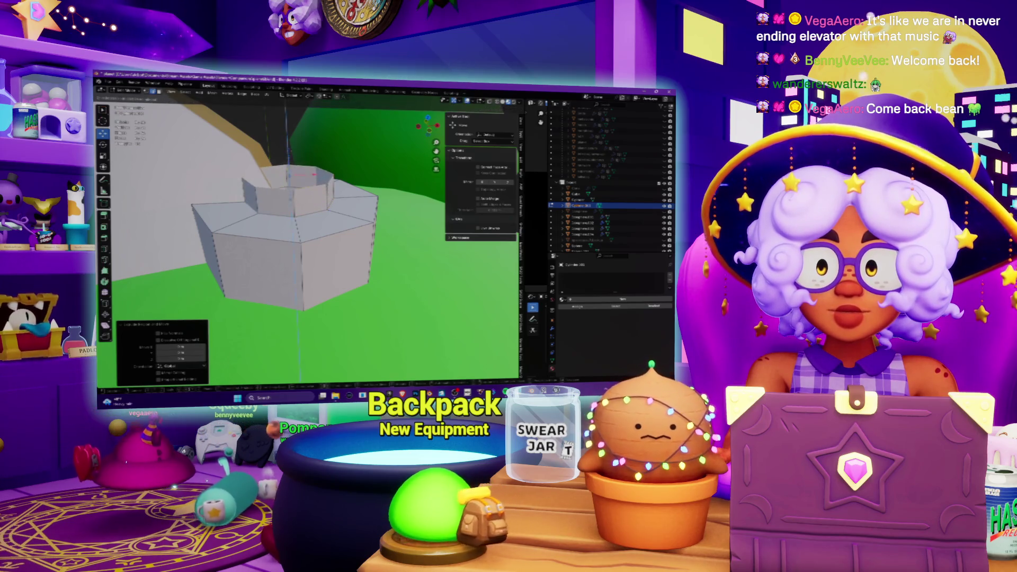
pyautogui.press('Return')
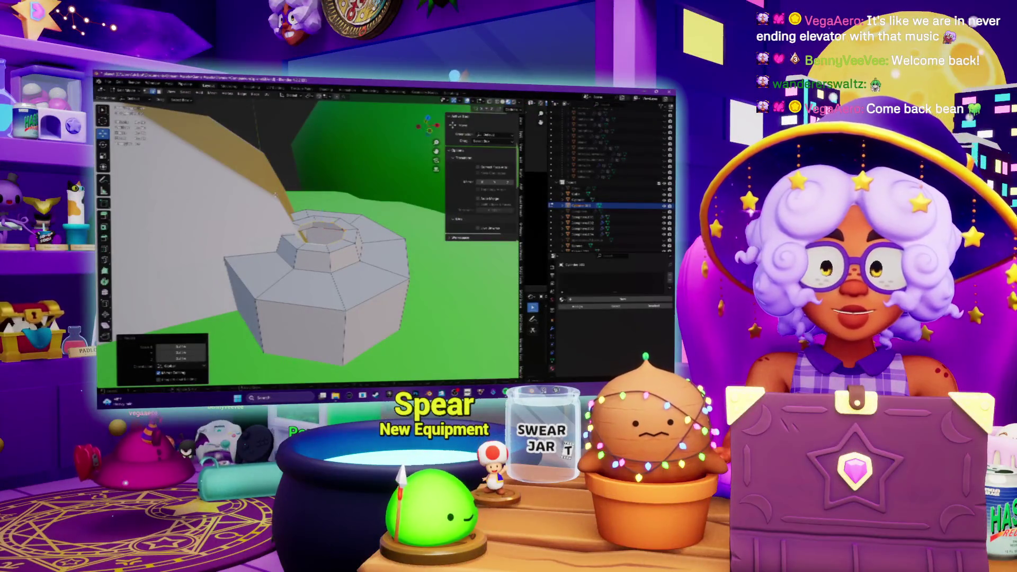
pyautogui.press('e')
pyautogui.press('e')
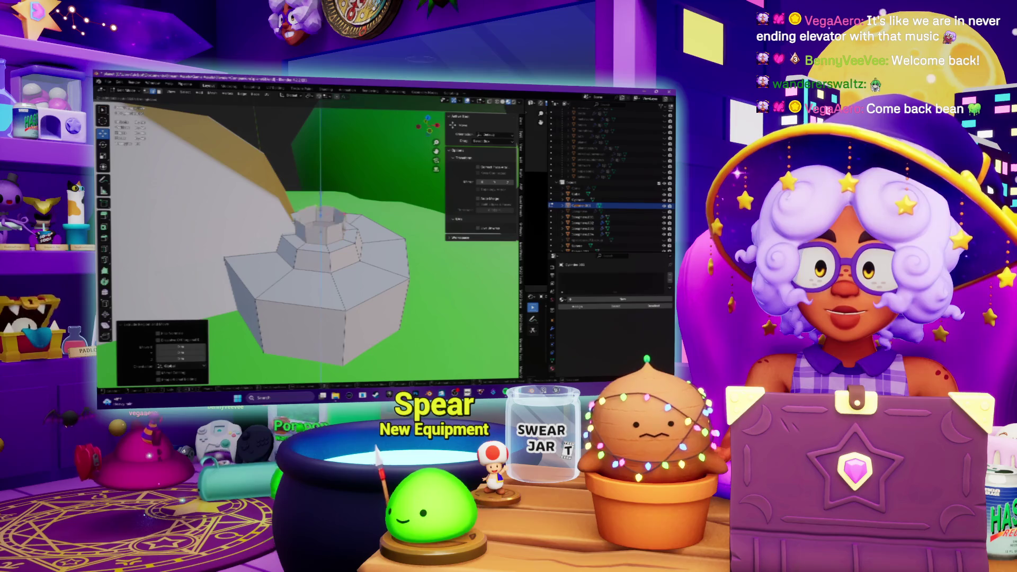
pyautogui.moveTo(318, 238)
pyautogui.mouseDown(button='middle')
pyautogui.moveTo(339, 228)
pyautogui.moveTo(307, 241)
pyautogui.moveTo(307, 211)
pyautogui.mouseUp(button='middle')
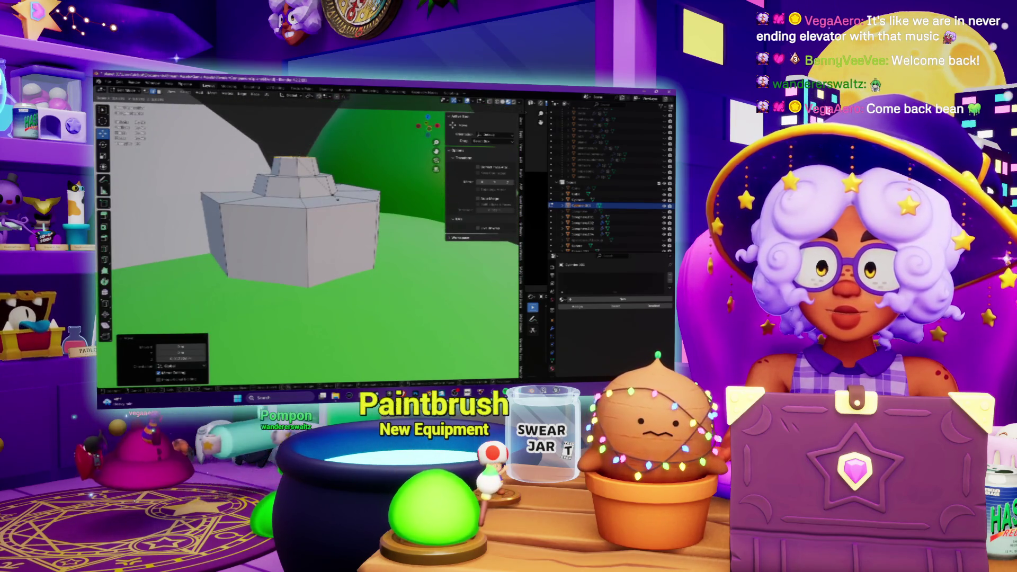
# Extrude the top face upward and resize it to start the neck
pyautogui.press('Return')
pyautogui.press('e')
pyautogui.press('Escape')
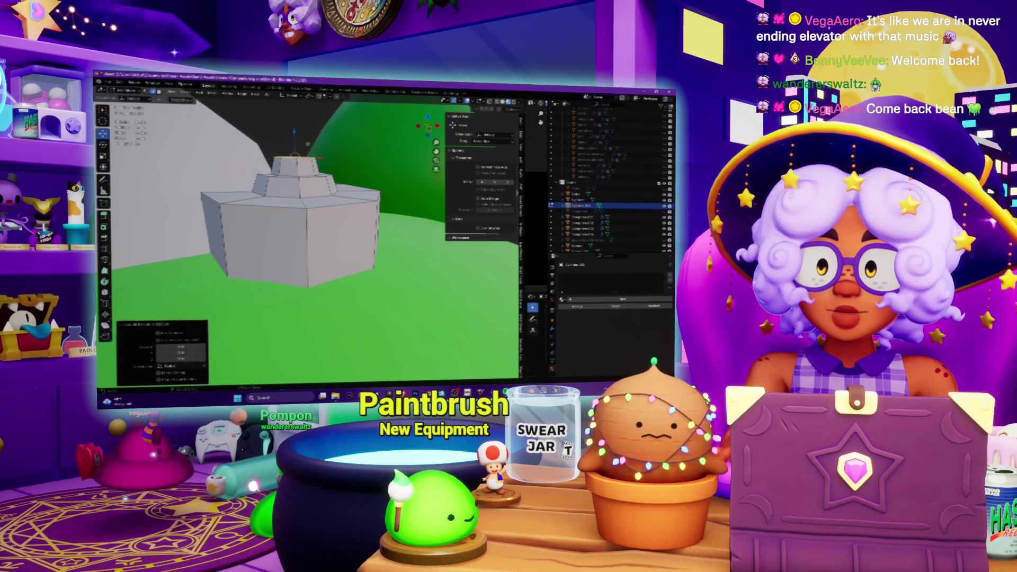
pyautogui.press('e')
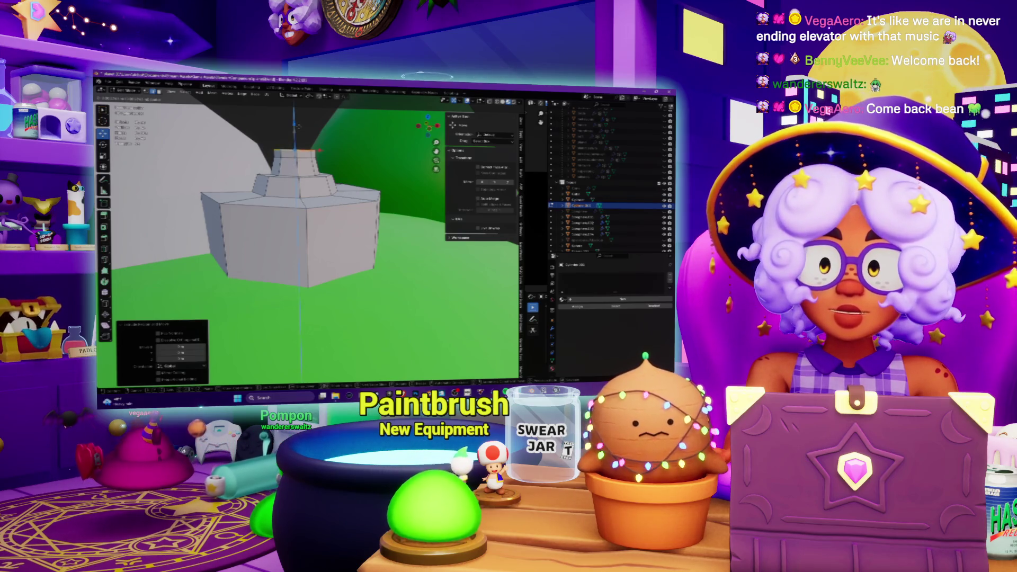
pyautogui.press('Return')
pyautogui.press('s')
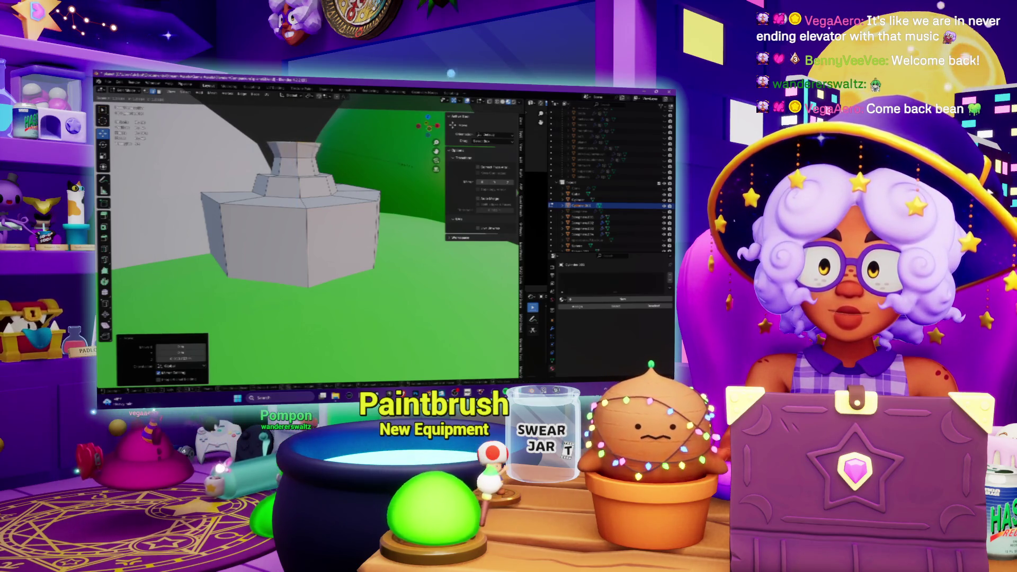
pyautogui.click(421, 169)
pyautogui.moveTo(421, 168); pyautogui.dragTo(323, 171, button='middle')
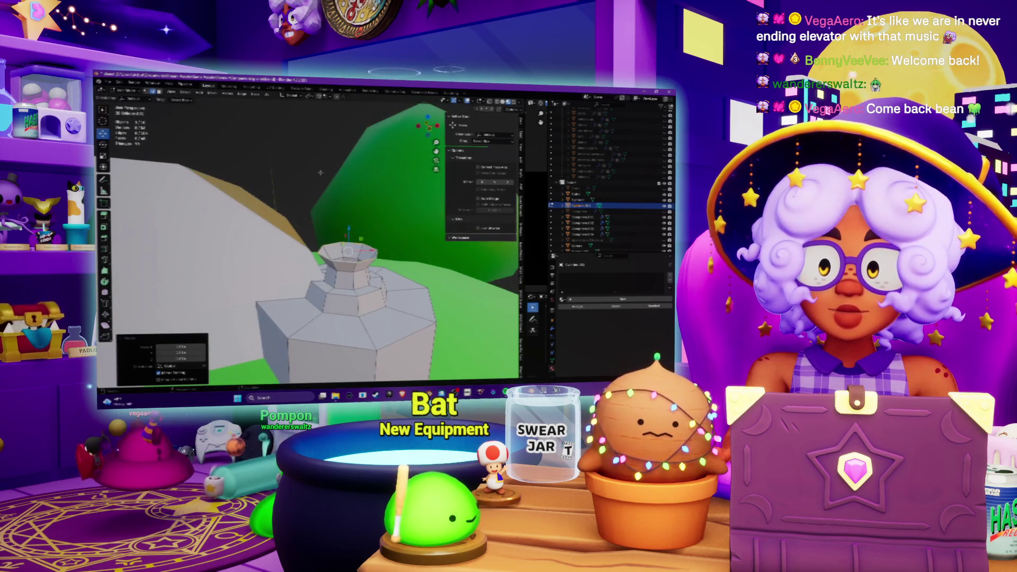
# Extrude the top face again along Z to make the neck taller
pyautogui.press('e')
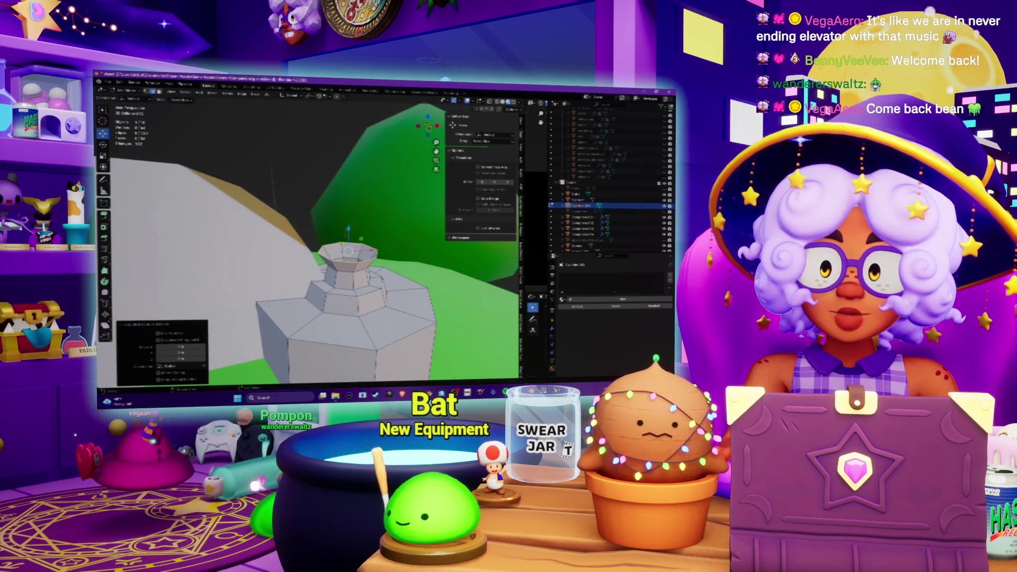
pyautogui.press('g')
pyautogui.press('z')
pyautogui.press('Return')
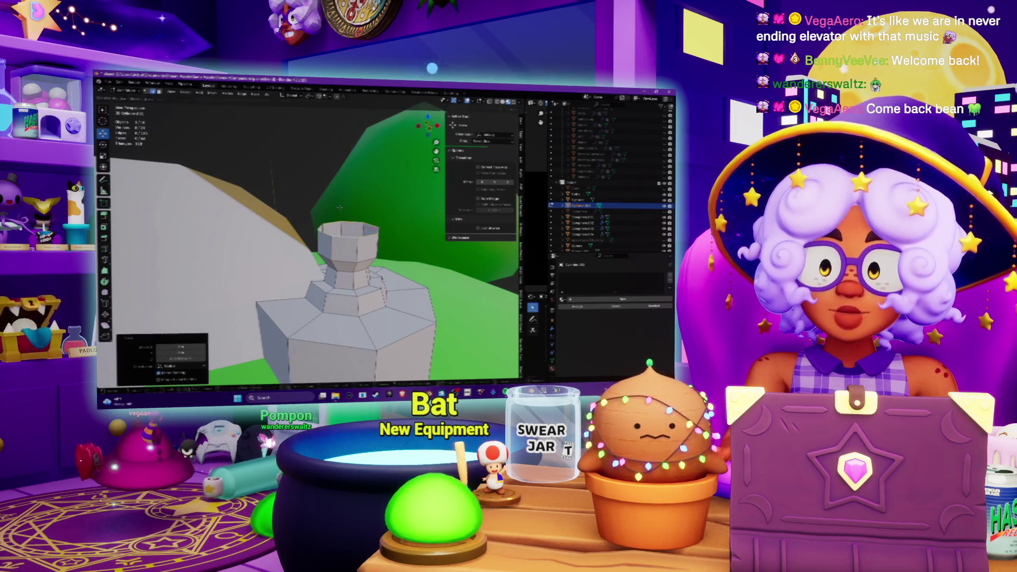
pyautogui.moveTo(340, 207); pyautogui.dragTo(318, 209, button='middle')
# Narrow the top face into a domed cap and raise it along Z
pyautogui.press('s')
pyautogui.click(307, 170)
pyautogui.click(307, 169)
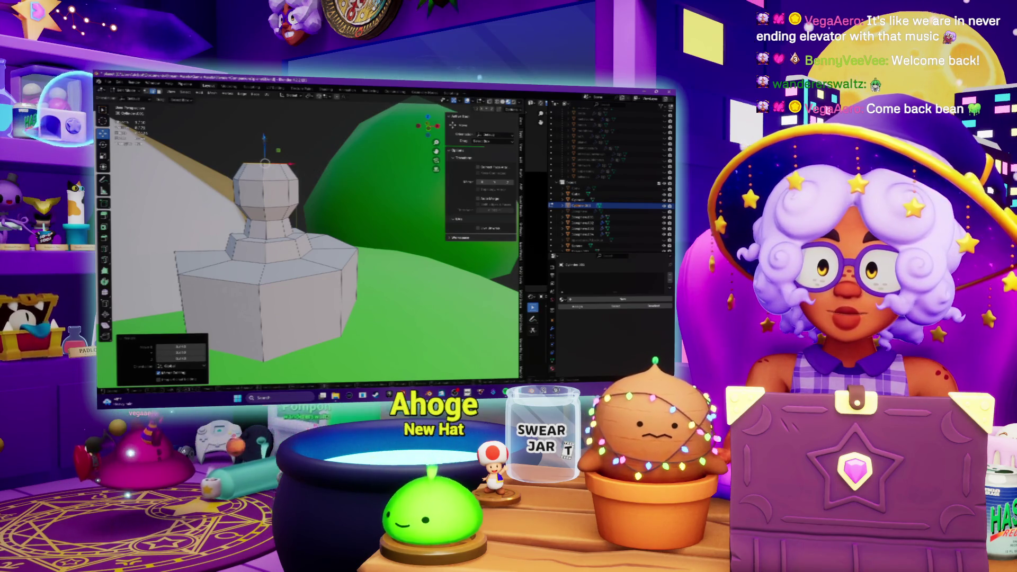
pyautogui.press('g')
pyautogui.press('z')
pyautogui.click(264, 141)
pyautogui.moveTo(264, 140); pyautogui.dragTo(272, 163, button='middle')
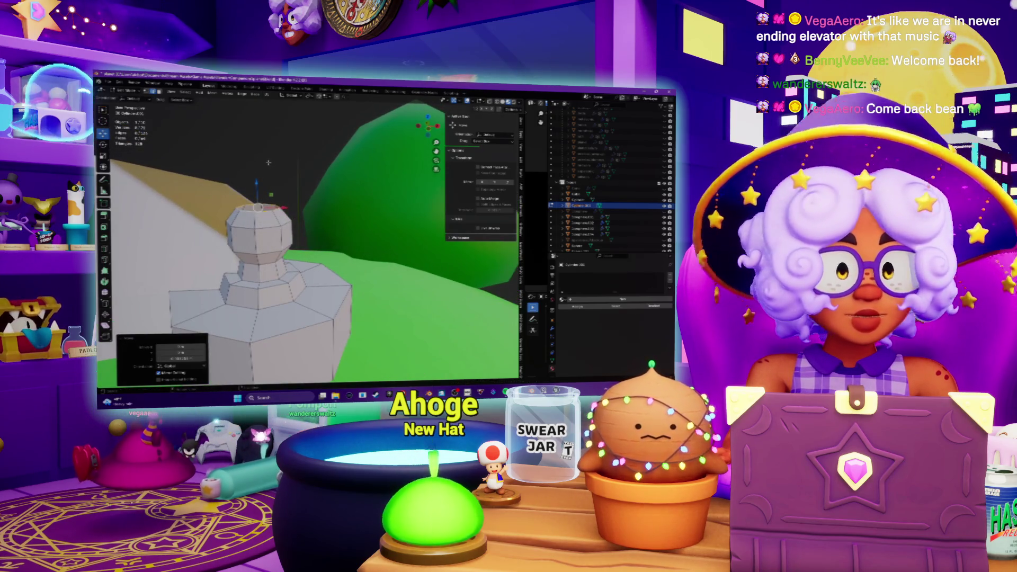
pyautogui.moveTo(318, 243); pyautogui.dragTo(286, 241, button='middle')
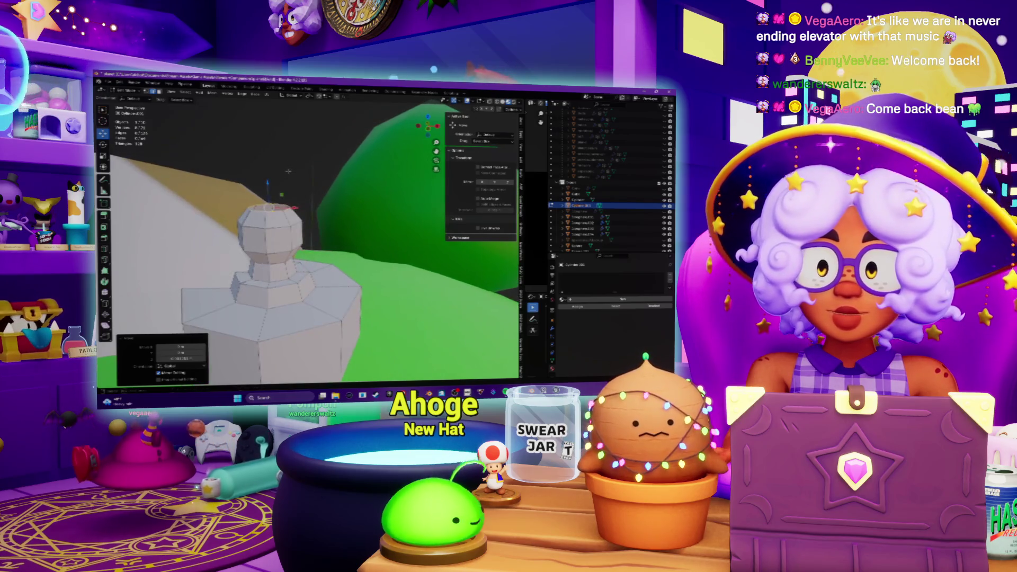
# Extrude the cap's top vertex, clear the selection and frame the model
pyautogui.click(228, 92)
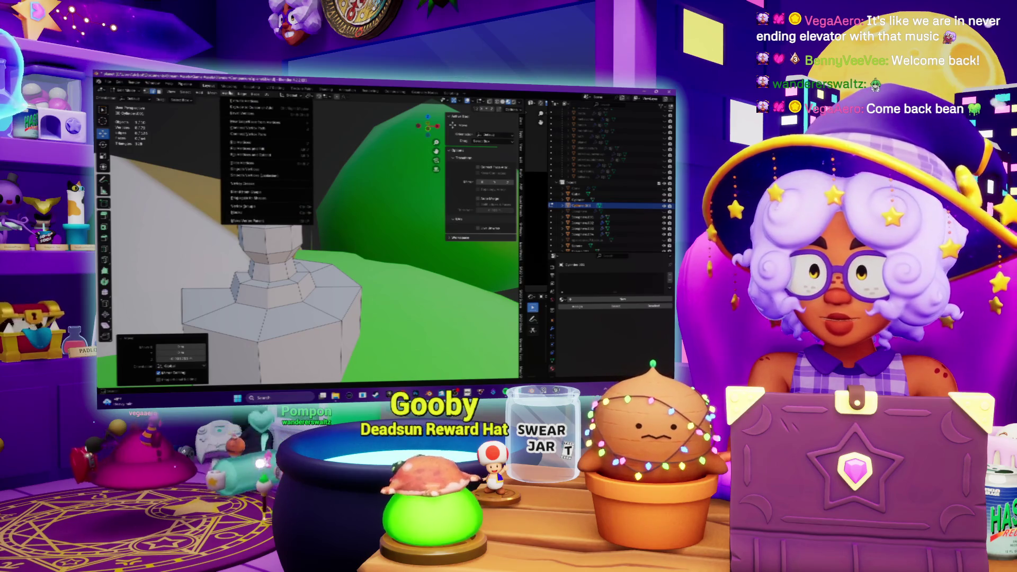
pyautogui.press('Escape')
pyautogui.click(269, 207)
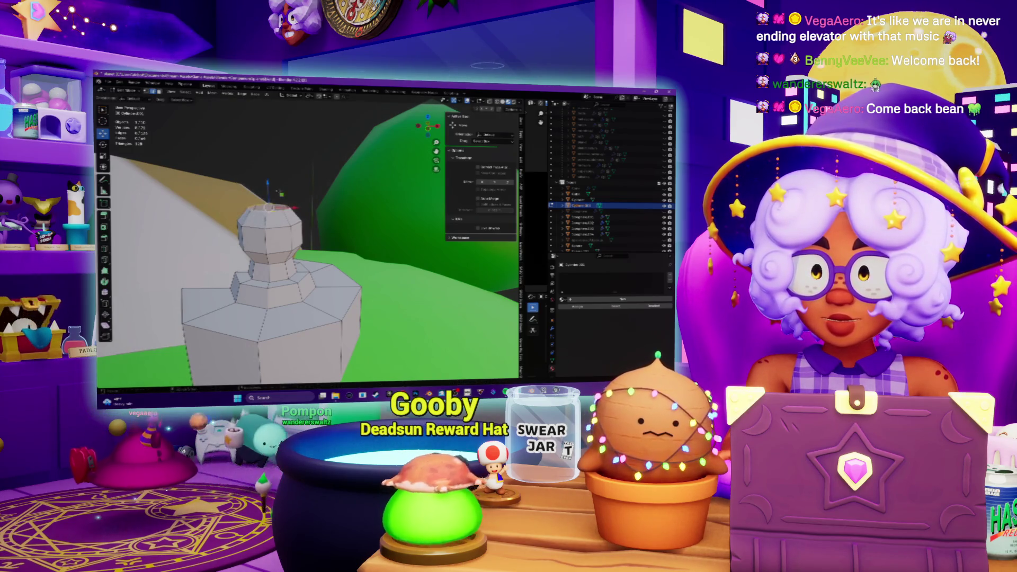
pyautogui.press('e')
pyautogui.click(280, 194)
pyautogui.hotkey('alt', 'a')
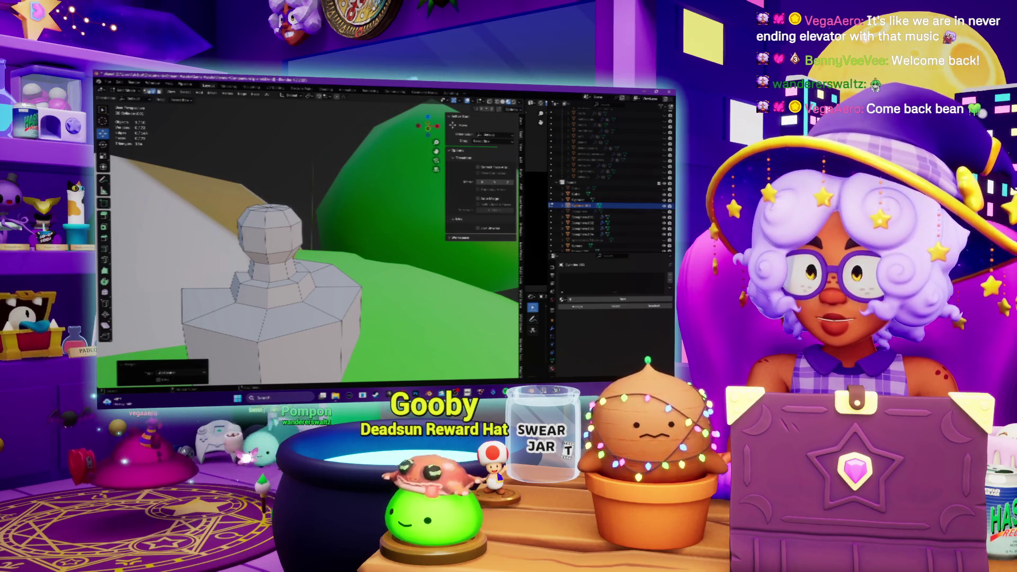
pyautogui.click(252, 188)
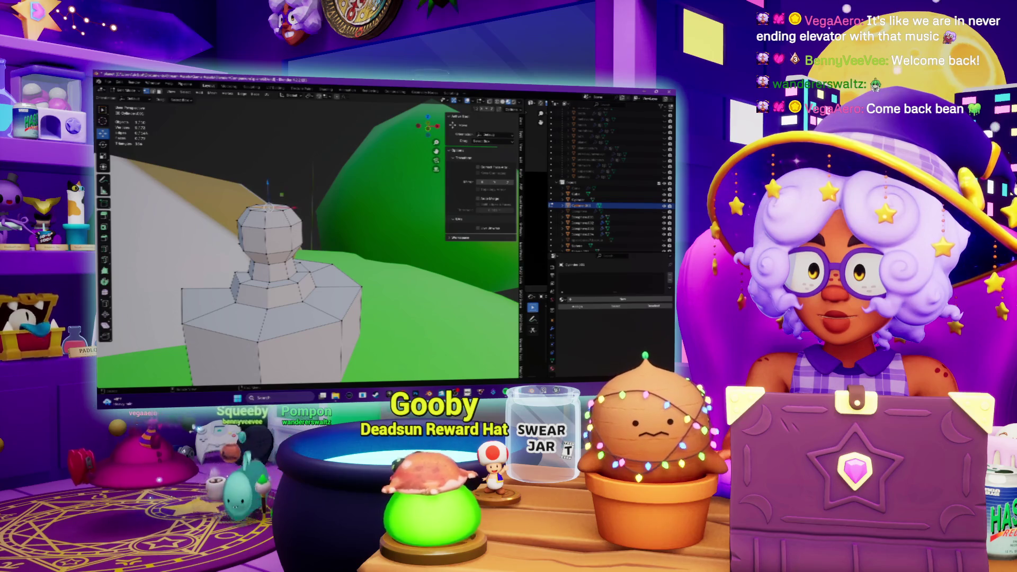
pyautogui.moveTo(281, 190)
pyautogui.mouseDown(button='middle')
pyautogui.moveTo(296, 186)
pyautogui.moveTo(193, 174)
pyautogui.mouseUp(button='middle')
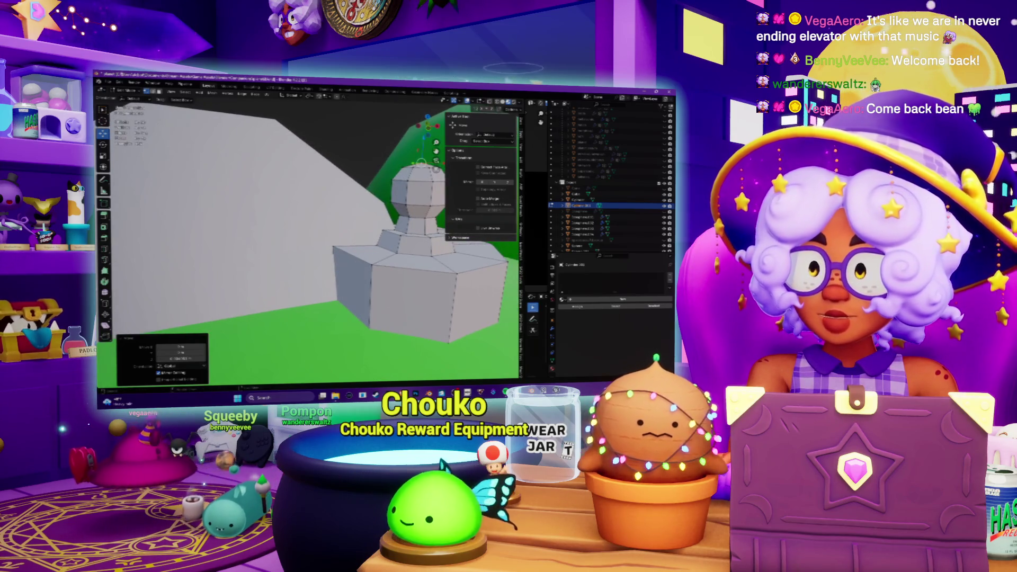
pyautogui.scroll(-5, 307, 244)
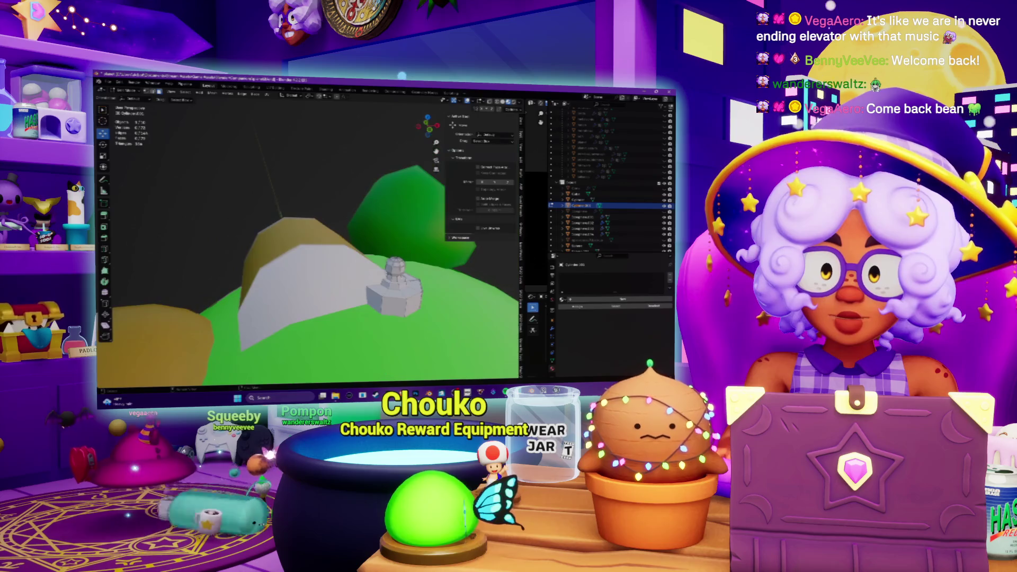
pyautogui.press('KP_Decimal')
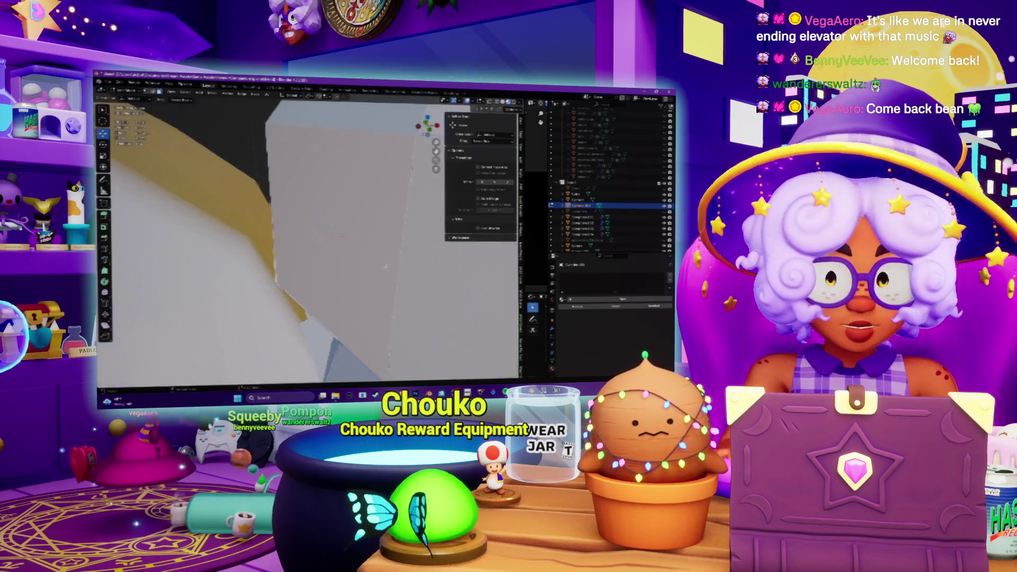
pyautogui.moveTo(307, 239)
pyautogui.mouseDown(button='middle')
pyautogui.moveTo(267, 236)
pyautogui.moveTo(284, 225)
pyautogui.moveTo(318, 251)
pyautogui.moveTo(320, 270)
pyautogui.mouseUp(button='middle')
pyautogui.moveTo(305, 320); pyautogui.dragTo(309, 267, button='middle')
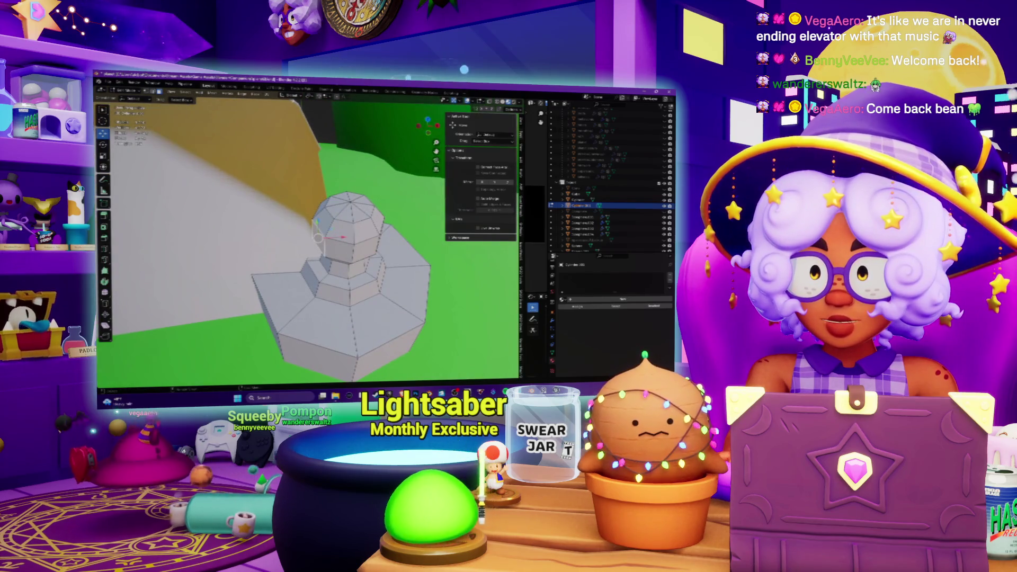
# Set the transform orientation to Normal and select a side face of the knob
pyautogui.click(290, 96)
pyautogui.click(284, 127)
pyautogui.moveTo(284, 127); pyautogui.dragTo(261, 176, button='middle')
pyautogui.keyDown('shift'); pyautogui.rightClick(316, 236); pyautogui.keyUp('shift')
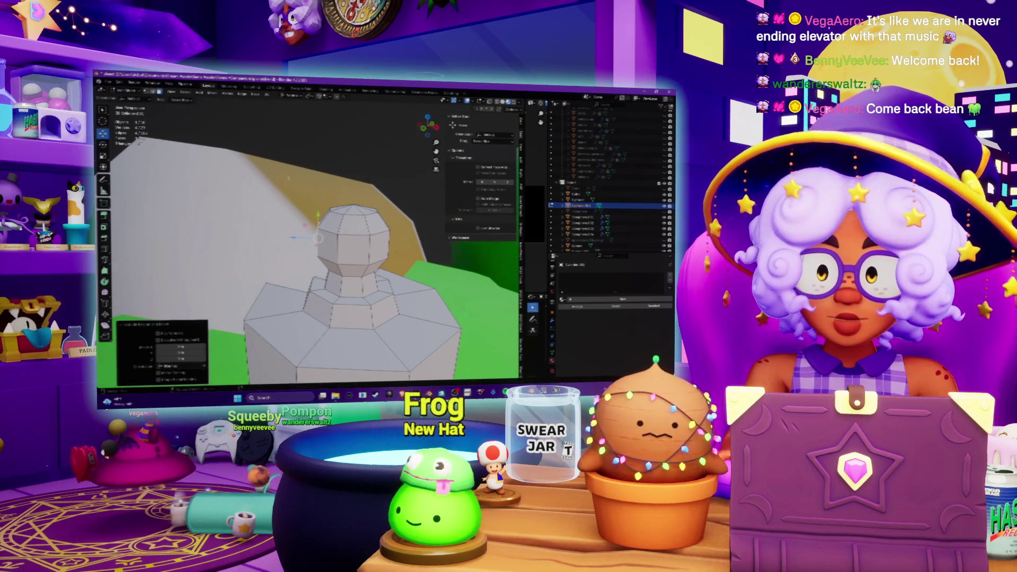
pyautogui.moveTo(316, 236); pyautogui.dragTo(299, 238, button='middle')
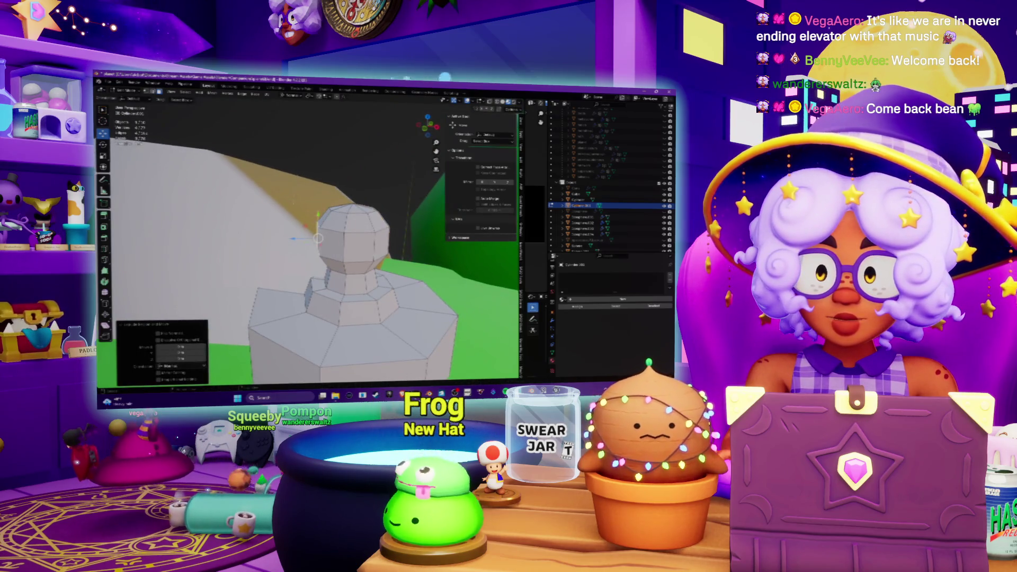
pyautogui.click(269, 240)
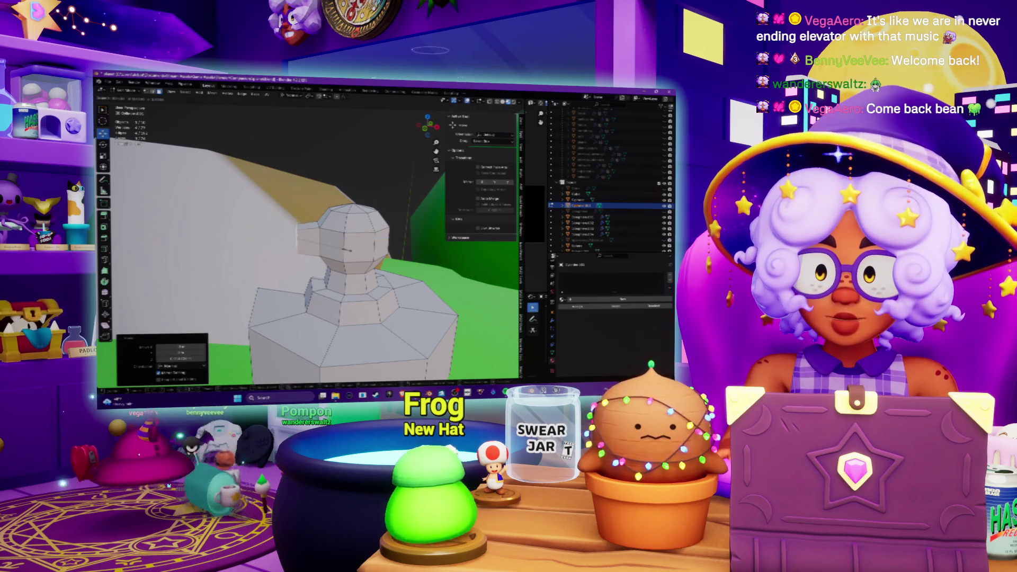
# Extrude the side face outward and tilt it around the Y axis into a spout
pyautogui.press('e')
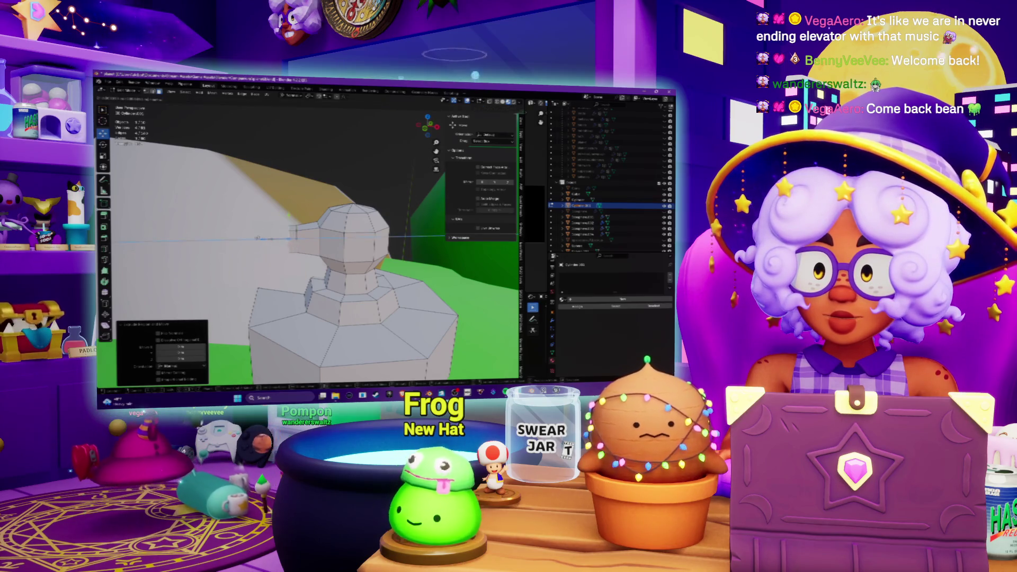
pyautogui.click(257, 237)
pyautogui.moveTo(257, 238); pyautogui.dragTo(287, 238, button='middle')
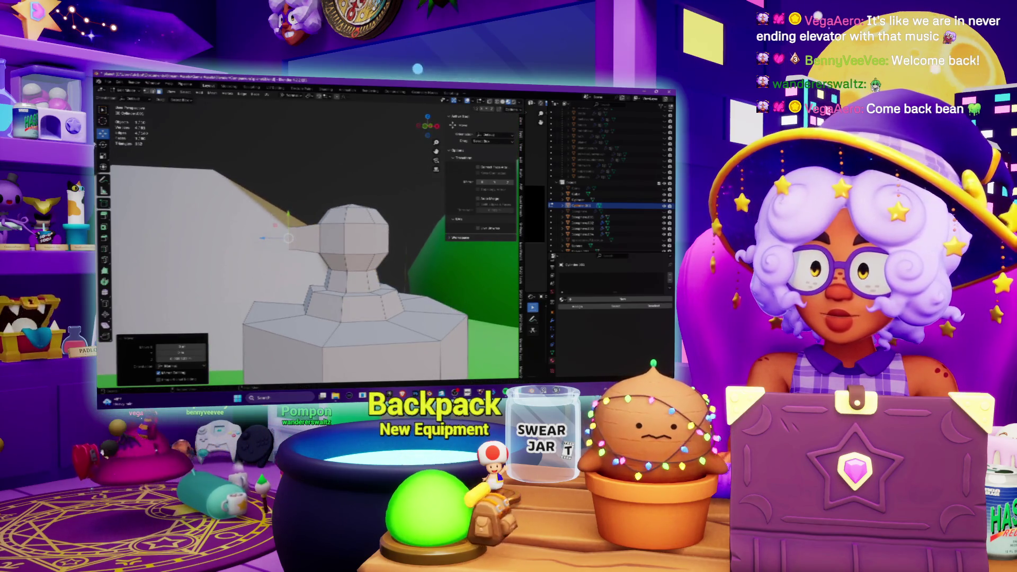
pyautogui.hotkey('shift', 'space')
pyautogui.press('r')
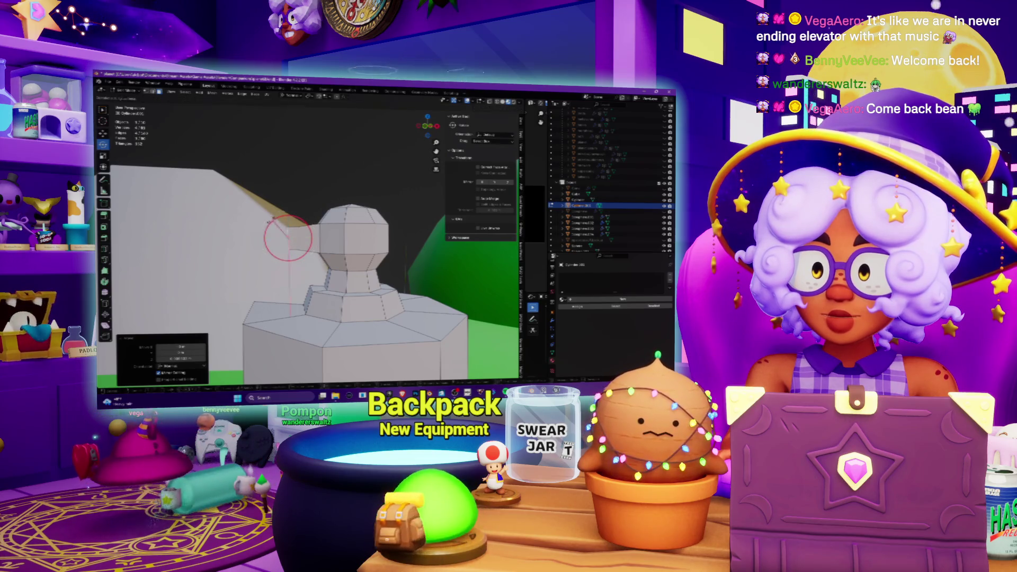
pyautogui.click(261, 222)
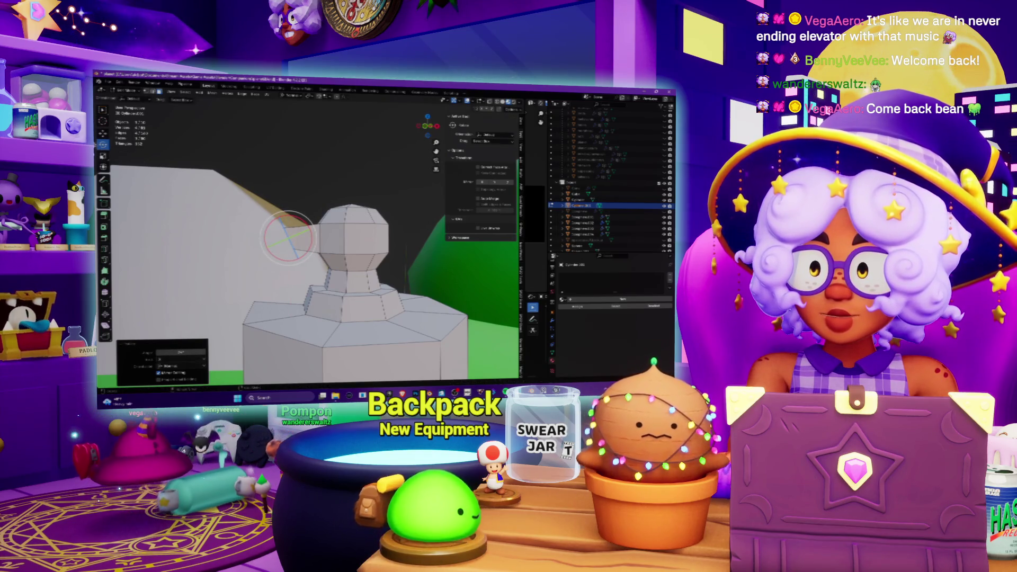
pyautogui.press('r')
pyautogui.press('y')
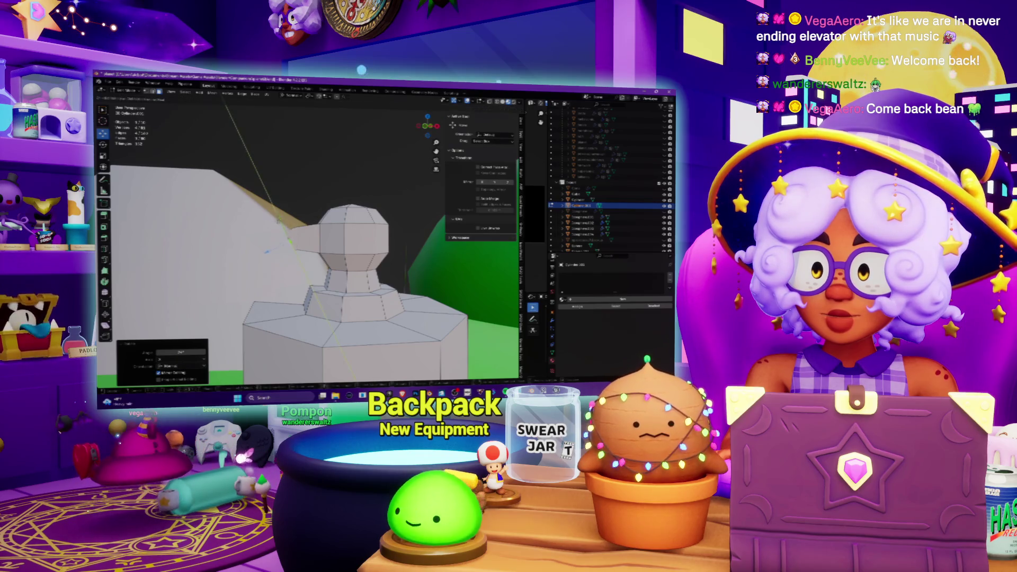
pyautogui.click(265, 253)
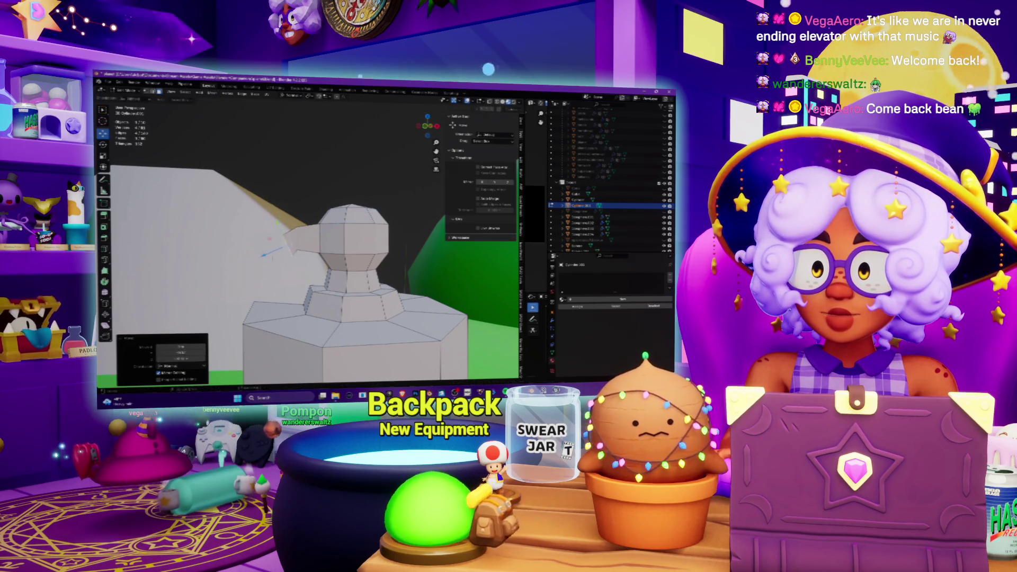
# Scale the extruded spout tip down to a smaller size
pyautogui.press('s')
pyautogui.click(297, 263)
pyautogui.moveTo(297, 262)
pyautogui.mouseDown(button='middle')
pyautogui.moveTo(290, 233)
pyautogui.moveTo(287, 245)
pyautogui.mouseUp(button='middle')
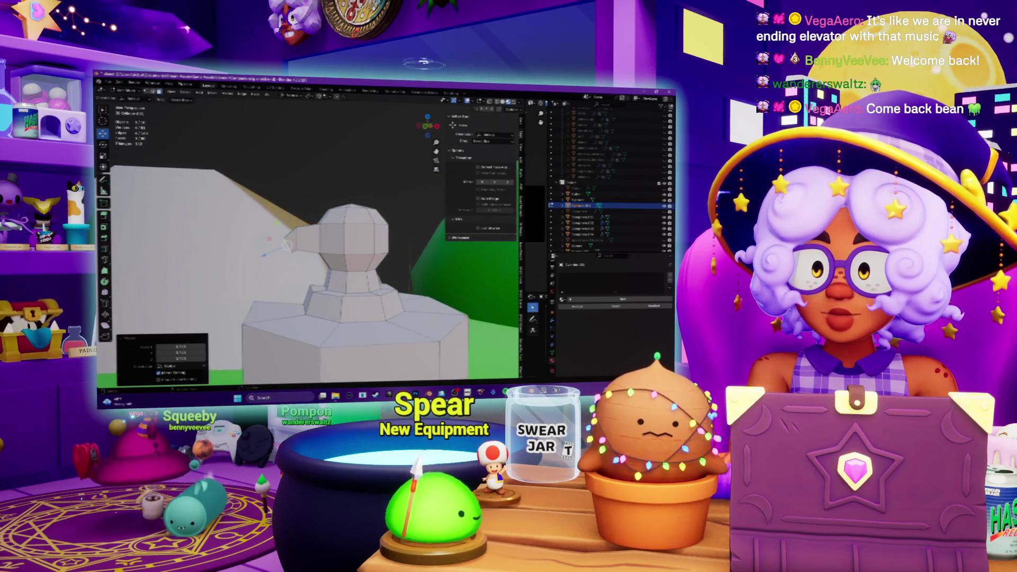
pyautogui.press('s')
pyautogui.press('Return')
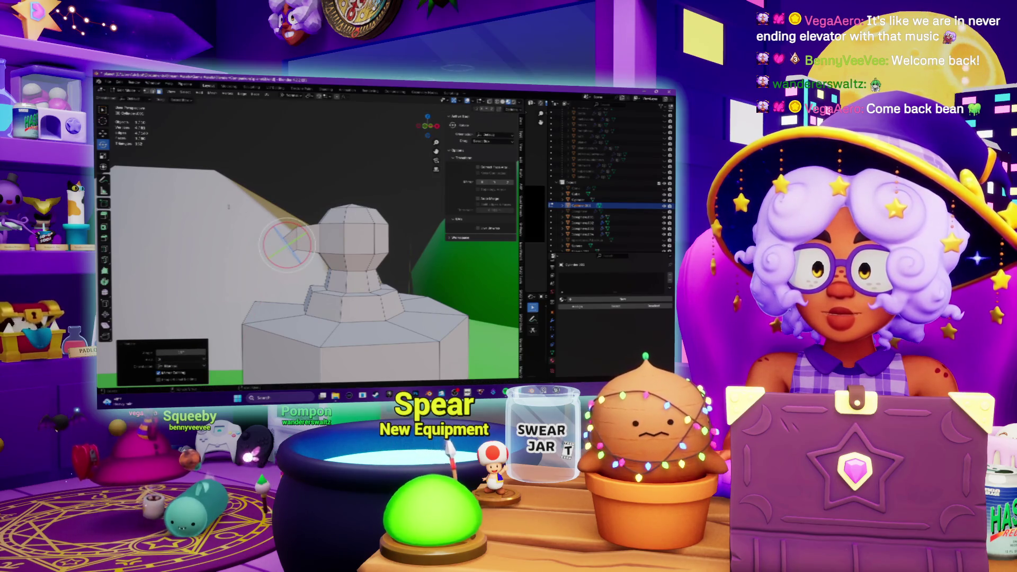
pyautogui.press('e')
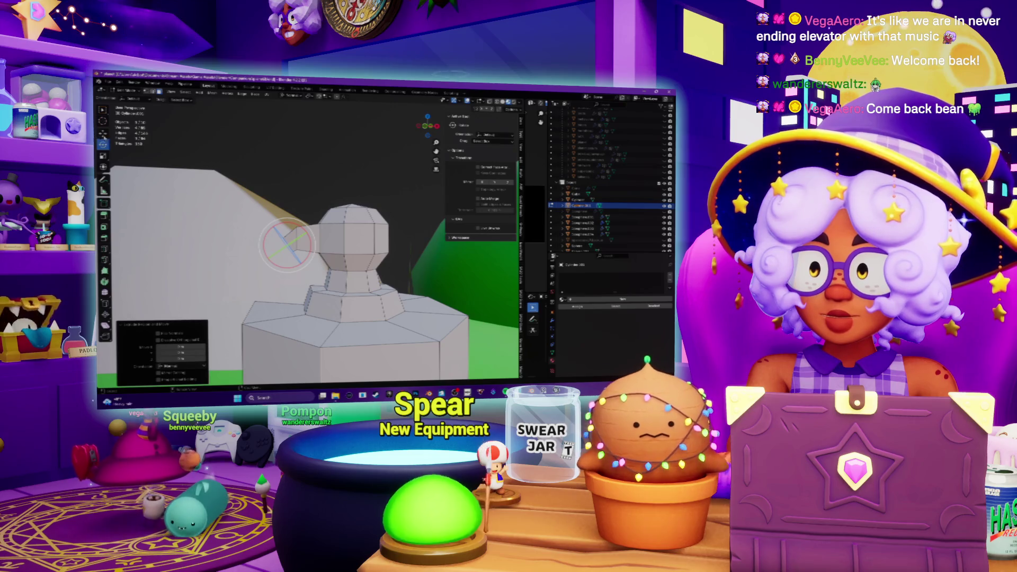
pyautogui.hotkey('shift', 'space')
pyautogui.press('g')
pyautogui.press('s')
pyautogui.click(275, 251)
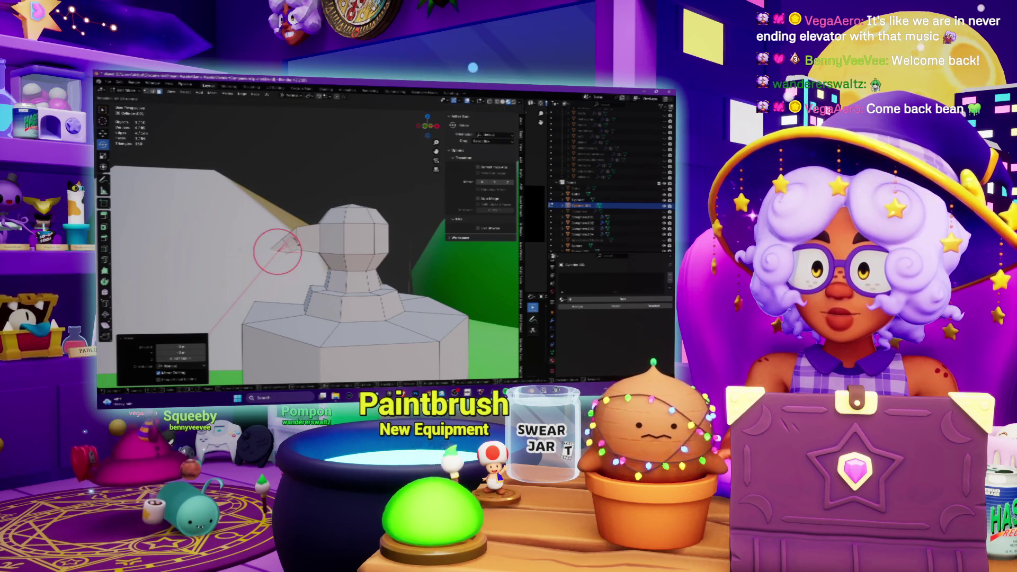
pyautogui.click(217, 320)
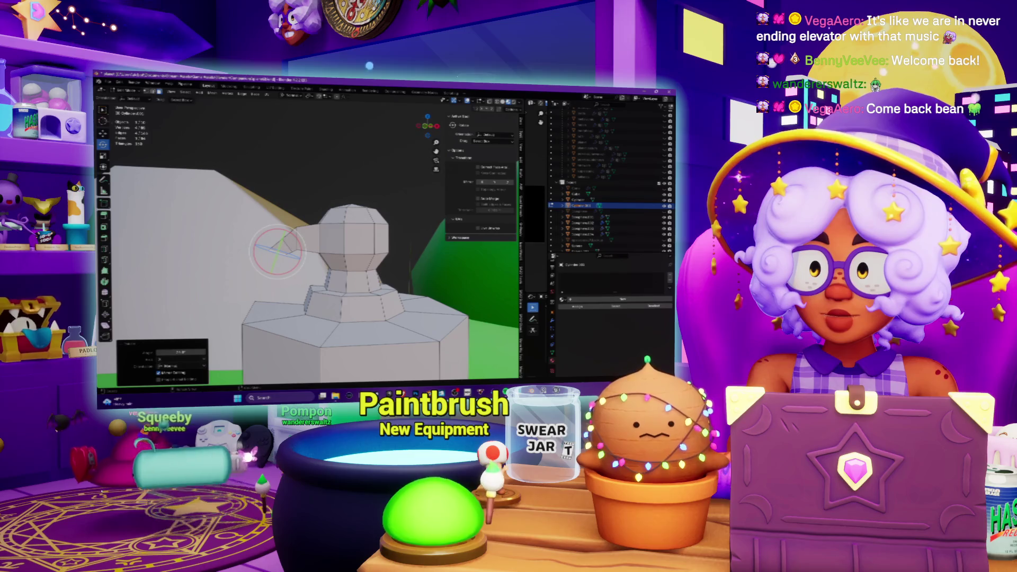
# Move the spout tip slightly upward into place
pyautogui.hotkey('shift', 'space')
pyautogui.press('g')
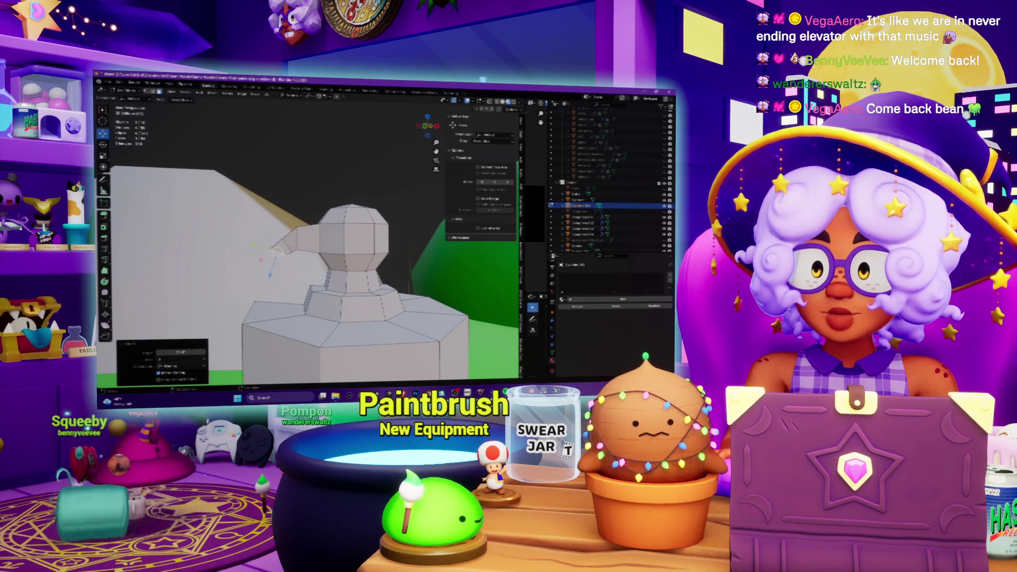
pyautogui.moveTo(271, 280); pyautogui.dragTo(259, 248)
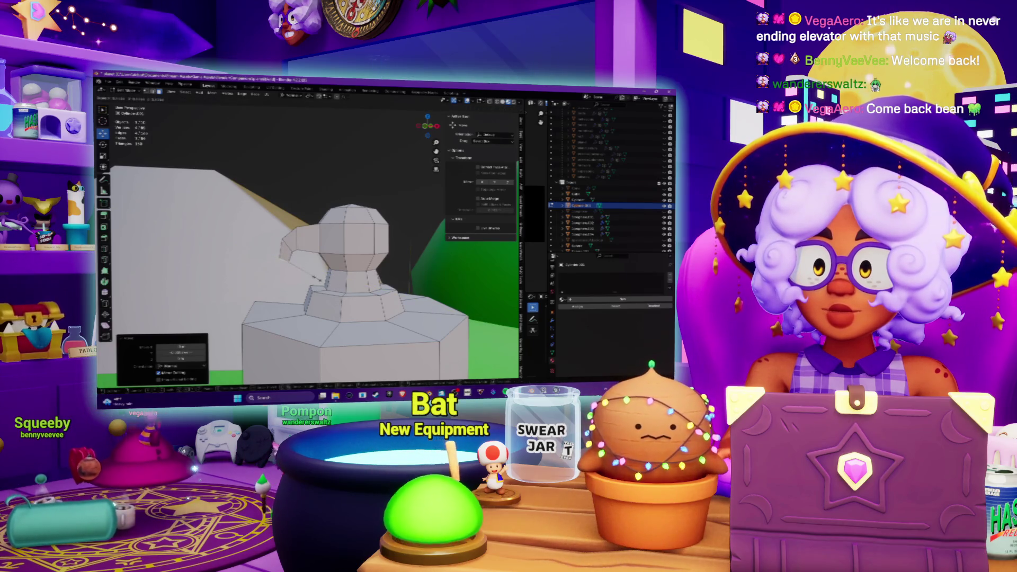
pyautogui.moveTo(276, 283); pyautogui.dragTo(276, 279)
pyautogui.moveTo(277, 279)
pyautogui.mouseDown(button='middle')
pyautogui.moveTo(296, 259)
pyautogui.moveTo(285, 267)
pyautogui.moveTo(233, 241)
pyautogui.moveTo(238, 212)
pyautogui.moveTo(222, 212)
pyautogui.mouseUp(button='middle')
# Place the 3D cursor on the head, add a small cylinder there and raise it along Global Z
pyautogui.keyDown('shift'); pyautogui.rightClick(339, 241); pyautogui.keyUp('shift')
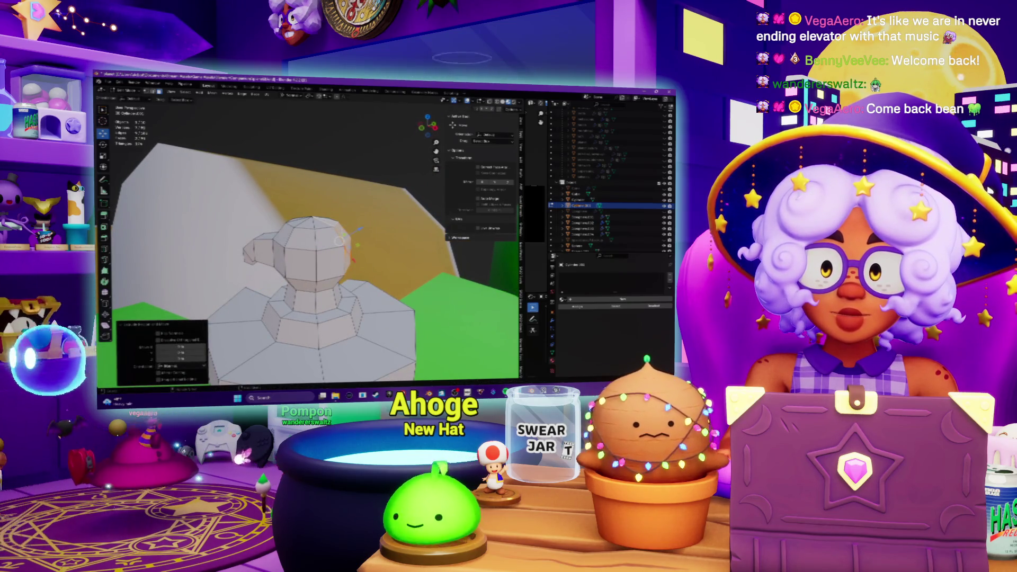
pyautogui.moveTo(222, 211); pyautogui.dragTo(204, 211, button='middle')
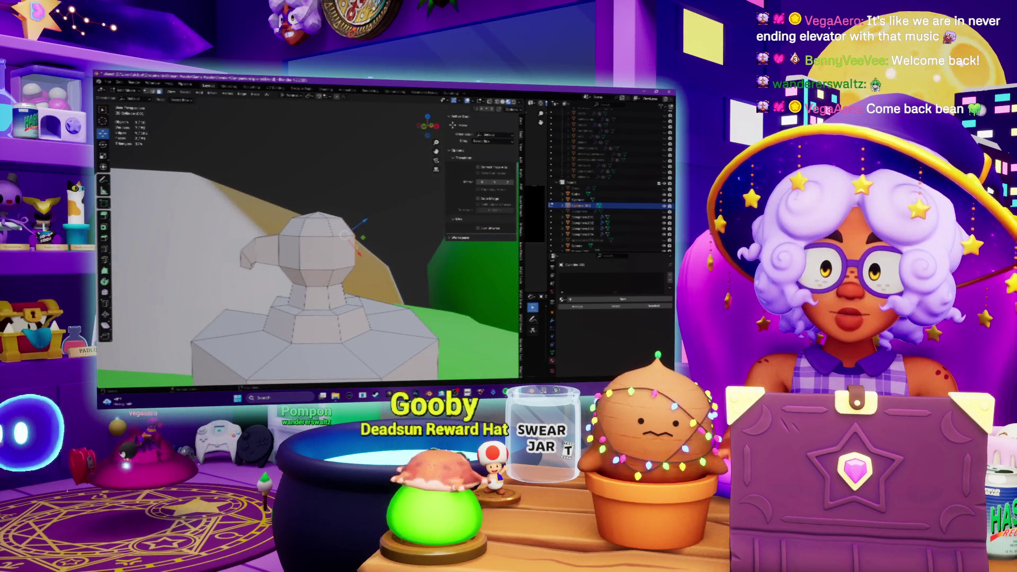
pyautogui.hotkey('shift', 'r')
pyautogui.press('KP_Decimal')
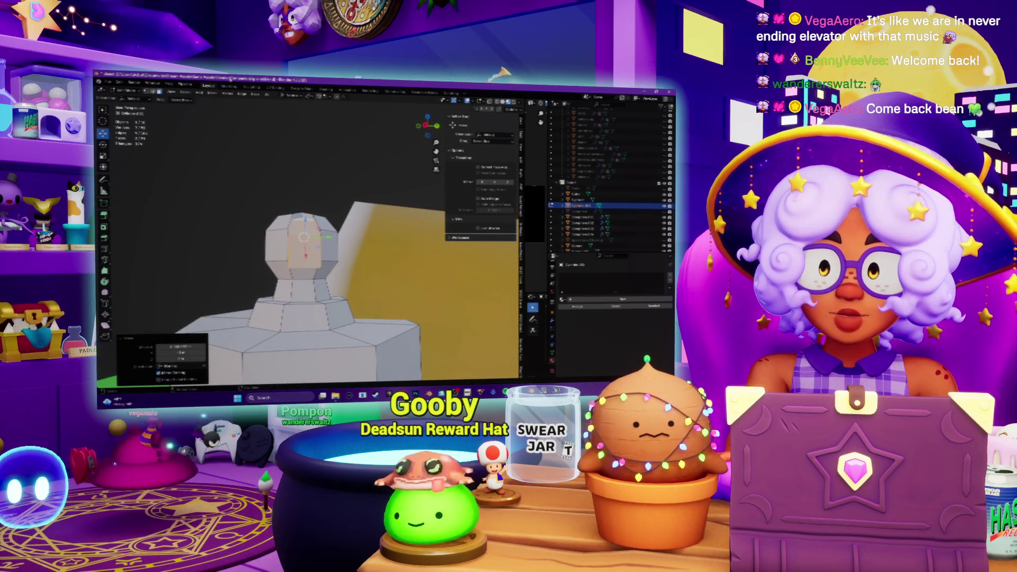
pyautogui.click(288, 96)
pyautogui.click(284, 114)
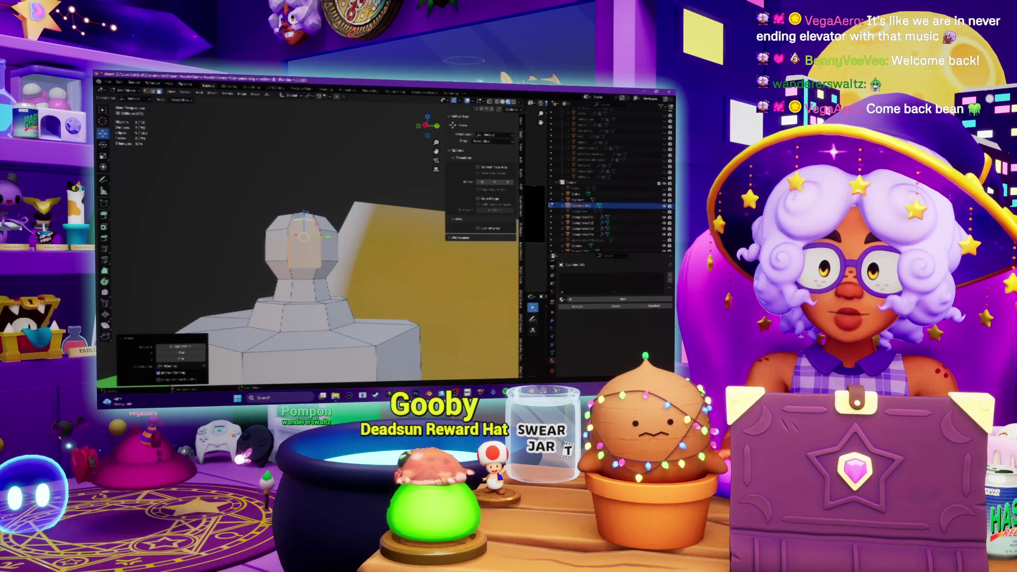
pyautogui.press('g')
pyautogui.press('z')
pyautogui.click(328, 218)
pyautogui.moveTo(328, 218)
pyautogui.mouseDown(button='middle')
pyautogui.moveTo(350, 223)
pyautogui.moveTo(334, 246)
pyautogui.moveTo(318, 228)
pyautogui.moveTo(232, 247)
pyautogui.mouseUp(button='middle')
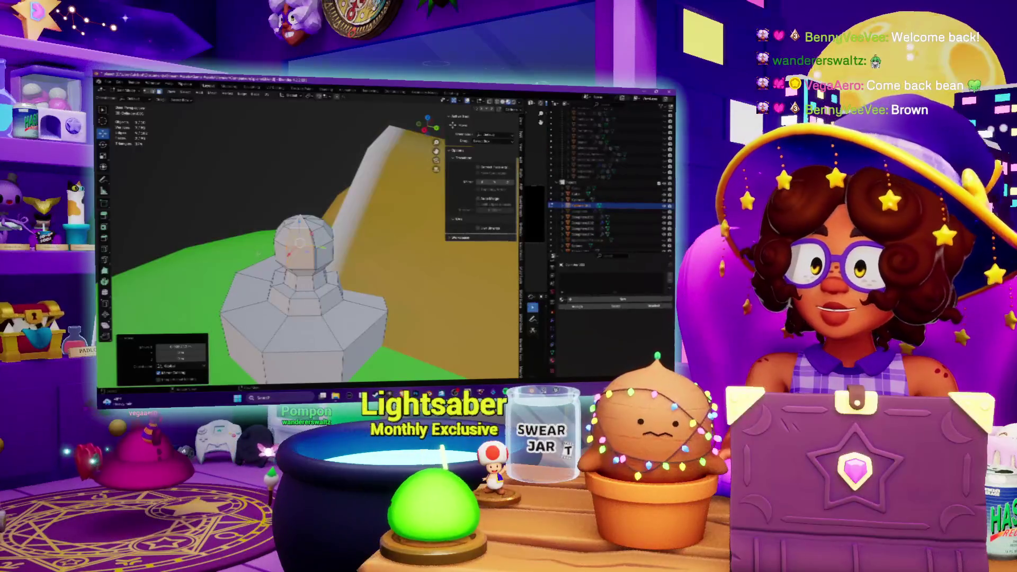
# Undo a trial slide along X, then rescale the head on its pedestal
pyautogui.moveTo(231, 248); pyautogui.dragTo(262, 238, button='middle')
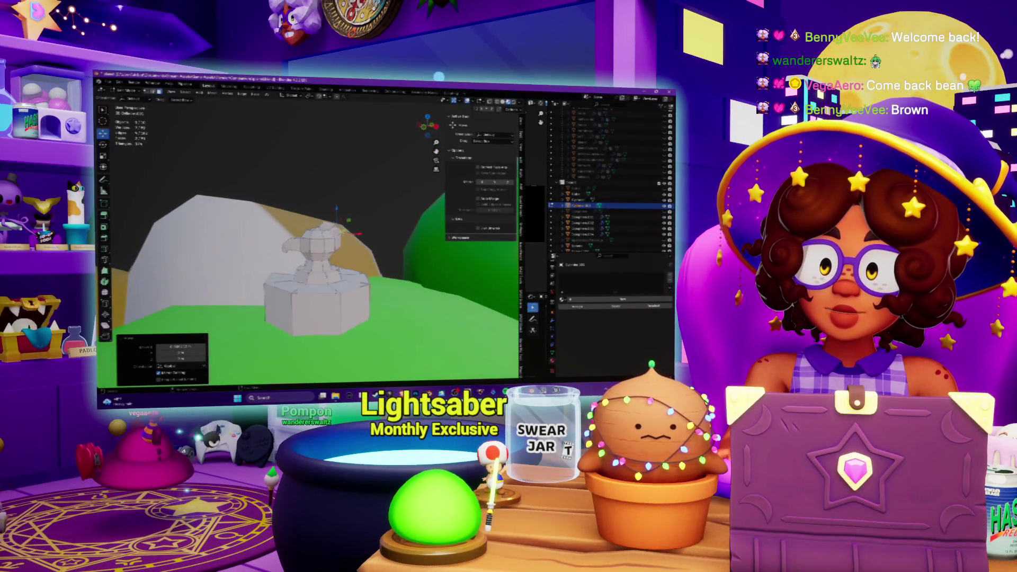
pyautogui.moveTo(359, 234); pyautogui.dragTo(372, 234)
pyautogui.hotkey('ctrl', 'z')
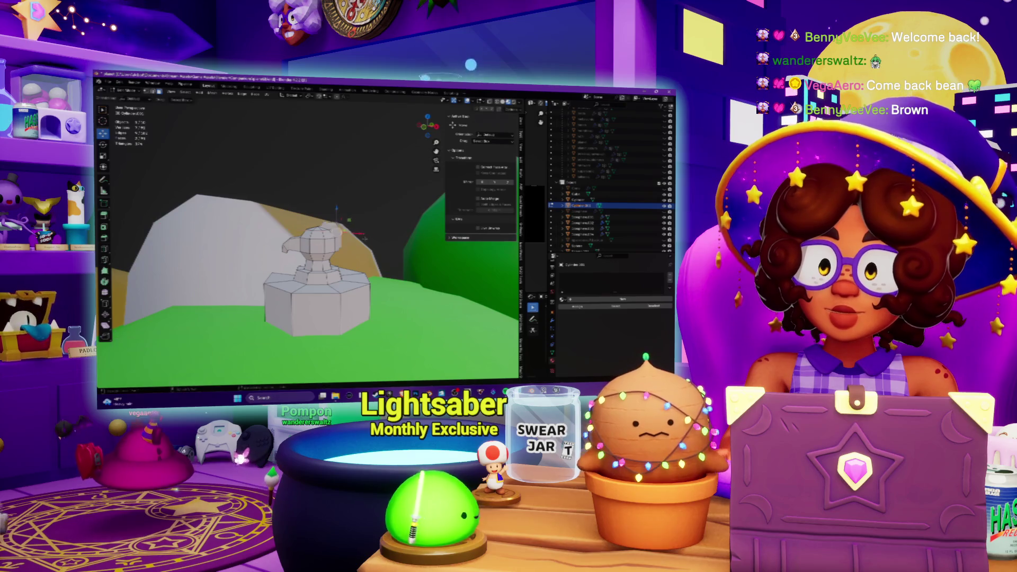
pyautogui.scroll(3, 364, 239)
pyautogui.moveTo(365, 239); pyautogui.dragTo(296, 251, button='middle')
pyautogui.moveTo(422, 223)
pyautogui.mouseDown(button='middle')
pyautogui.moveTo(323, 238)
pyautogui.moveTo(193, 209)
pyautogui.mouseUp(button='middle')
pyautogui.press('s')
pyautogui.press('Return')
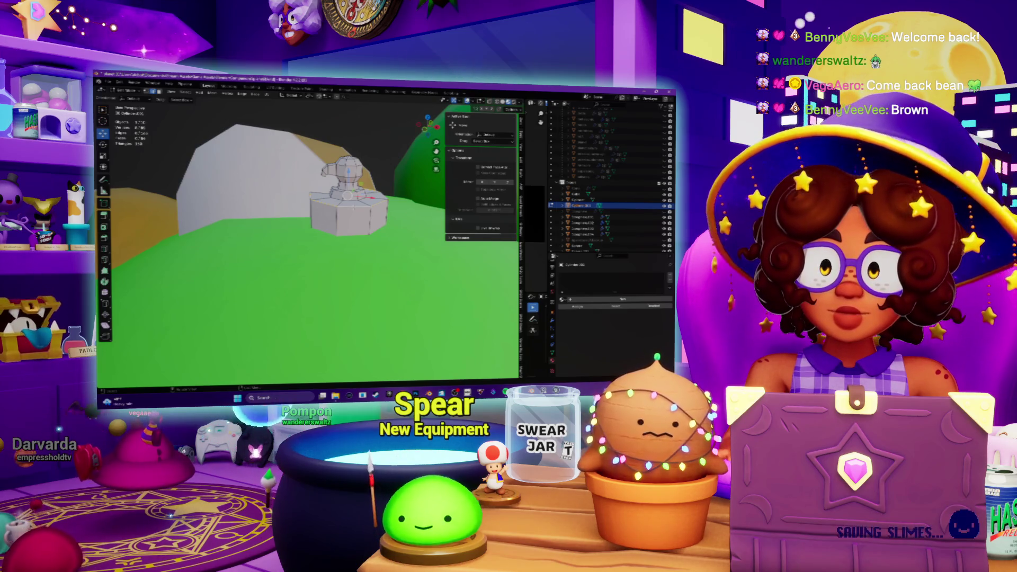
# Extrude the selected part of the head and choose the Bevel tool
pyautogui.press('e')
pyautogui.click(378, 208)
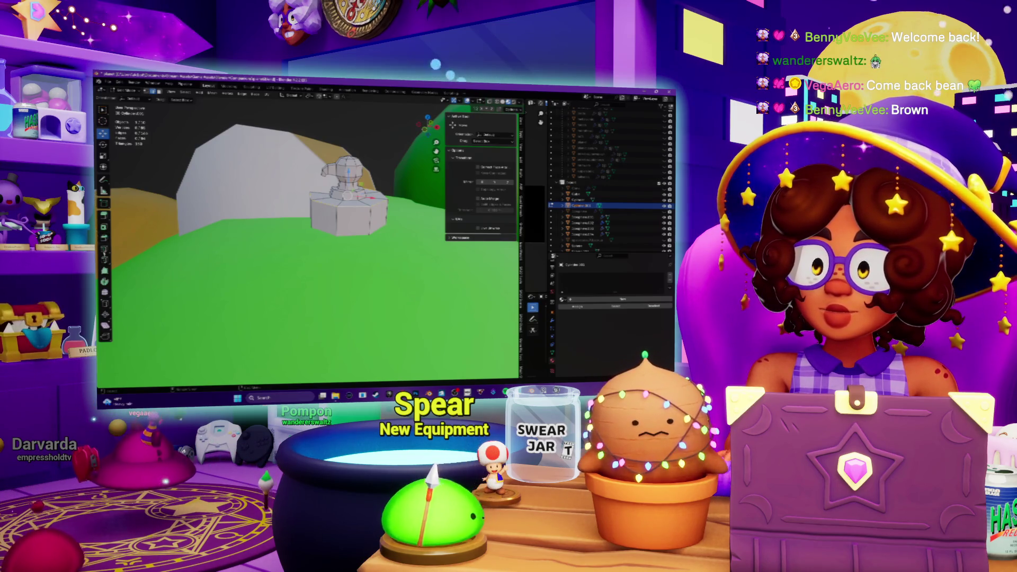
pyautogui.click(105, 238)
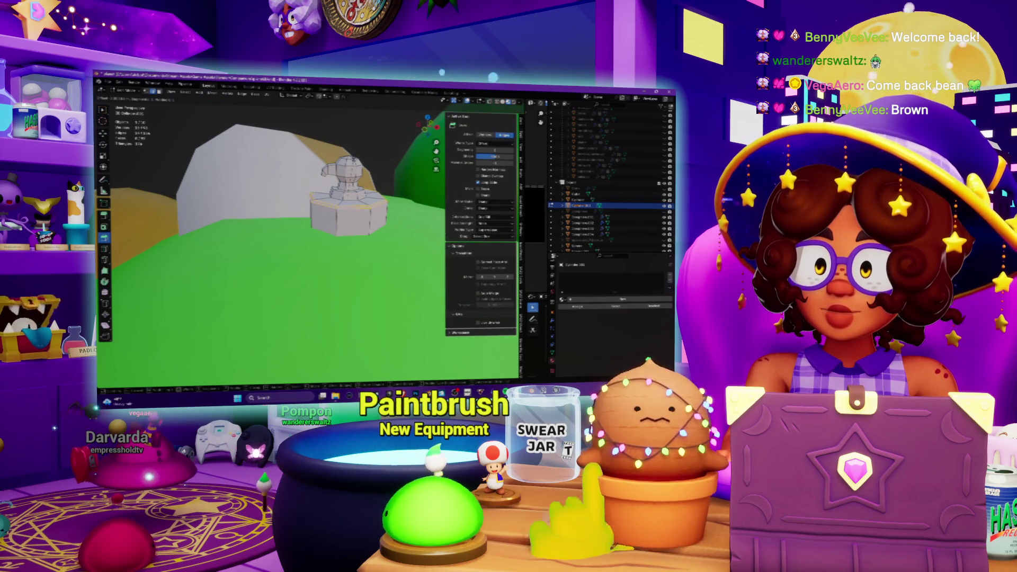
# Bevel the selected edges on the pedestal head and return to Object Mode
pyautogui.hotkey('ctrl', 'b')
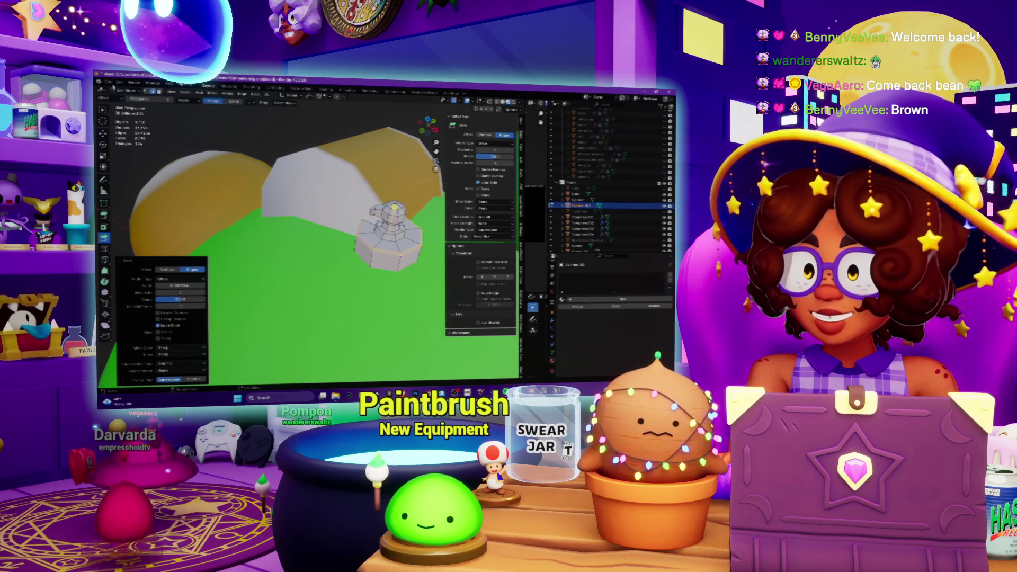
pyautogui.press('Tab')
pyautogui.moveTo(308, 223)
pyautogui.mouseDown(button='middle')
pyautogui.moveTo(282, 164)
pyautogui.moveTo(254, 157)
pyautogui.mouseUp(button='middle')
# Take the green mound into Edit Mode, zoom out to the whole planet, and exit
pyautogui.click(282, 165)
pyautogui.click(130, 92)
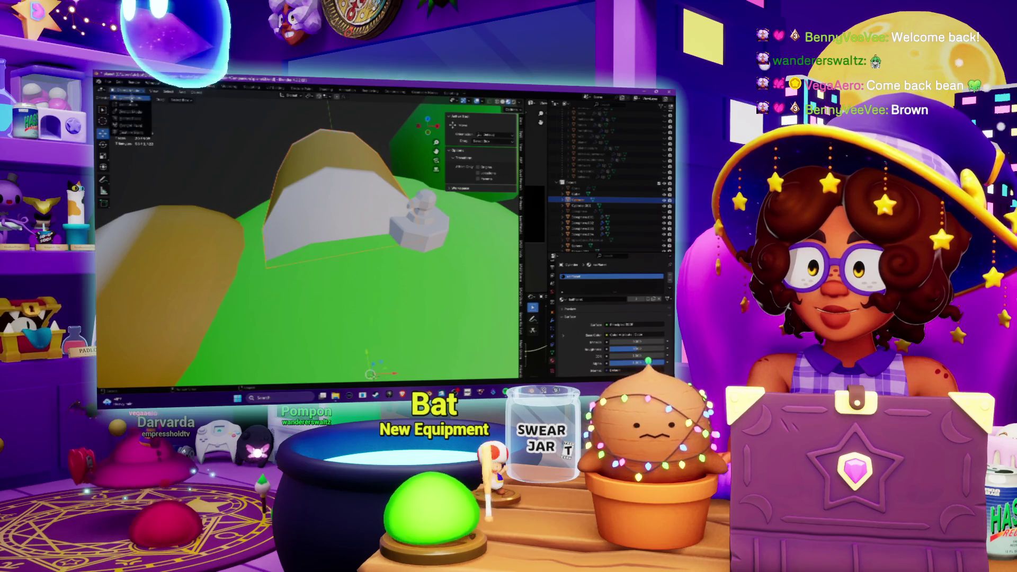
pyautogui.click(130, 105)
pyautogui.moveTo(297, 201)
pyautogui.mouseDown(button='middle')
pyautogui.moveTo(301, 160)
pyautogui.moveTo(249, 199)
pyautogui.moveTo(288, 193)
pyautogui.mouseUp(button='middle')
pyautogui.scroll(-3, 318, 233)
pyautogui.moveTo(318, 233)
pyautogui.mouseDown(button='middle')
pyautogui.moveTo(365, 273)
pyautogui.moveTo(365, 321)
pyautogui.mouseUp(button='middle')
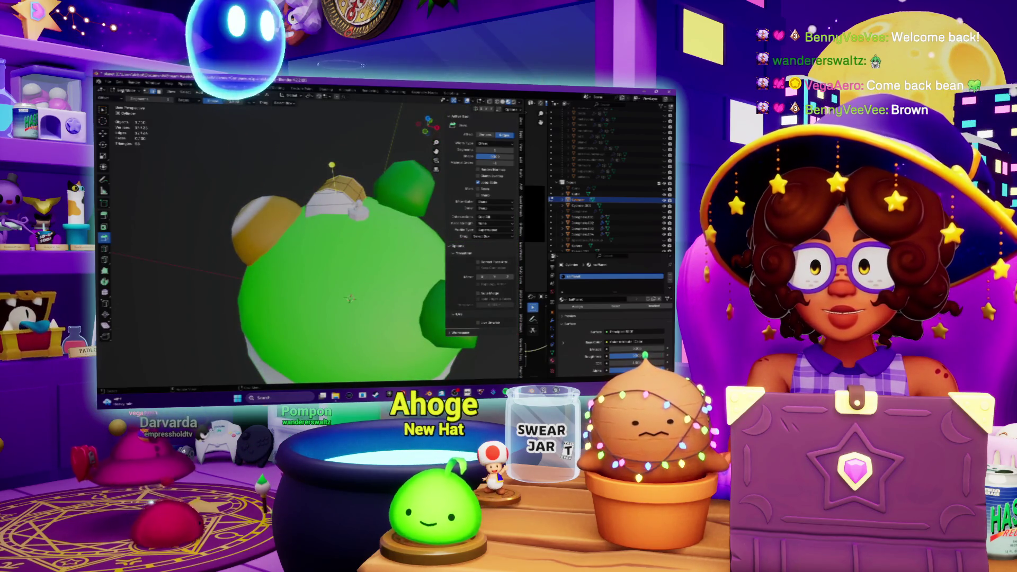
pyautogui.press('Tab')
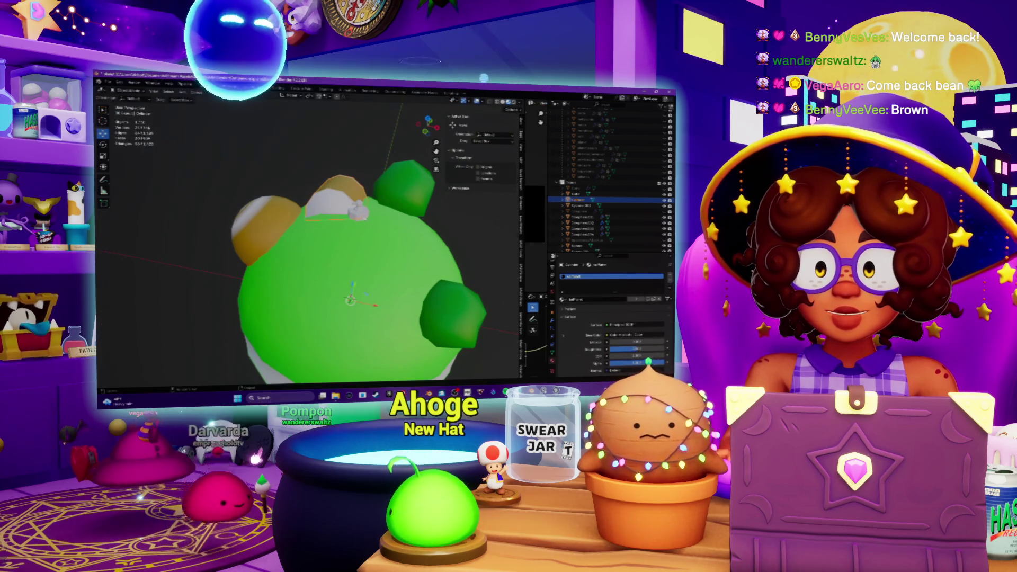
# Select the small hat object, toggle it through Edit Mode, and orbit out around the planet
pyautogui.click(358, 212)
pyautogui.scroll(4, 357, 212)
pyautogui.click(127, 91)
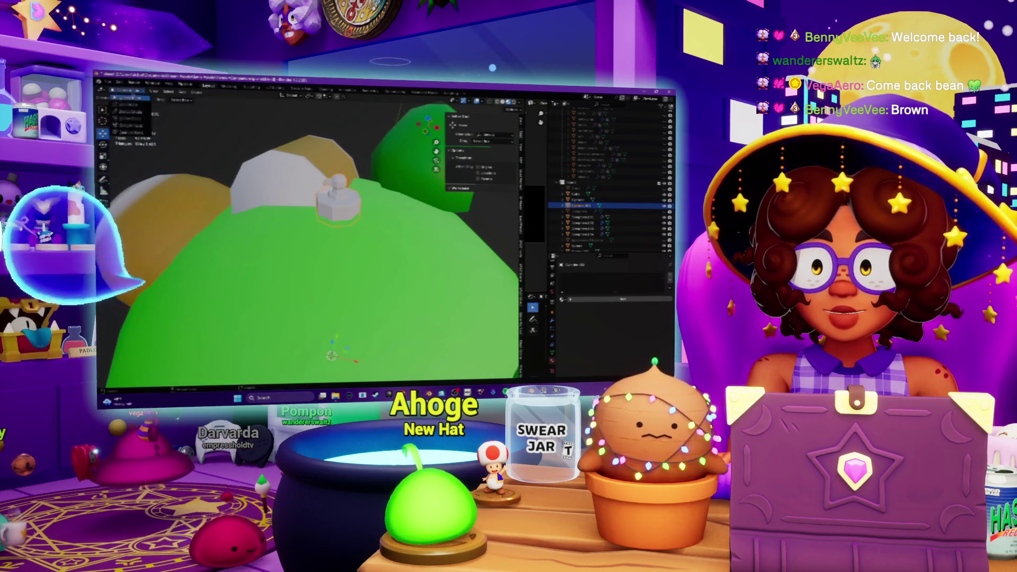
pyautogui.click(128, 112)
pyautogui.click(257, 95)
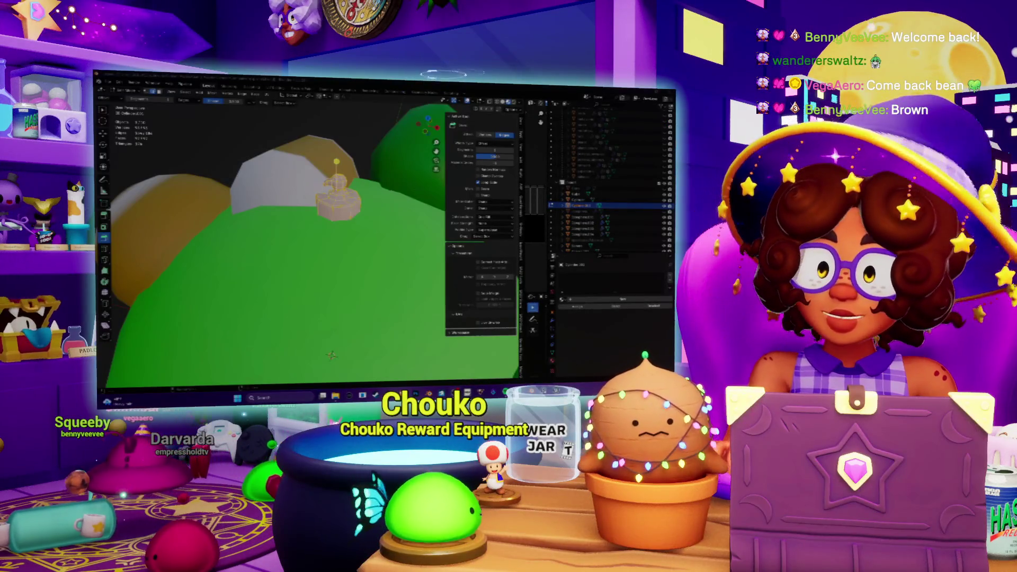
pyautogui.moveTo(275, 238)
pyautogui.mouseDown(button='middle')
pyautogui.moveTo(317, 222)
pyautogui.moveTo(285, 243)
pyautogui.mouseUp(button='middle')
pyautogui.moveTo(318, 296)
pyautogui.mouseDown(button='middle')
pyautogui.moveTo(325, 305)
pyautogui.moveTo(337, 188)
pyautogui.mouseUp(button='middle')
pyautogui.press('Tab')
# Move the small white object onto the planet's top, then switch to the browser
pyautogui.scroll(-3, 324, 199)
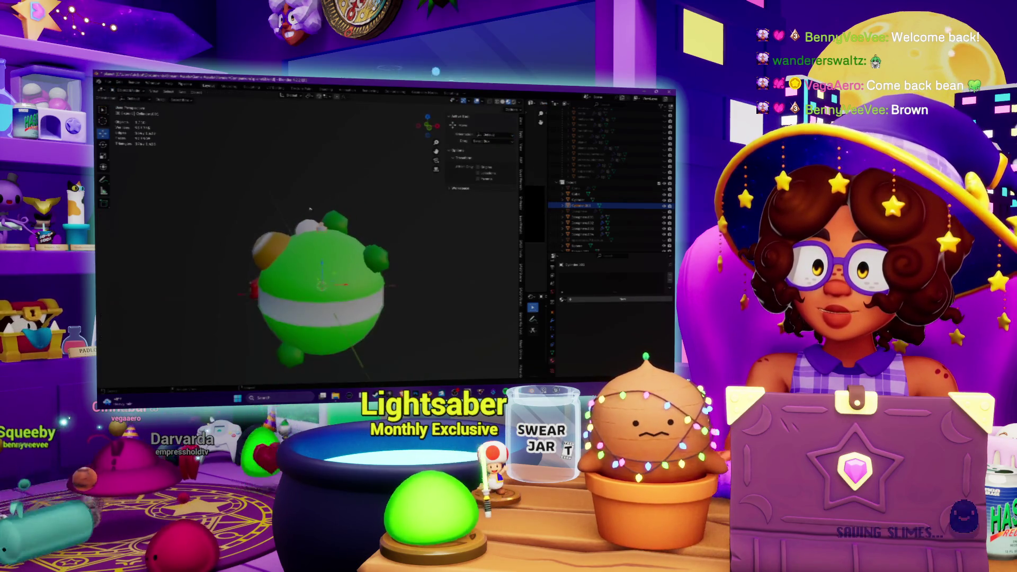
pyautogui.moveTo(316, 224); pyautogui.dragTo(315, 214, button='middle')
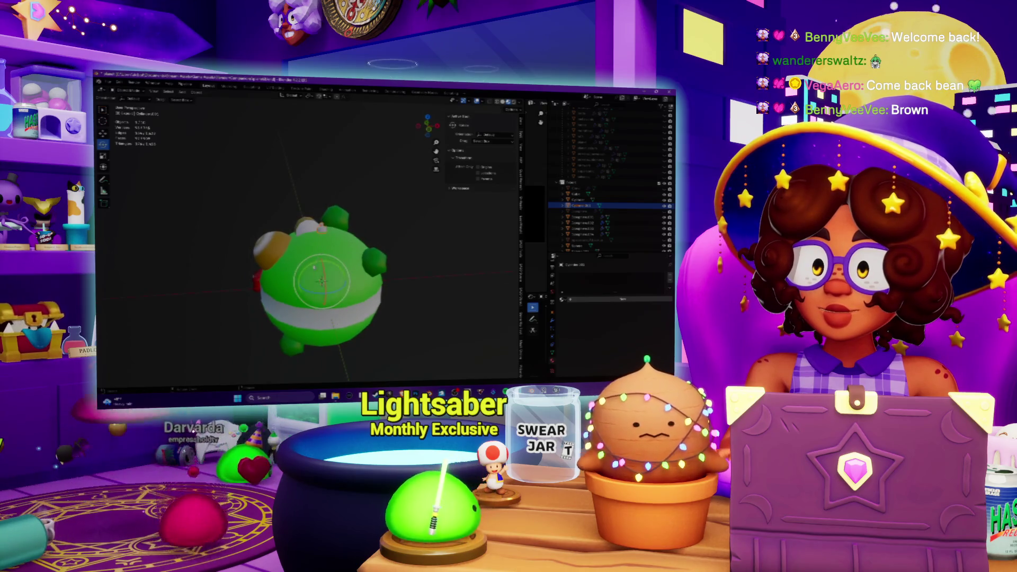
pyautogui.scroll(5, 310, 238)
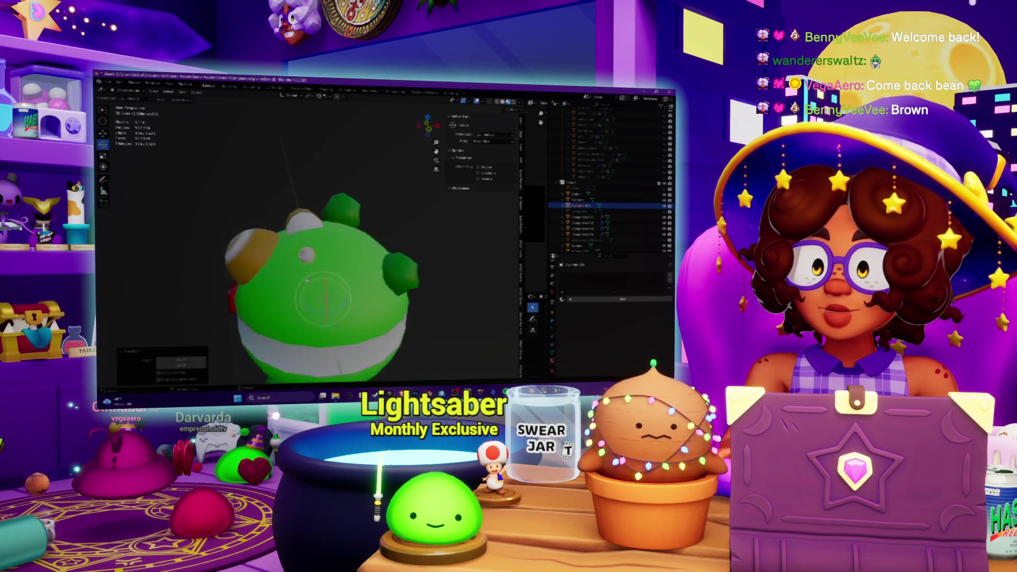
pyautogui.moveTo(306, 230); pyautogui.dragTo(329, 232, button='middle')
pyautogui.press('g')
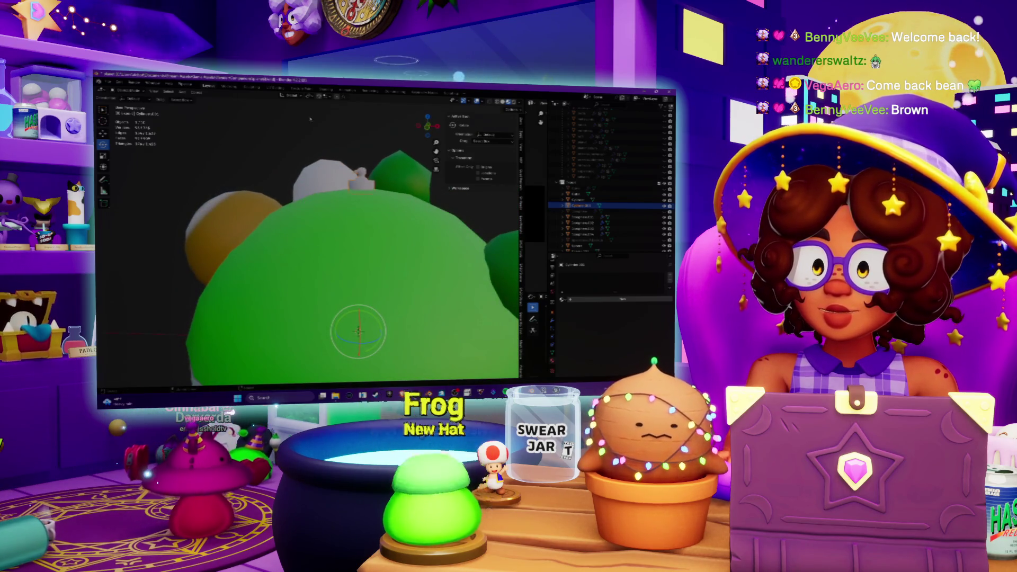
pyautogui.press('Tab')
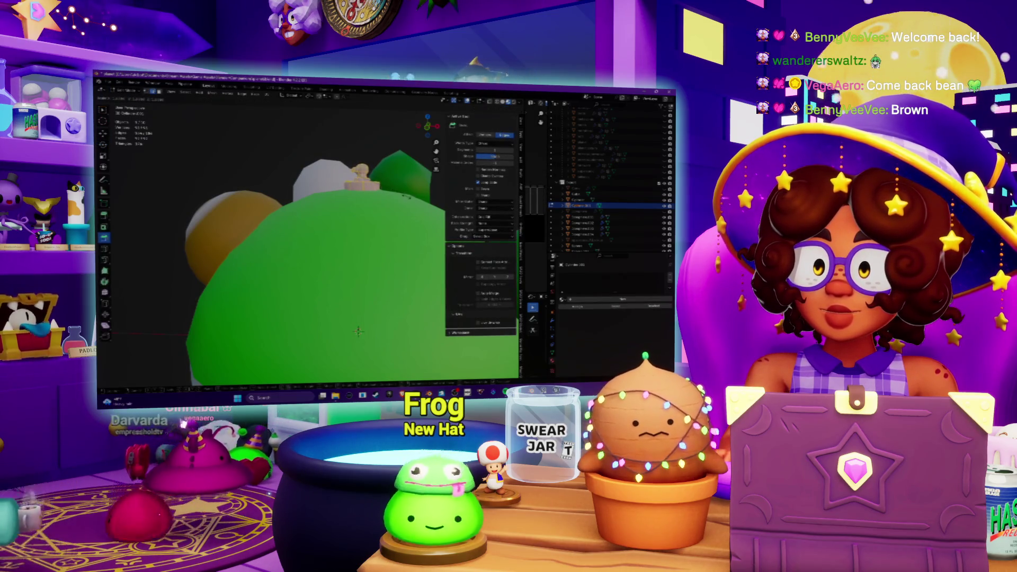
pyautogui.press('g')
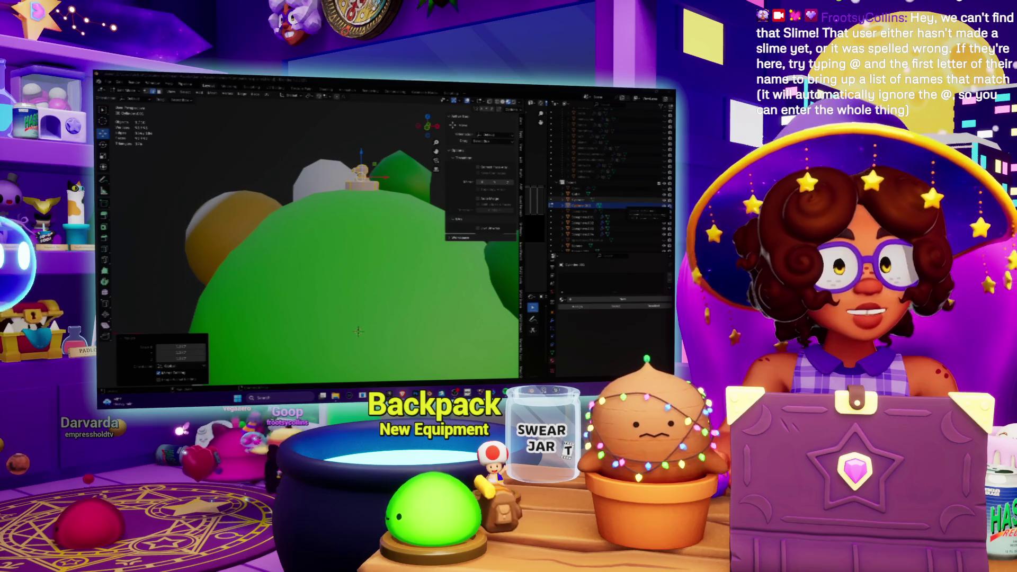
pyautogui.hotkey('alt', 'Tab')
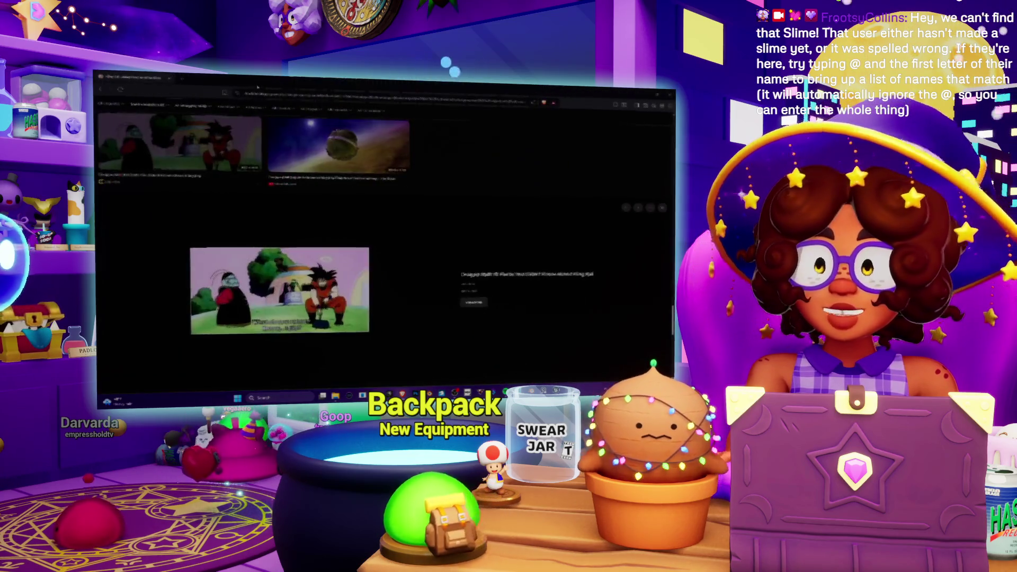
# Open the Steam Workshop King Kai's Planet result in the large image preview
pyautogui.scroll(-3, 399, 317)
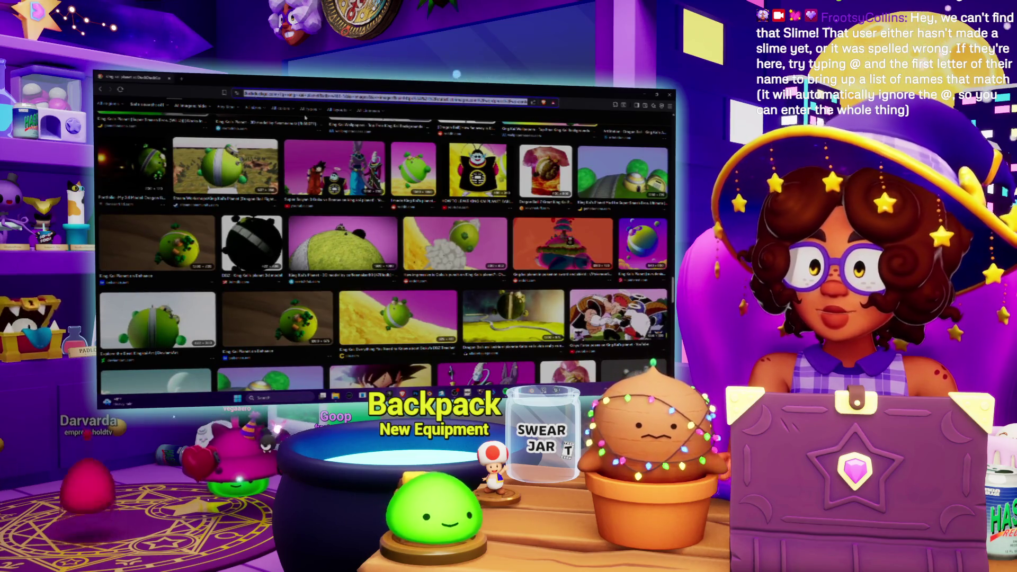
pyautogui.scroll(-1, 305, 117)
pyautogui.click(225, 125)
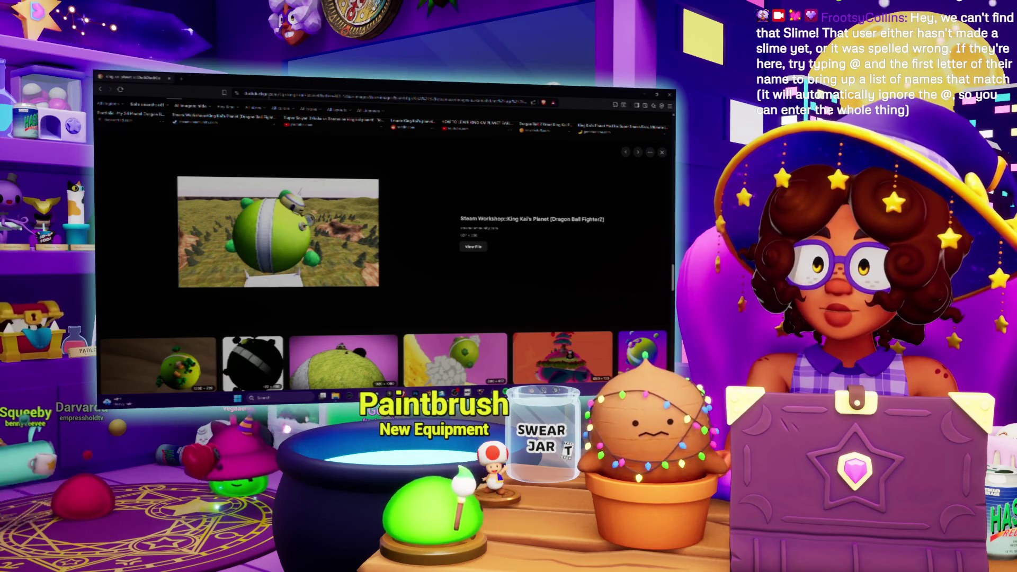
pyautogui.click(269, 98)
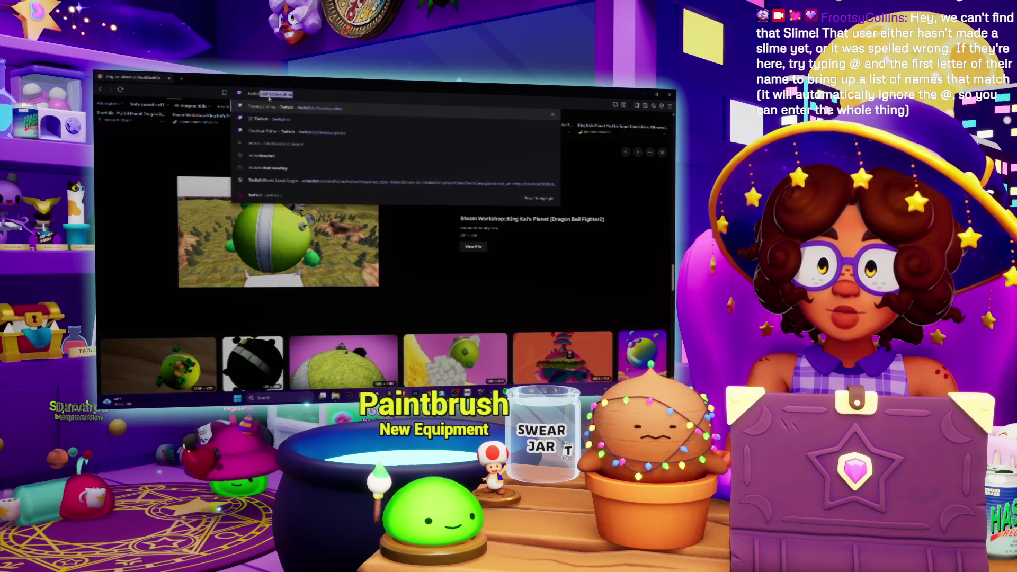
# Go to twitch.tv and open Creator Dashboard's Power-ups & Channel Points settings
pyautogui.press('Return')
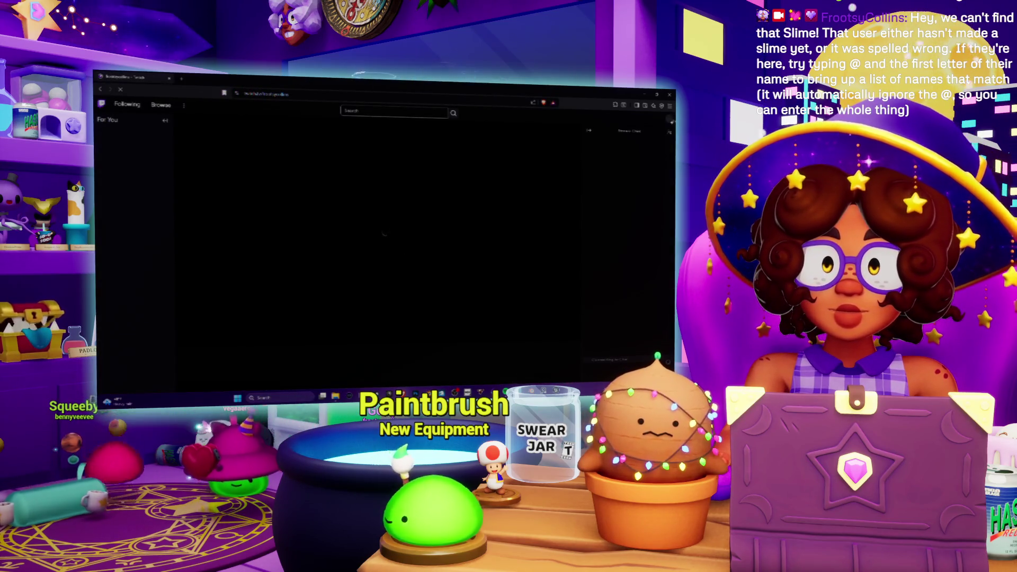
pyautogui.click(669, 118)
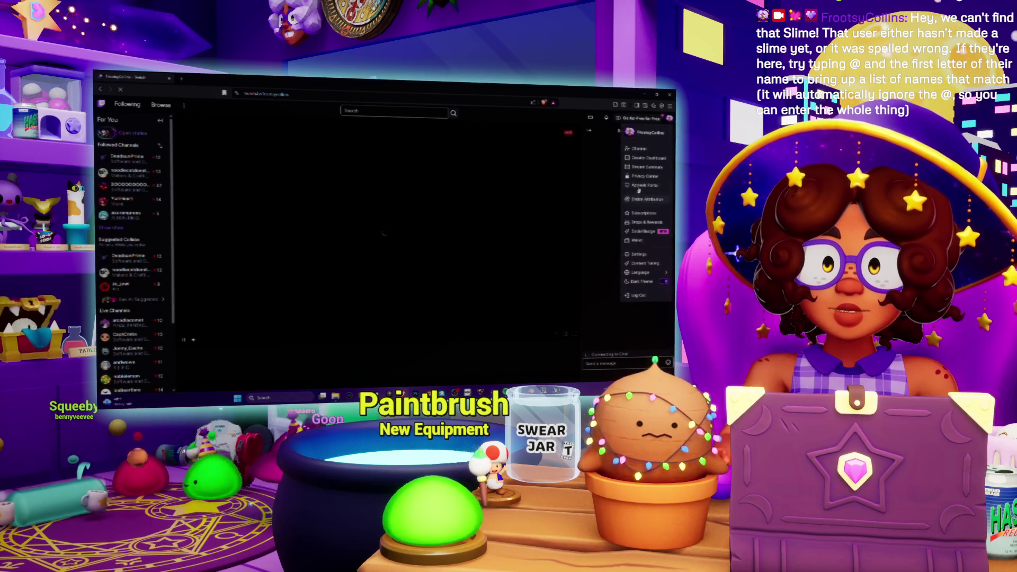
pyautogui.click(642, 167)
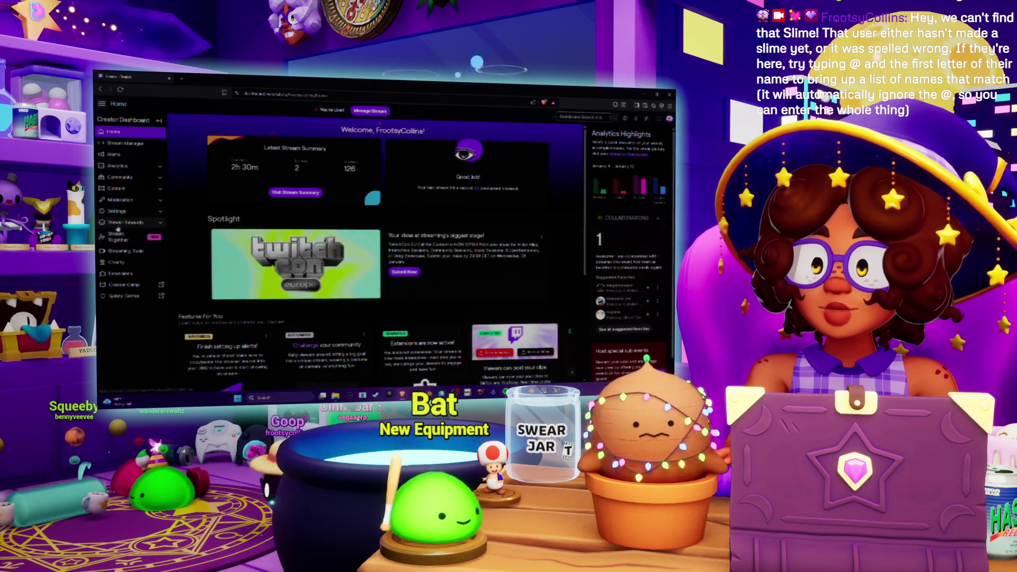
pyautogui.click(122, 240)
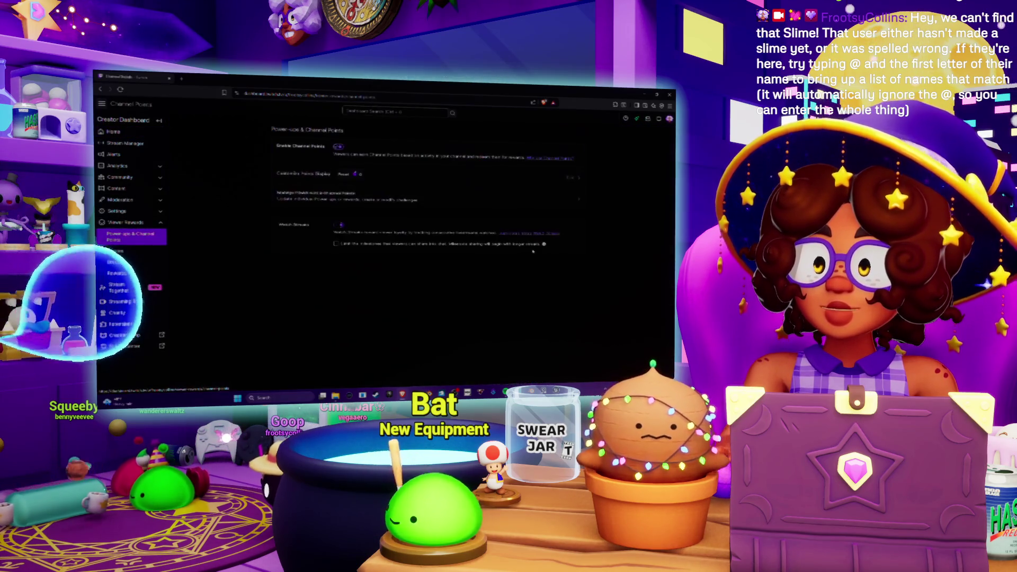
# Manage channel points rewards and pop out the reward requests queue
pyautogui.click(450, 197)
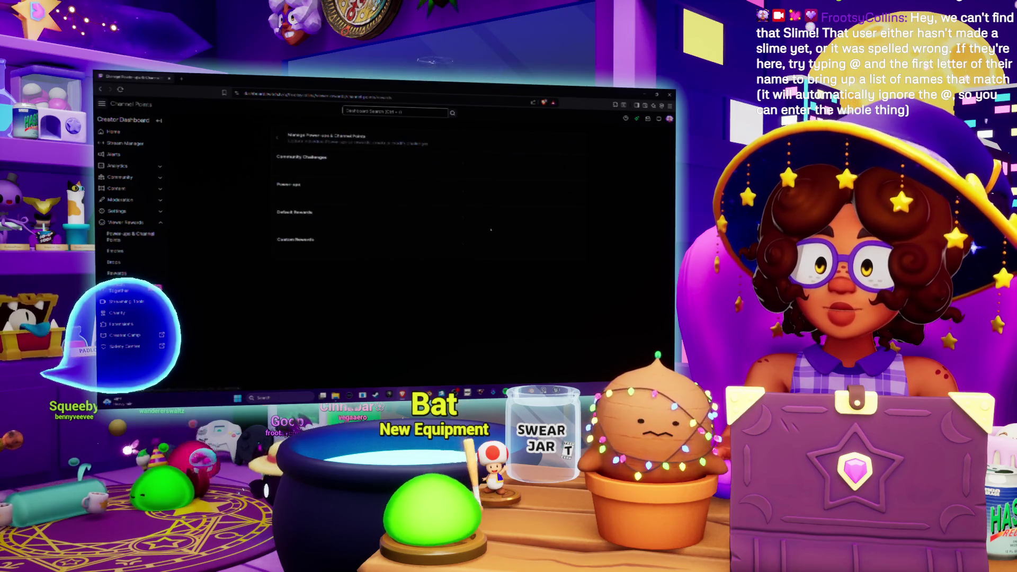
pyautogui.scroll(-5, 512, 241)
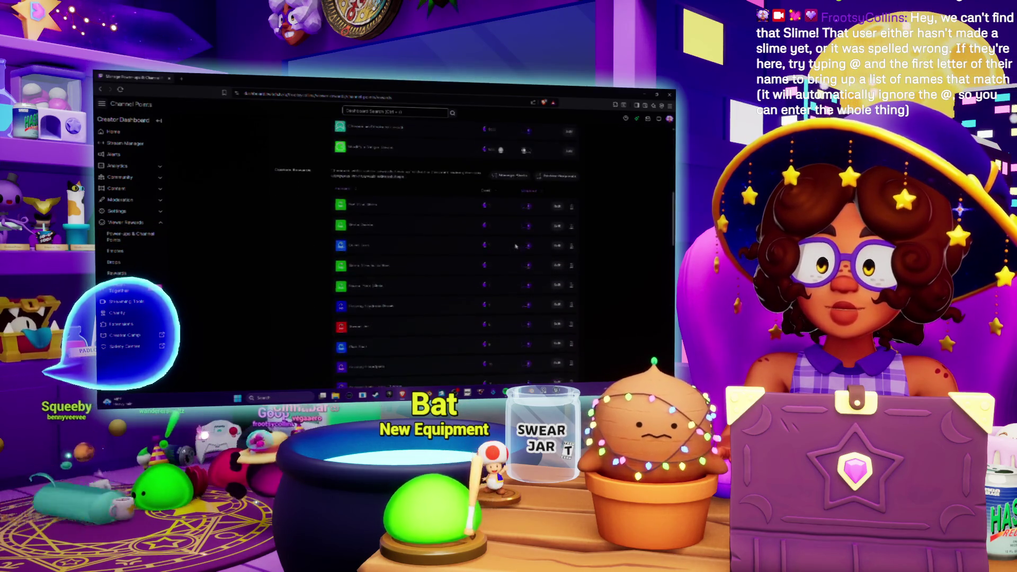
pyautogui.scroll(-5, 512, 241)
pyautogui.scroll(-5, 519, 247)
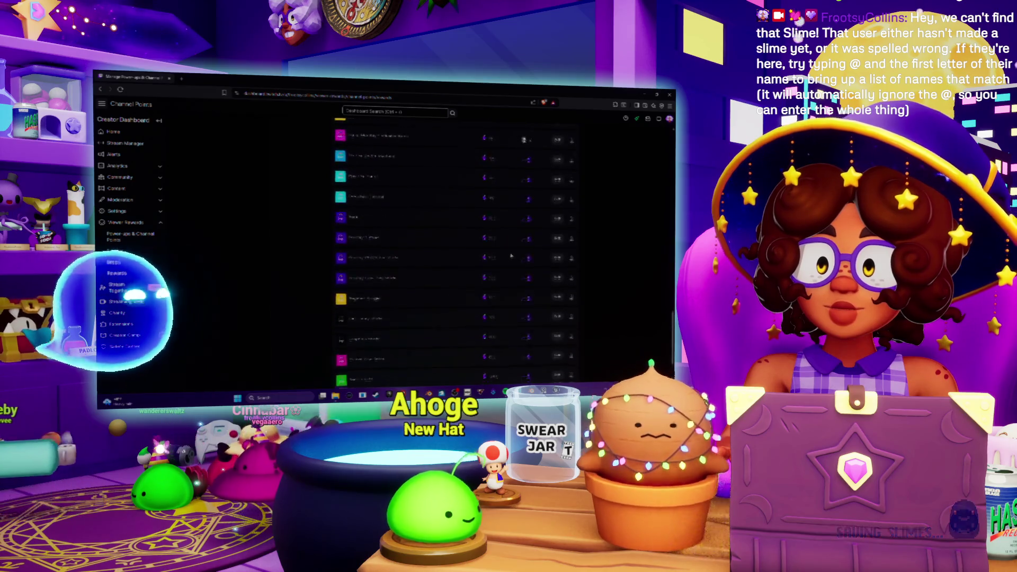
pyautogui.scroll(10, 509, 337)
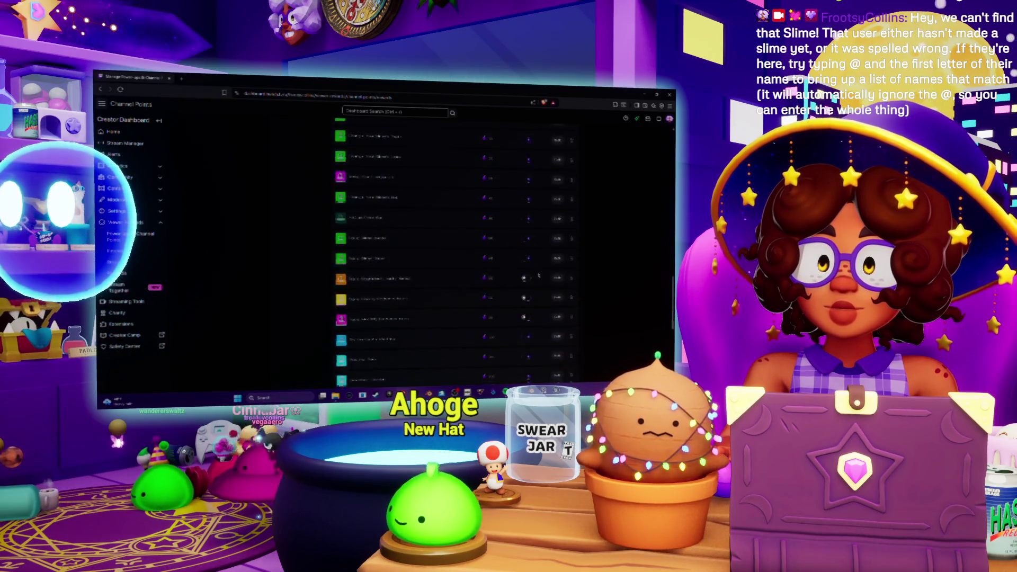
pyautogui.scroll(2, 539, 275)
pyautogui.click(559, 244)
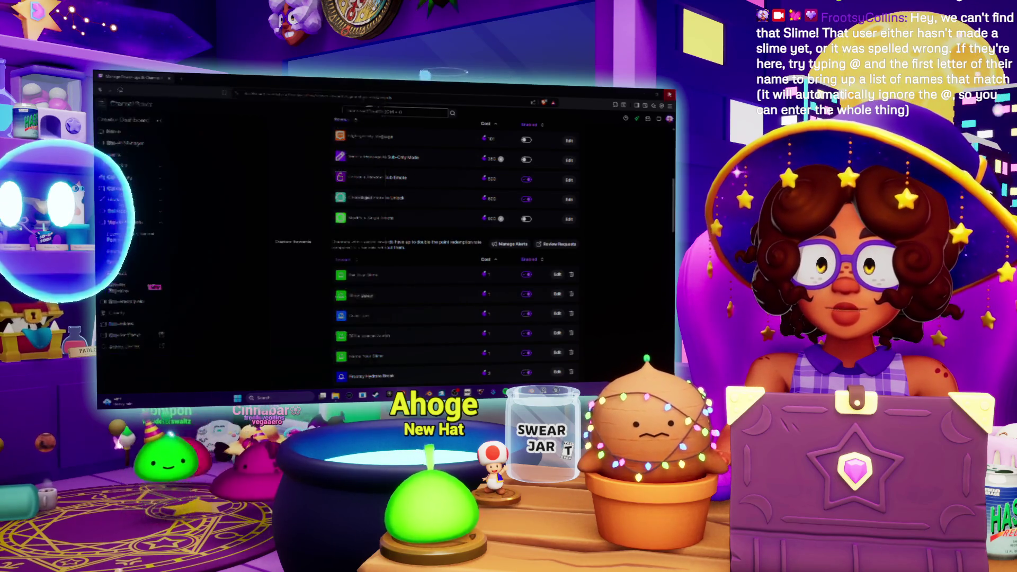
pyautogui.scroll(-5, 331, 171)
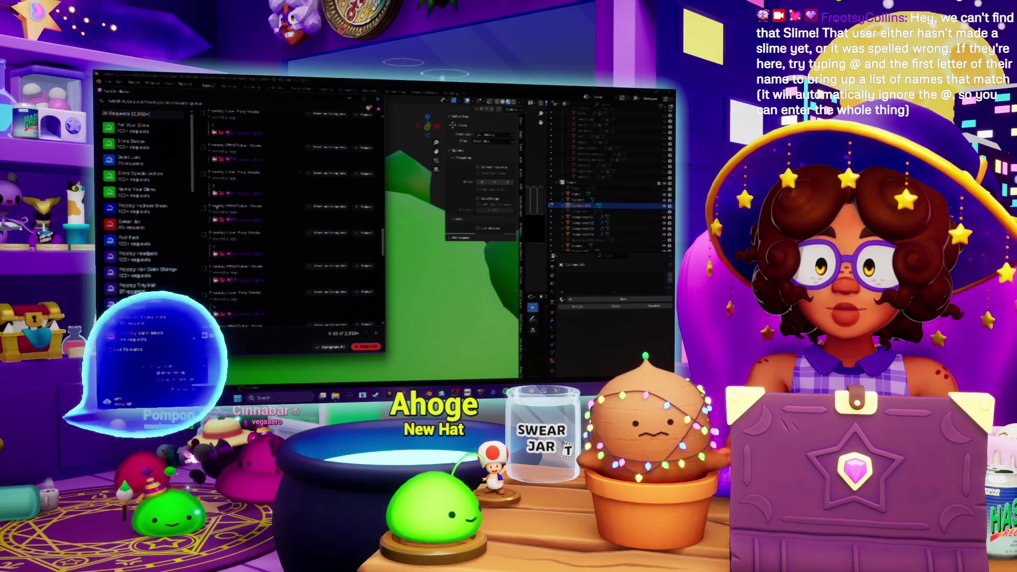
# Show one custom reward's requests and page through to the final page
pyautogui.scroll(-5, 133, 275)
pyautogui.click(135, 314)
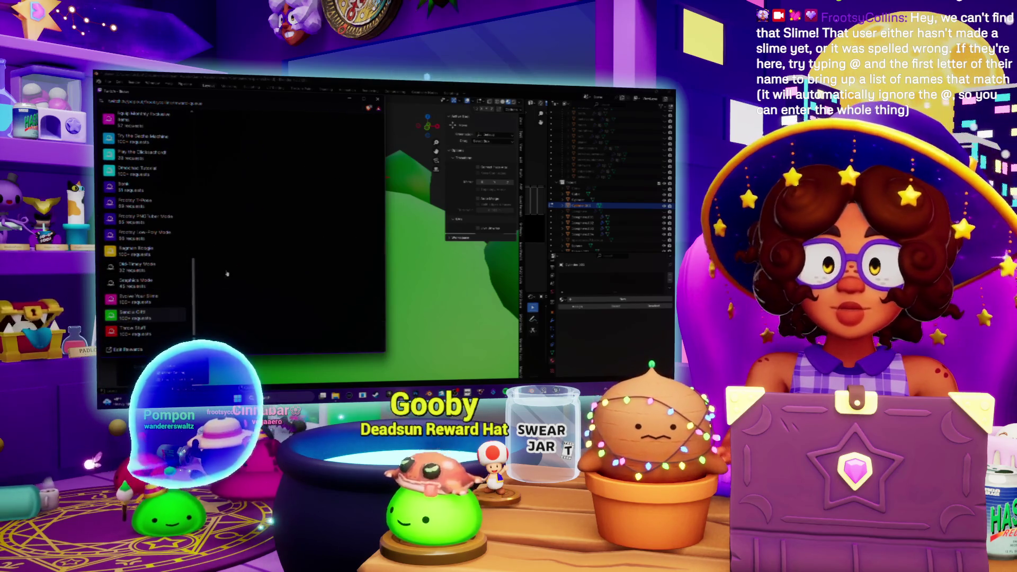
pyautogui.scroll(-5, 289, 196)
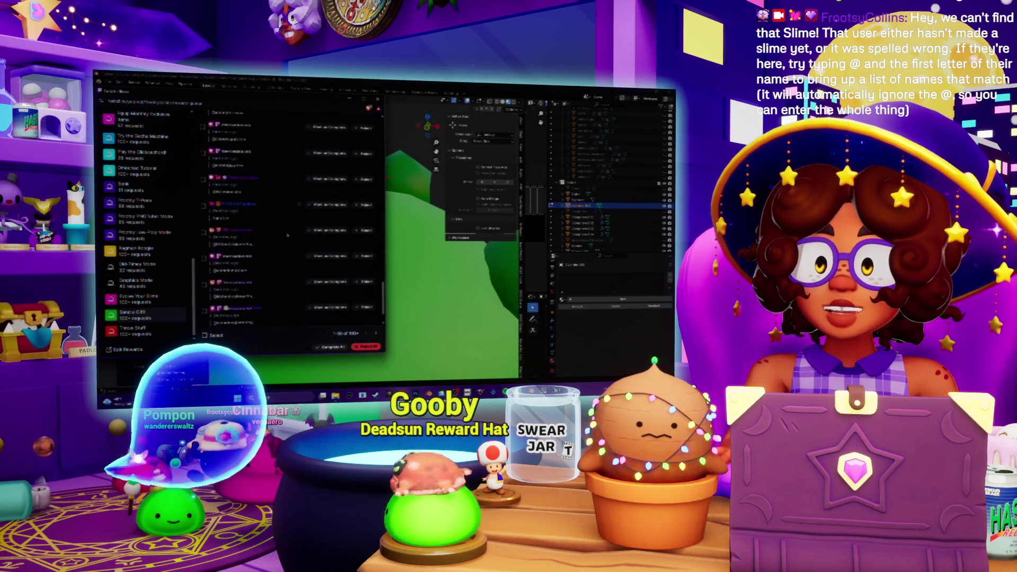
pyautogui.click(375, 334)
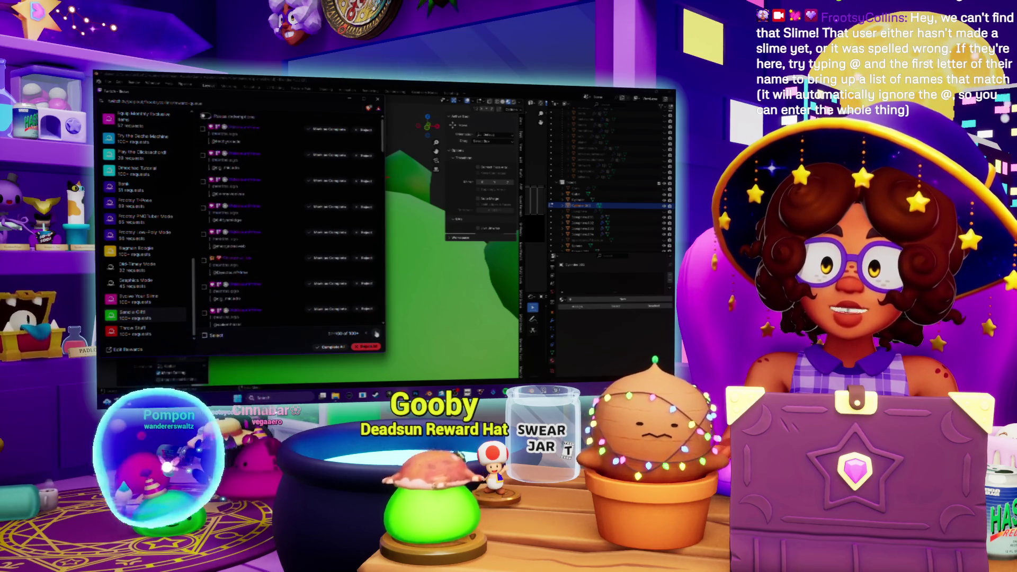
pyautogui.click(375, 334)
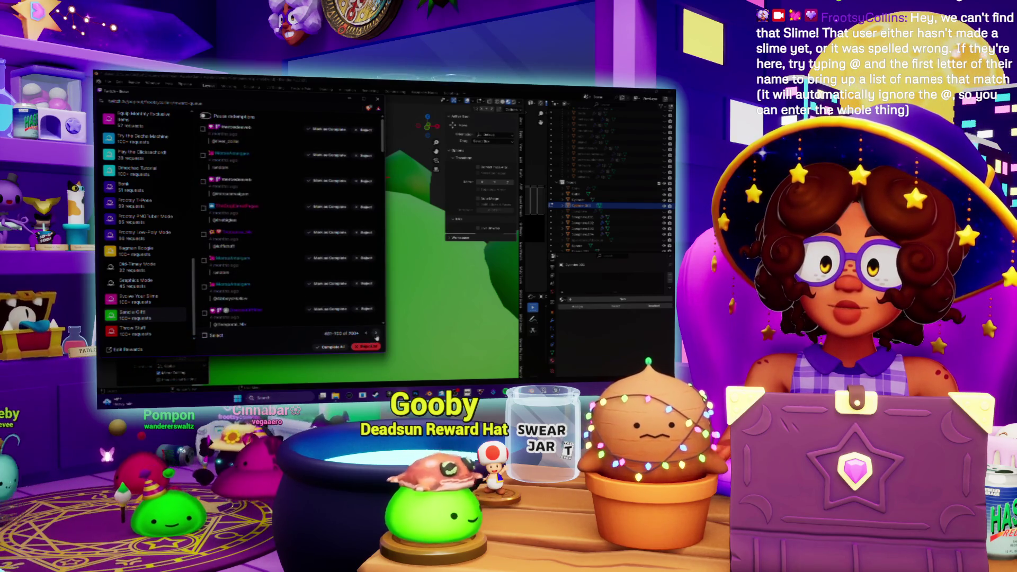
pyautogui.click(376, 334)
pyautogui.click(376, 335)
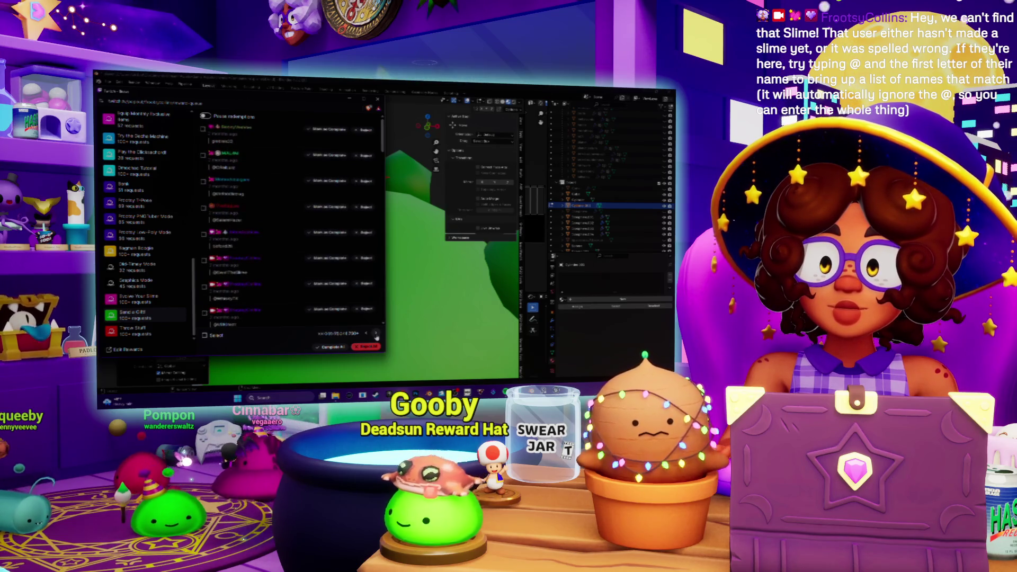
pyautogui.click(376, 335)
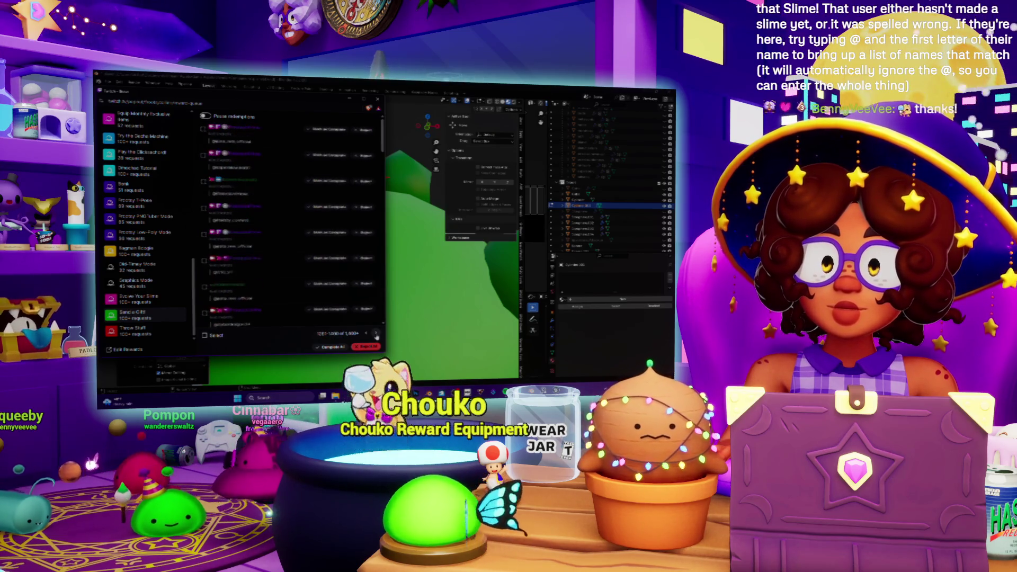
pyautogui.click(376, 335)
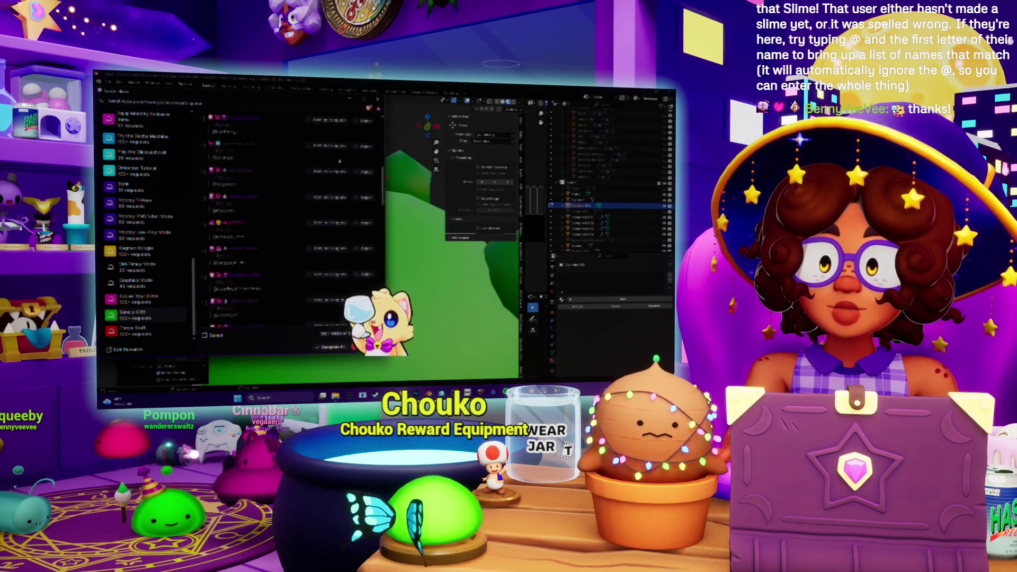
# Resolve the last remaining request and close the queue window
pyautogui.scroll(-5, 296, 208)
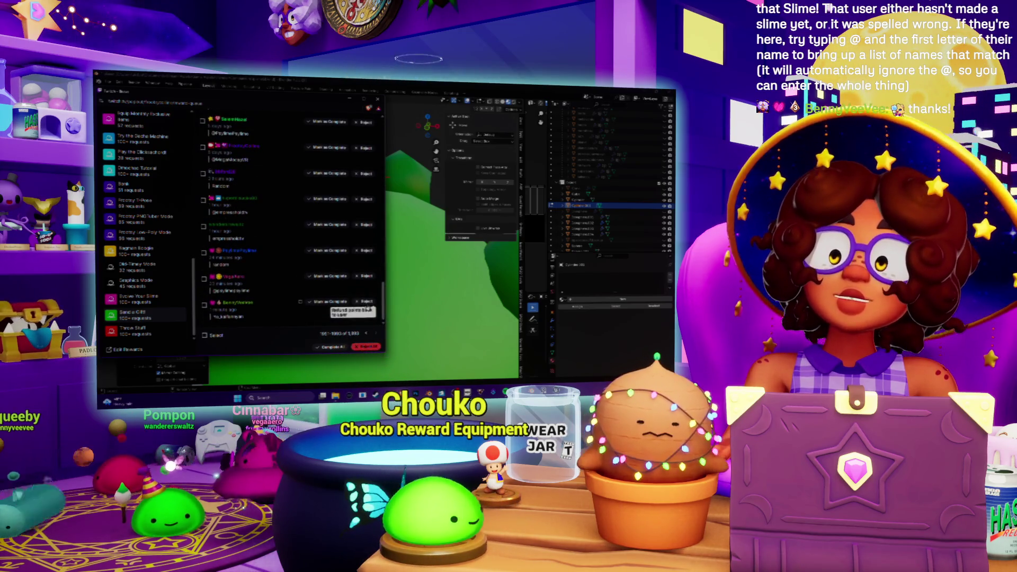
pyautogui.click(364, 300)
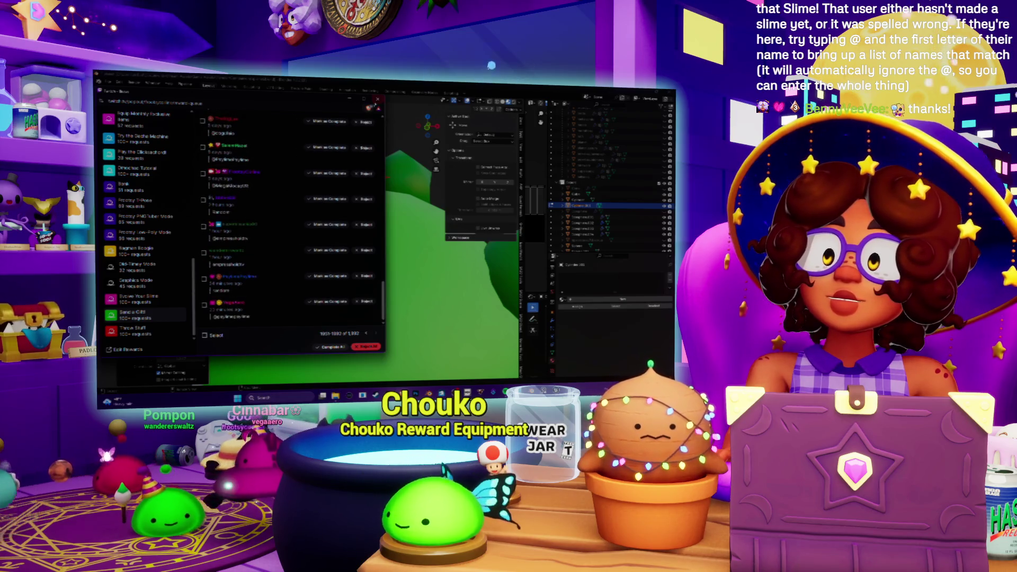
pyautogui.hotkey('alt', 'F4')
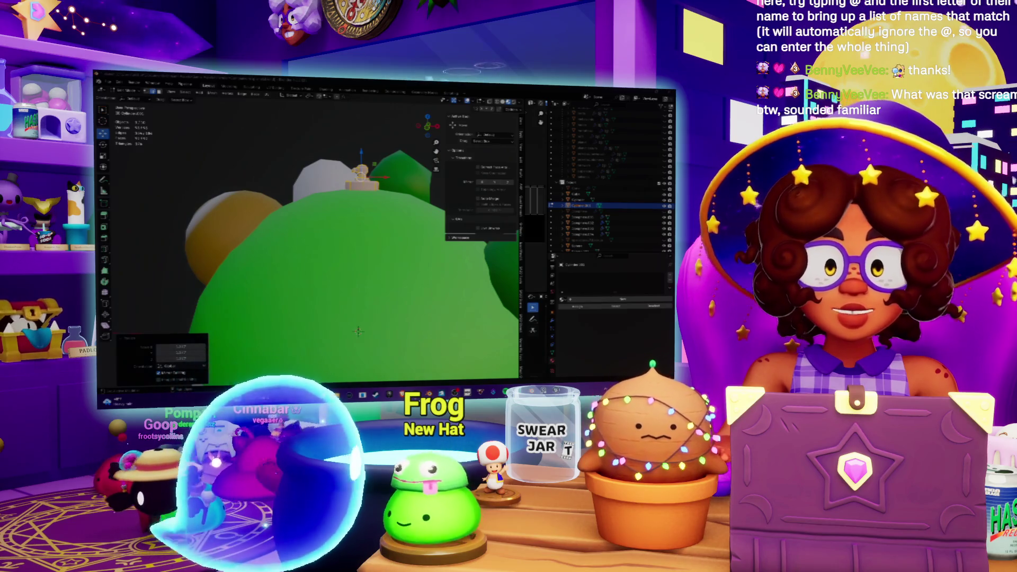
# Zoom out until the whole green planet model fits in the viewport
pyautogui.scroll(-1, 609, 212)
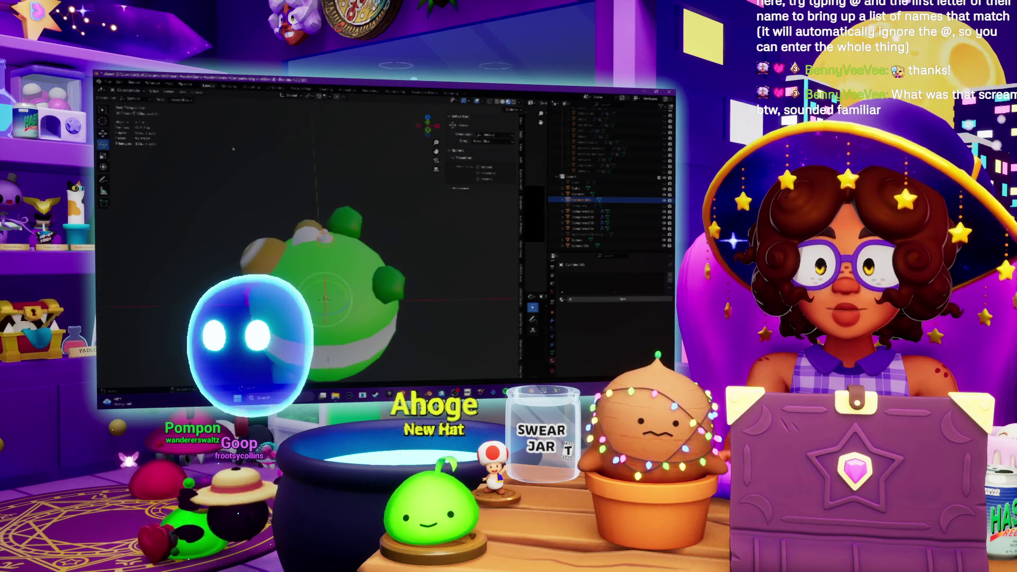
# Rotate the planet model upright around the X and Y axes
pyautogui.press('x')
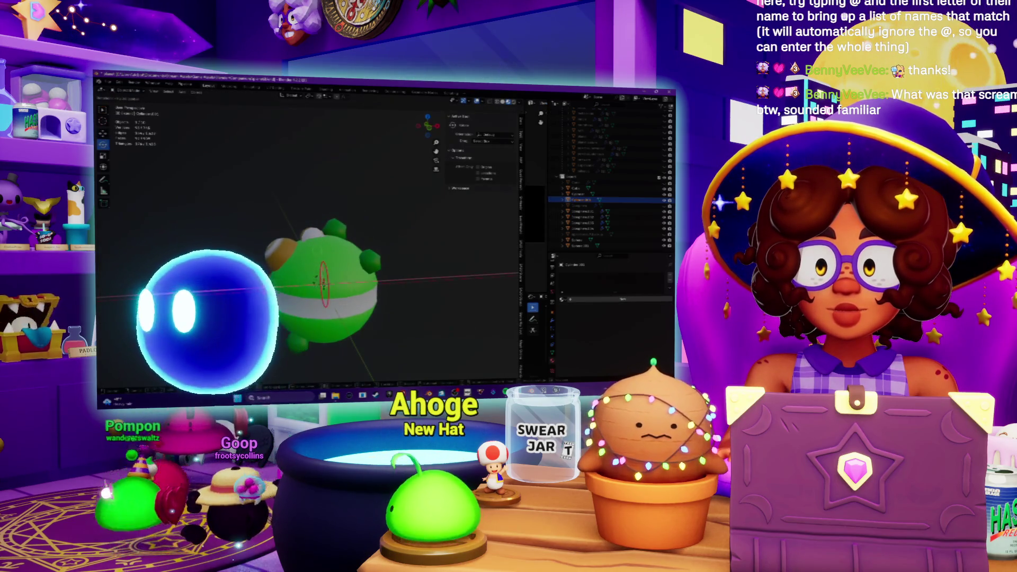
pyautogui.press('Return')
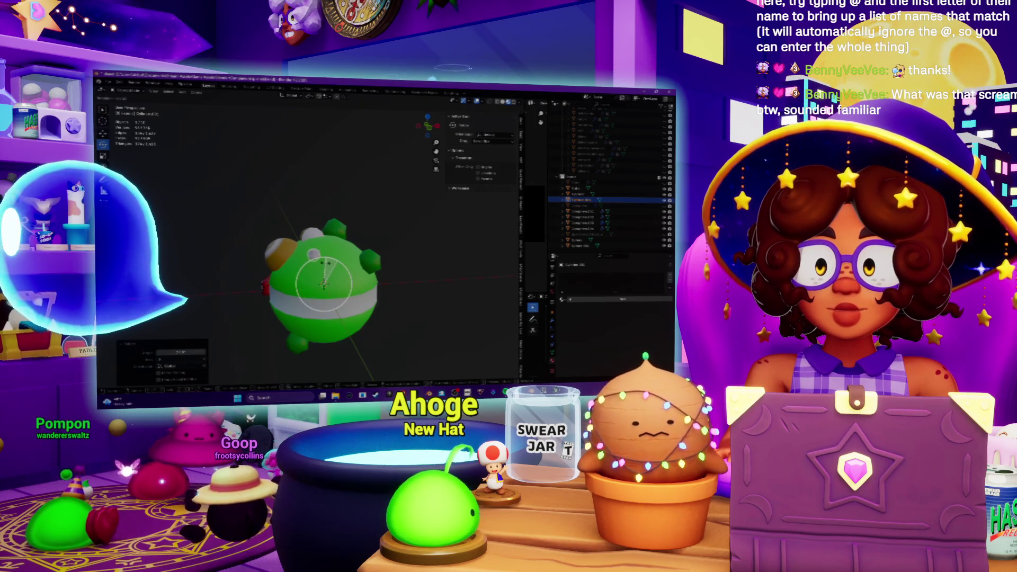
pyautogui.press('r')
pyautogui.press('Return')
pyautogui.press('y')
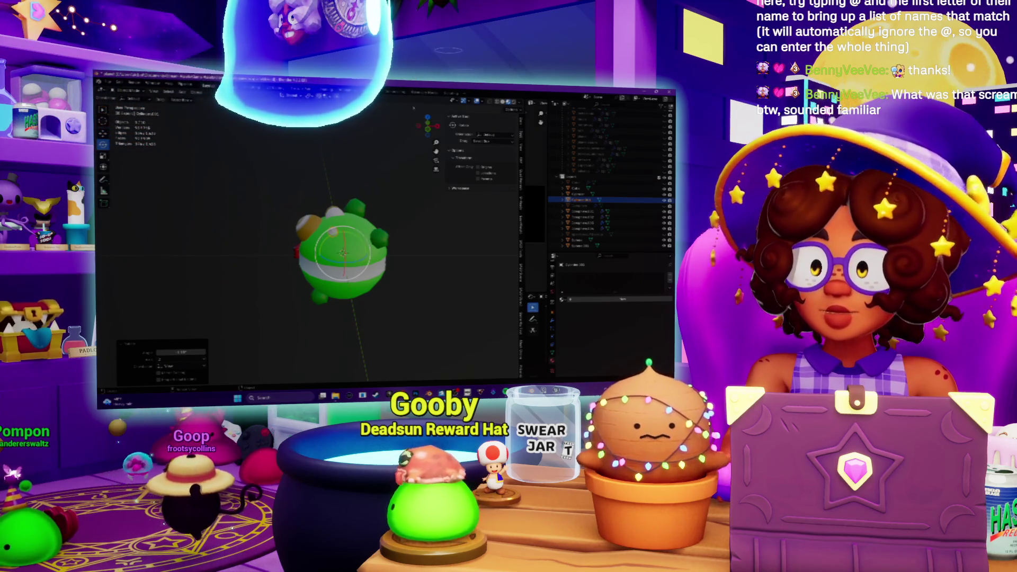
# Orbit to face the planet and switch the viewport to Solid shading
pyautogui.scroll(3, 360, 230)
pyautogui.scroll(-3, 406, 169)
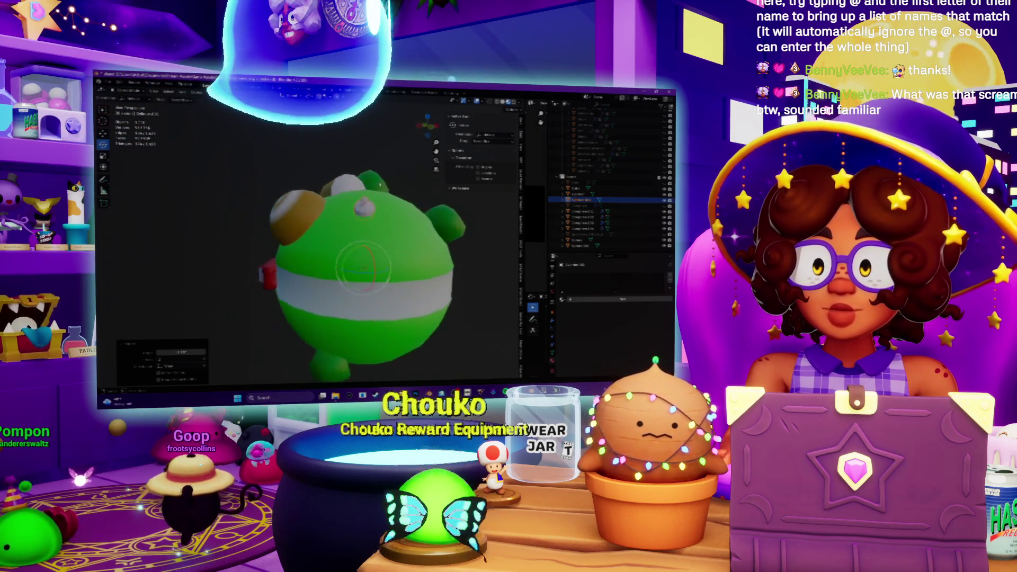
pyautogui.moveTo(371, 175)
pyautogui.mouseDown(button='middle')
pyautogui.moveTo(239, 199)
pyautogui.moveTo(233, 286)
pyautogui.moveTo(238, 212)
pyautogui.mouseUp(button='middle')
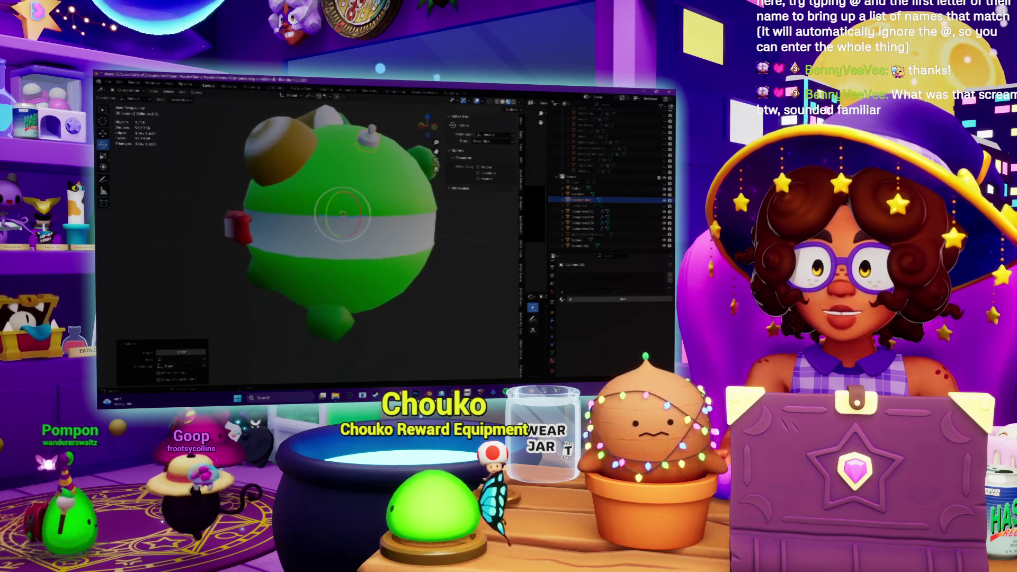
pyautogui.click(503, 102)
pyautogui.moveTo(301, 265)
pyautogui.mouseDown(button='middle')
pyautogui.moveTo(301, 217)
pyautogui.moveTo(300, 253)
pyautogui.moveTo(380, 243)
pyautogui.mouseUp(button='middle')
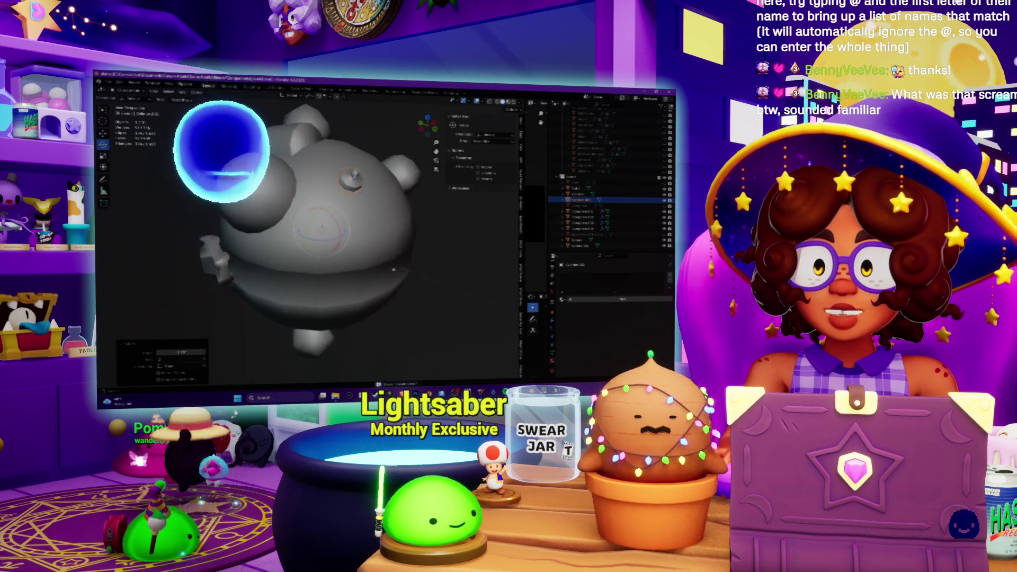
# Select an edge loop around the sphere's middle band and mark it as a seam
pyautogui.click(380, 243)
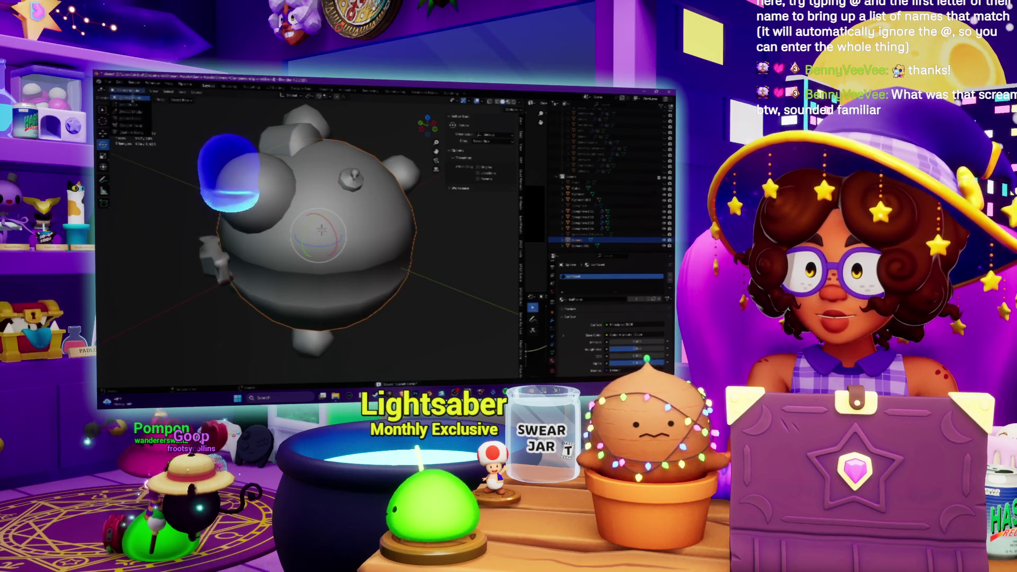
pyautogui.press('Tab')
pyautogui.moveTo(380, 243); pyautogui.dragTo(365, 228, button='middle')
pyautogui.scroll(3, 349, 244)
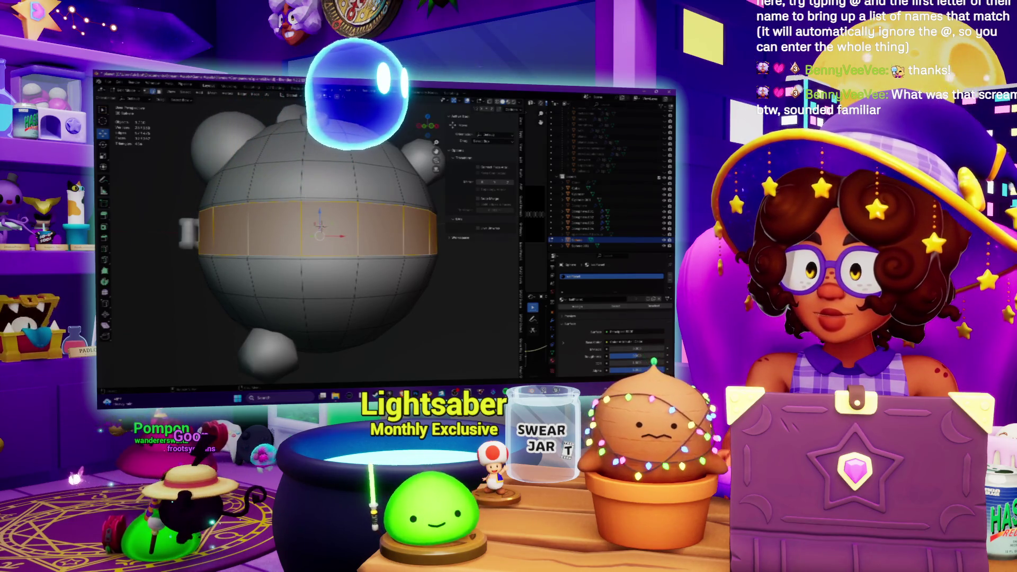
pyautogui.keyDown('alt'); pyautogui.click(286, 197); pyautogui.keyUp('alt')
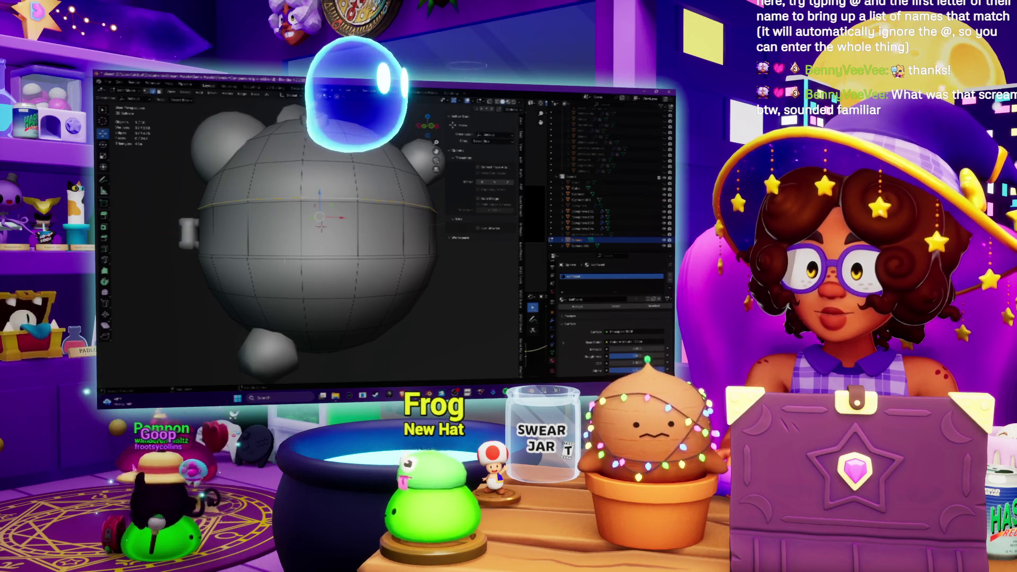
pyautogui.rightClick(283, 260)
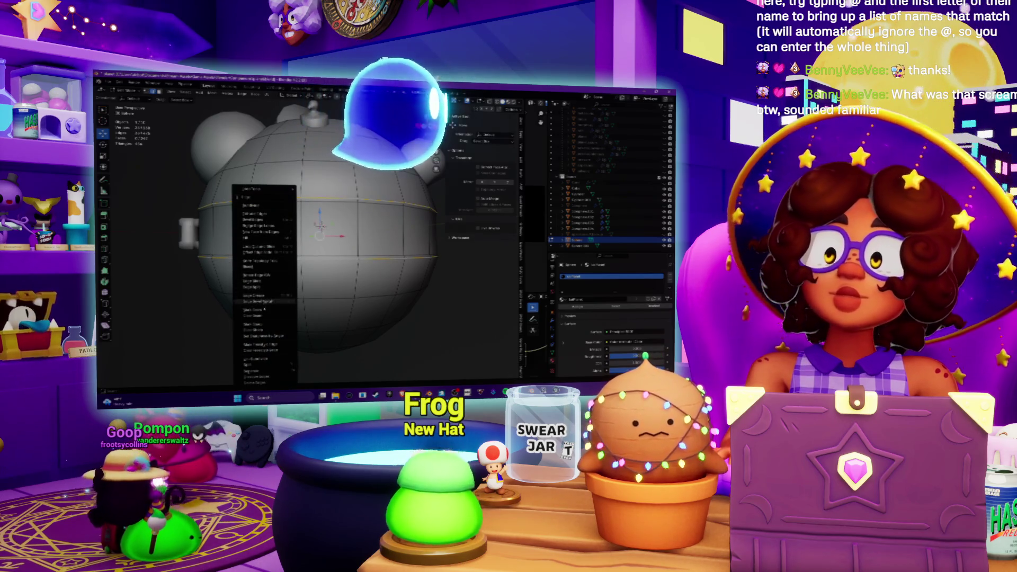
pyautogui.click(267, 274)
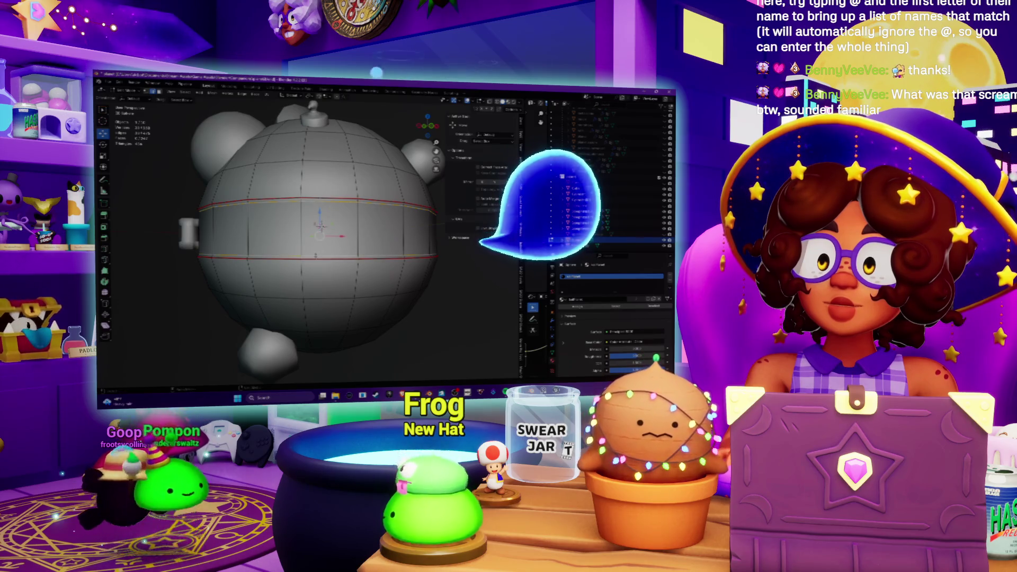
# Mark the second horizontal edge loop as a seam
pyautogui.moveTo(317, 211)
pyautogui.mouseDown(button='middle')
pyautogui.moveTo(328, 275)
pyautogui.moveTo(350, 238)
pyautogui.moveTo(339, 206)
pyautogui.moveTo(308, 233)
pyautogui.moveTo(328, 212)
pyautogui.mouseUp(button='middle')
pyautogui.scroll(-2, 317, 228)
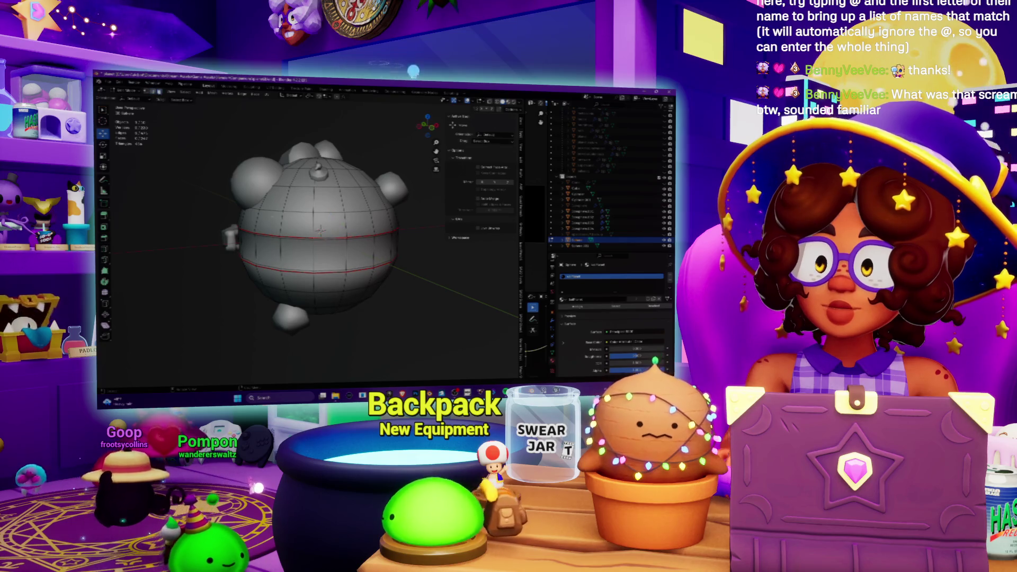
pyautogui.moveTo(318, 228); pyautogui.dragTo(381, 228, button='middle')
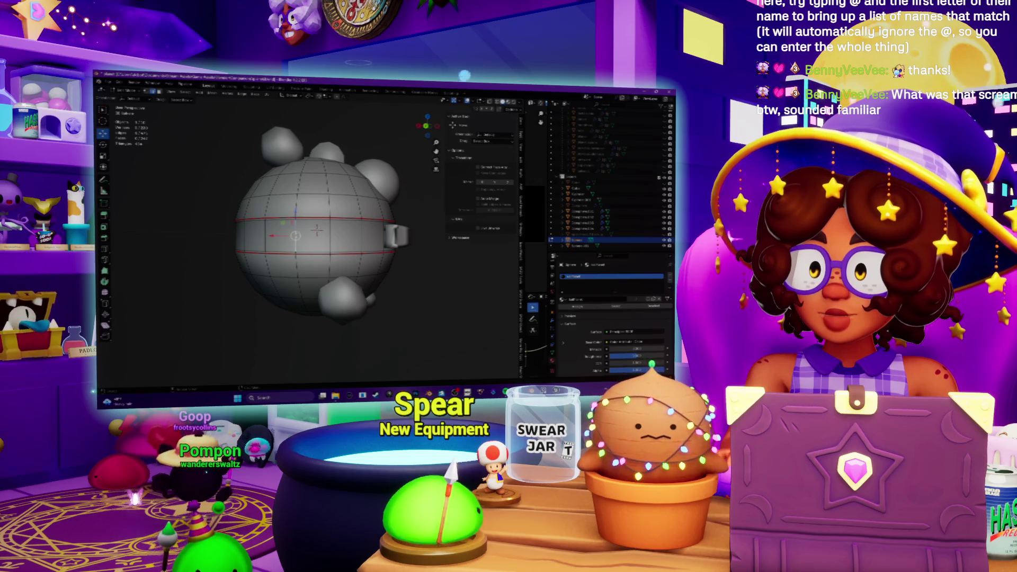
pyautogui.moveTo(318, 229); pyautogui.dragTo(388, 242, button='middle')
pyautogui.rightClick(305, 255)
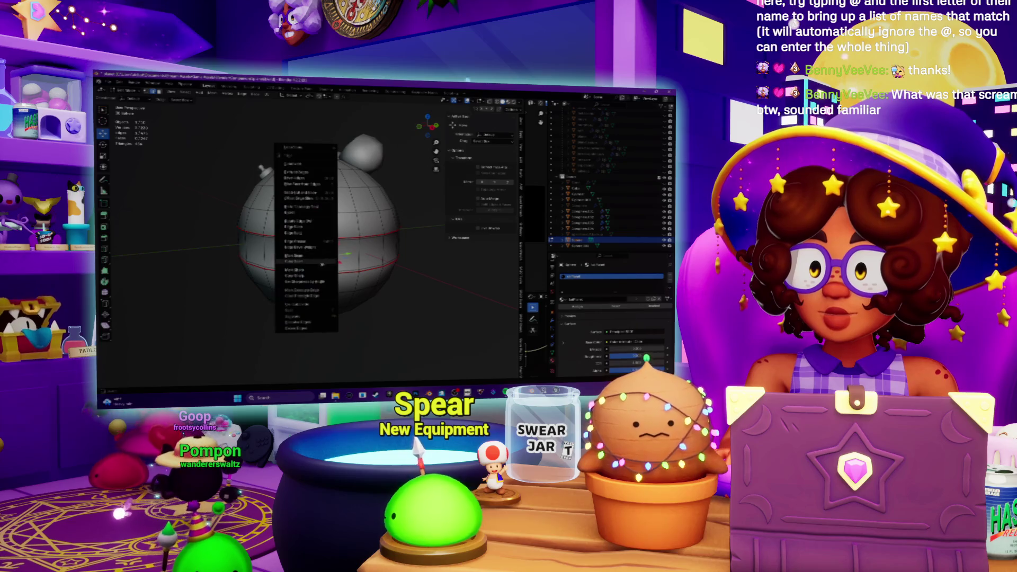
pyautogui.click(306, 259)
# Orbit and zoom around the sphere to check both seam rings from every side
pyautogui.moveTo(318, 228); pyautogui.dragTo(360, 249, button='middle')
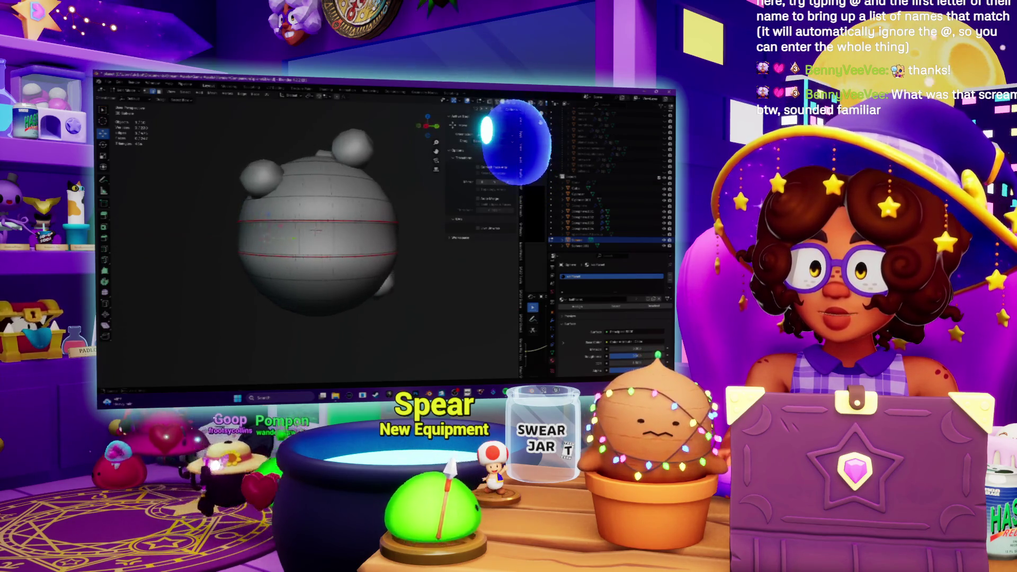
pyautogui.scroll(4, 313, 213)
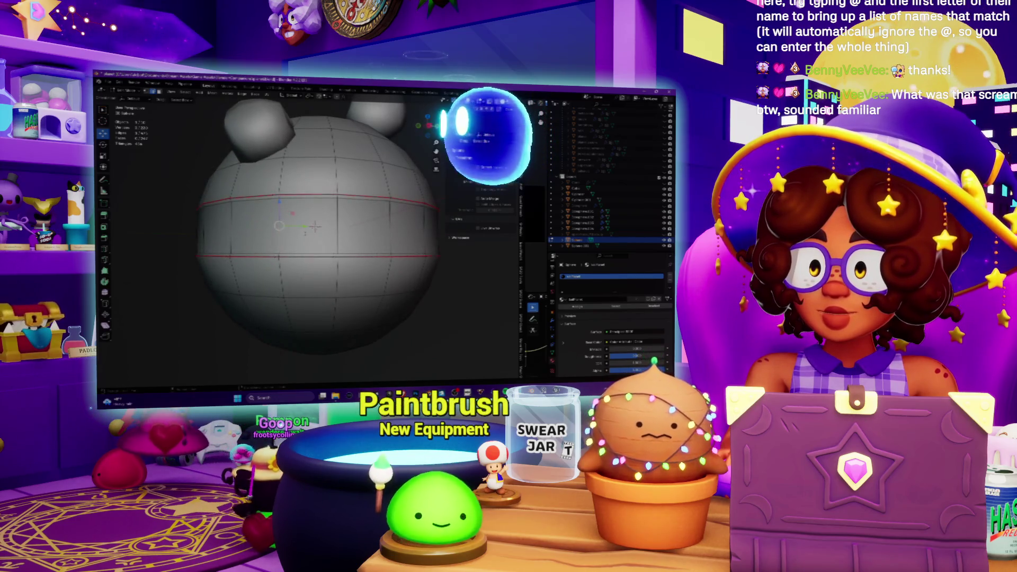
pyautogui.moveTo(360, 249); pyautogui.dragTo(379, 252, button='middle')
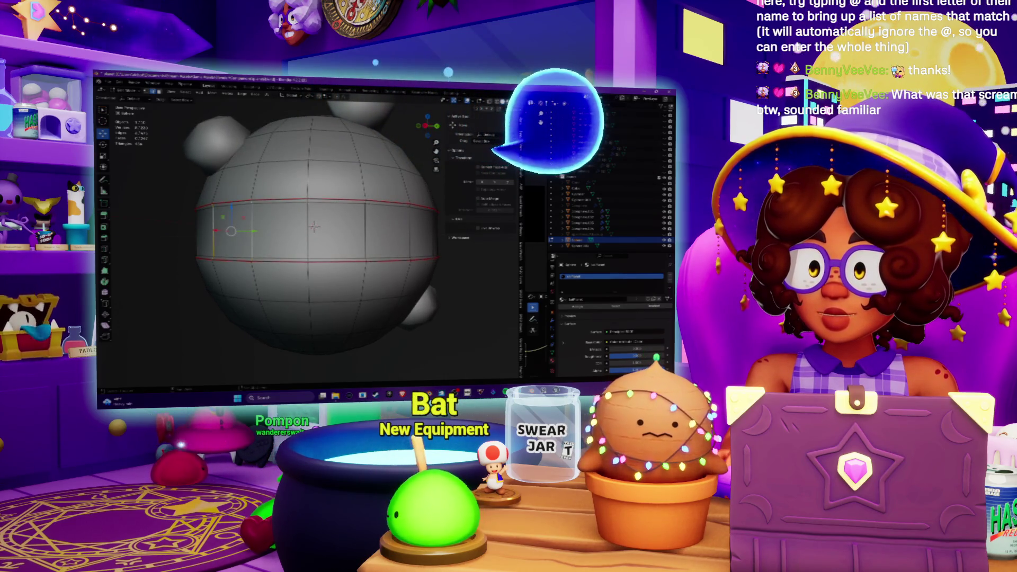
pyautogui.moveTo(317, 238); pyautogui.dragTo(355, 239, button='middle')
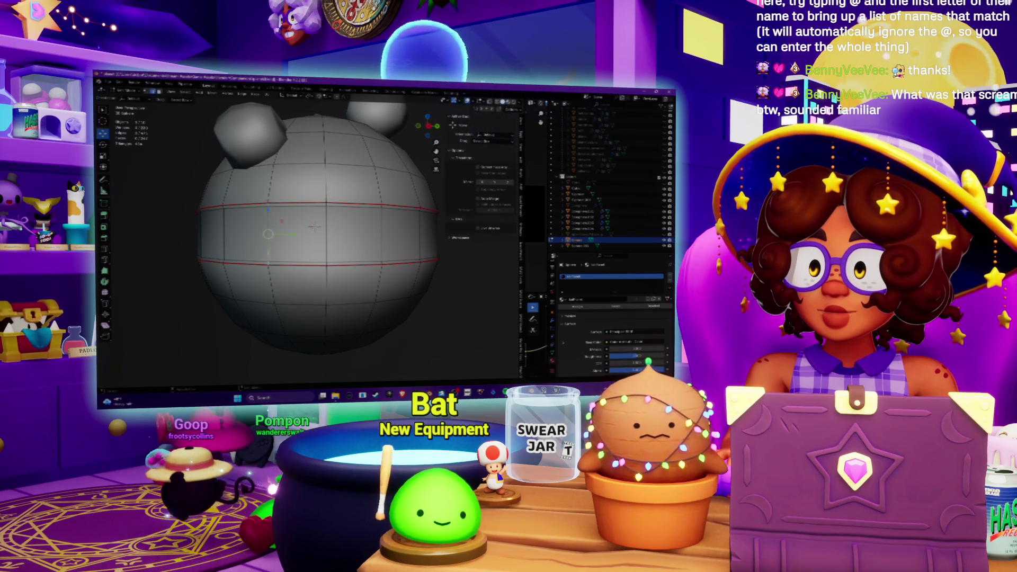
pyautogui.moveTo(315, 226)
pyautogui.mouseDown(button='middle')
pyautogui.moveTo(225, 237)
pyautogui.moveTo(217, 216)
pyautogui.mouseUp(button='middle')
pyautogui.scroll(-5, 275, 233)
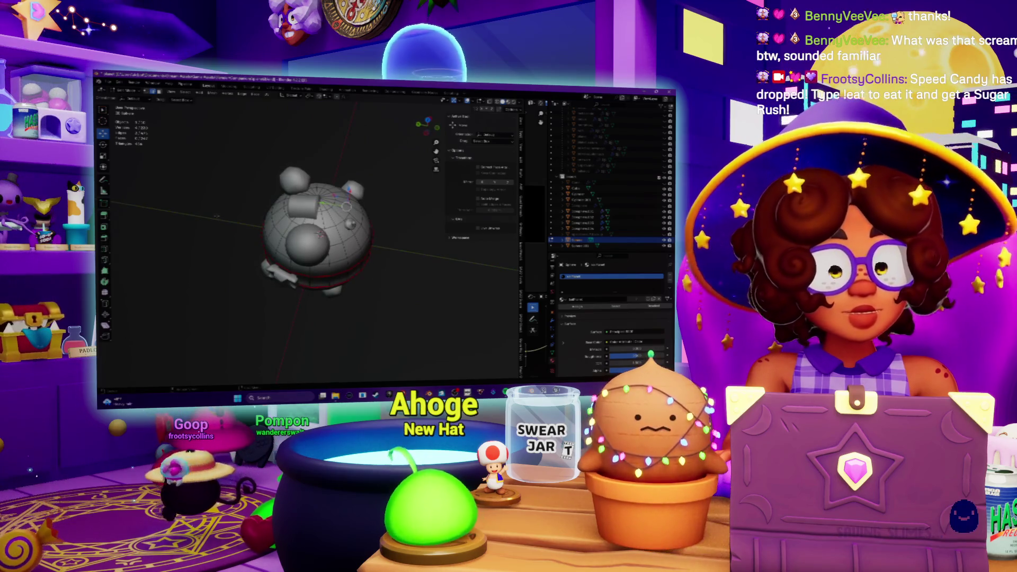
pyautogui.moveTo(318, 233)
pyautogui.mouseDown(button='middle')
pyautogui.moveTo(328, 196)
pyautogui.moveTo(316, 254)
pyautogui.moveTo(313, 188)
pyautogui.mouseUp(button='middle')
pyautogui.moveTo(387, 195); pyautogui.dragTo(433, 203, button='middle')
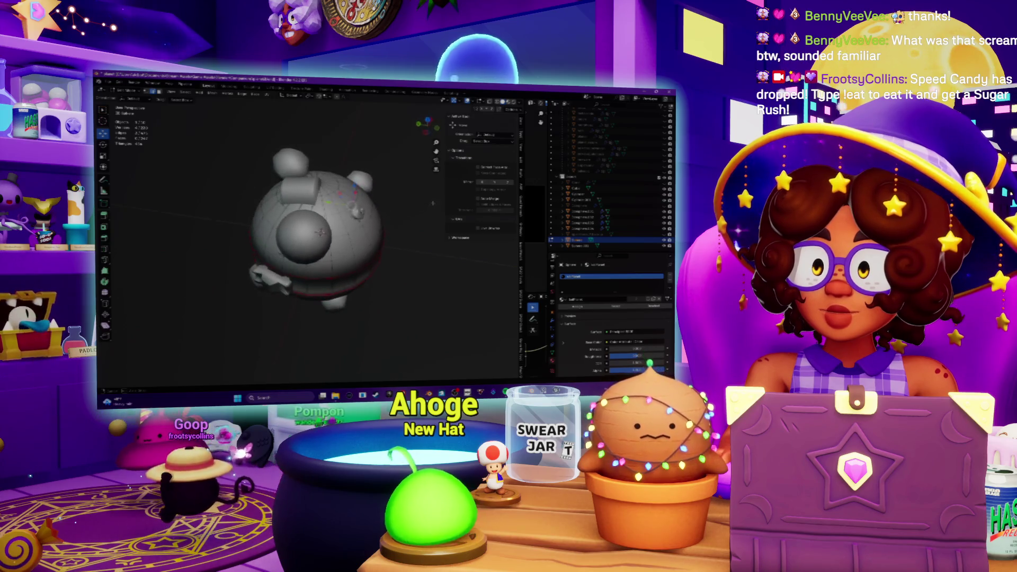
pyautogui.moveTo(317, 233); pyautogui.dragTo(382, 233, button='middle')
pyautogui.moveTo(317, 227)
pyautogui.mouseDown(button='middle')
pyautogui.moveTo(331, 220)
pyautogui.moveTo(352, 238)
pyautogui.moveTo(326, 214)
pyautogui.moveTo(333, 228)
pyautogui.moveTo(323, 228)
pyautogui.mouseUp(button='middle')
pyautogui.scroll(4, 318, 233)
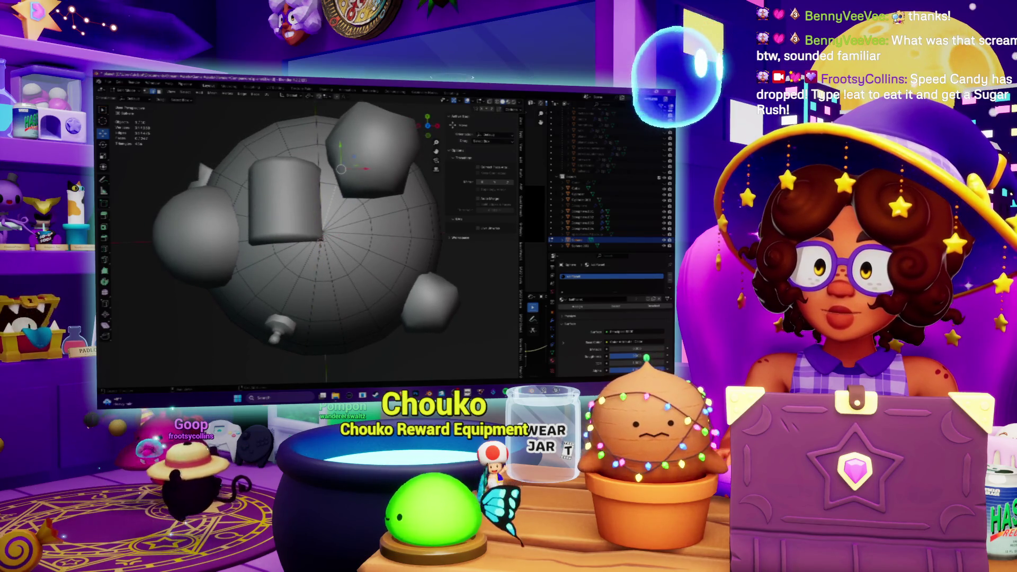
pyautogui.scroll(-3, 317, 233)
pyautogui.moveTo(318, 233)
pyautogui.mouseDown(button='middle')
pyautogui.moveTo(329, 222)
pyautogui.moveTo(302, 220)
pyautogui.moveTo(343, 184)
pyautogui.moveTo(317, 217)
pyautogui.moveTo(330, 191)
pyautogui.moveTo(327, 212)
pyautogui.mouseUp(button='middle')
pyautogui.scroll(3, 318, 228)
pyautogui.scroll(-4, 318, 232)
pyautogui.scroll(4, 312, 223)
pyautogui.moveTo(261, 150); pyautogui.dragTo(290, 164, button='middle')
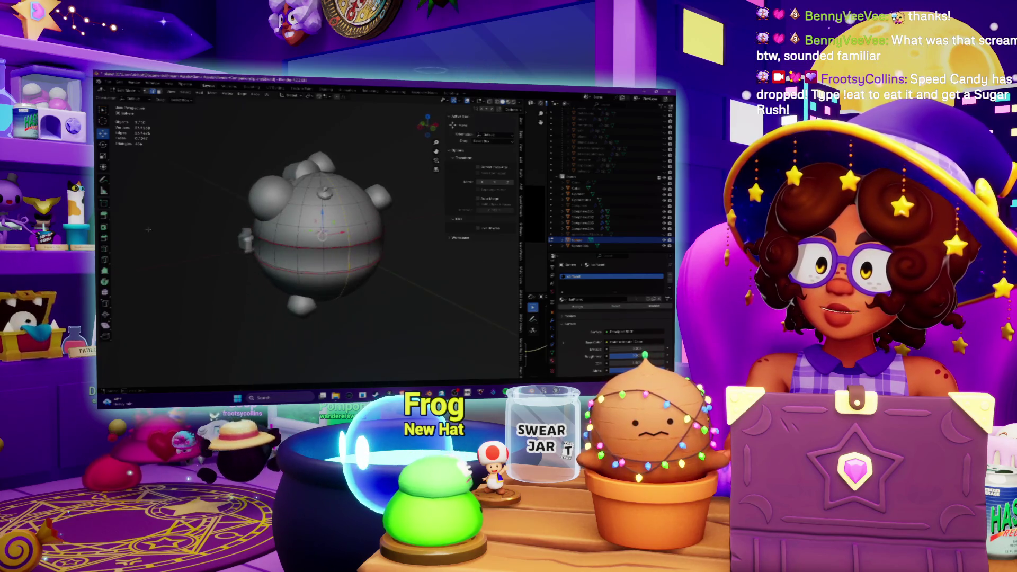
pyautogui.moveTo(290, 164); pyautogui.dragTo(300, 177, button='middle')
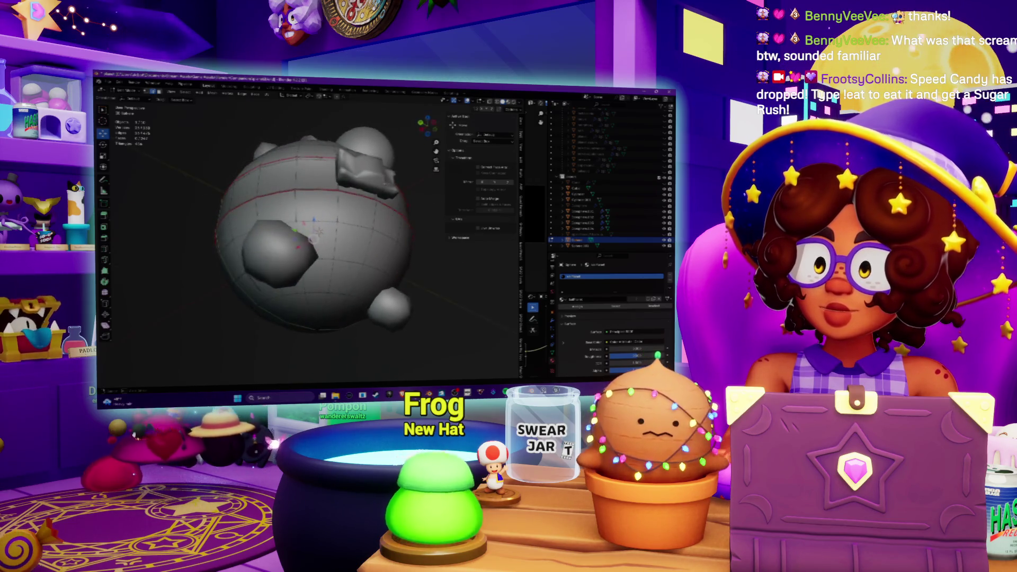
pyautogui.moveTo(299, 178); pyautogui.dragTo(304, 169, button='middle')
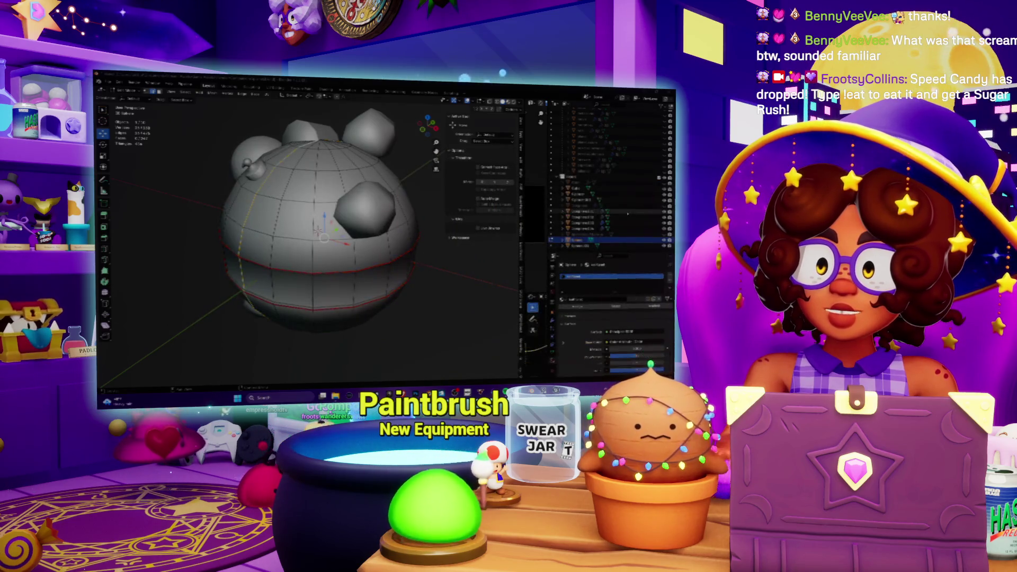
pyautogui.moveTo(317, 230); pyautogui.dragTo(350, 228, button='middle')
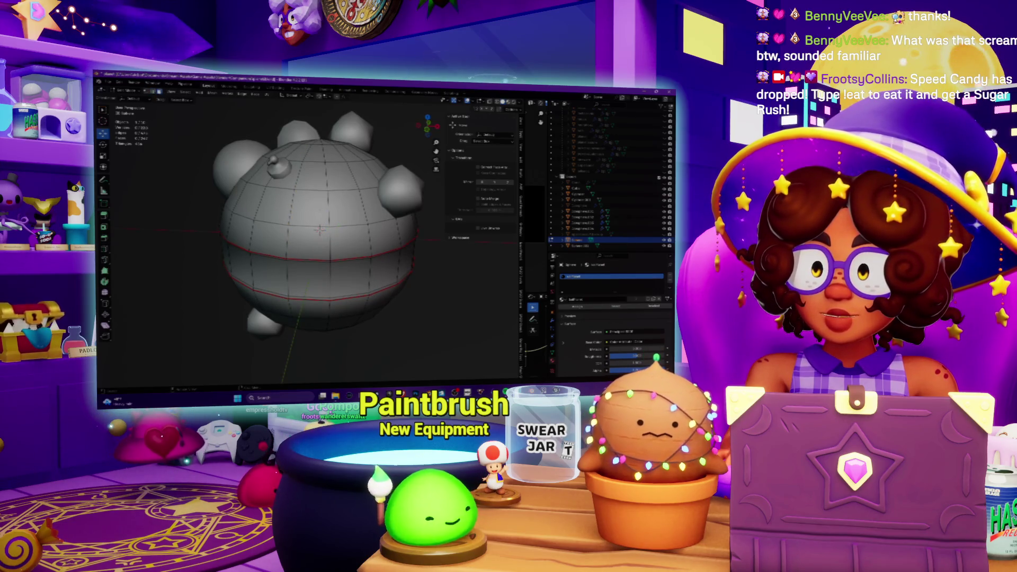
# Select the whole connected sphere mesh with Select Linked
pyautogui.moveTo(318, 254); pyautogui.dragTo(318, 212, button='middle')
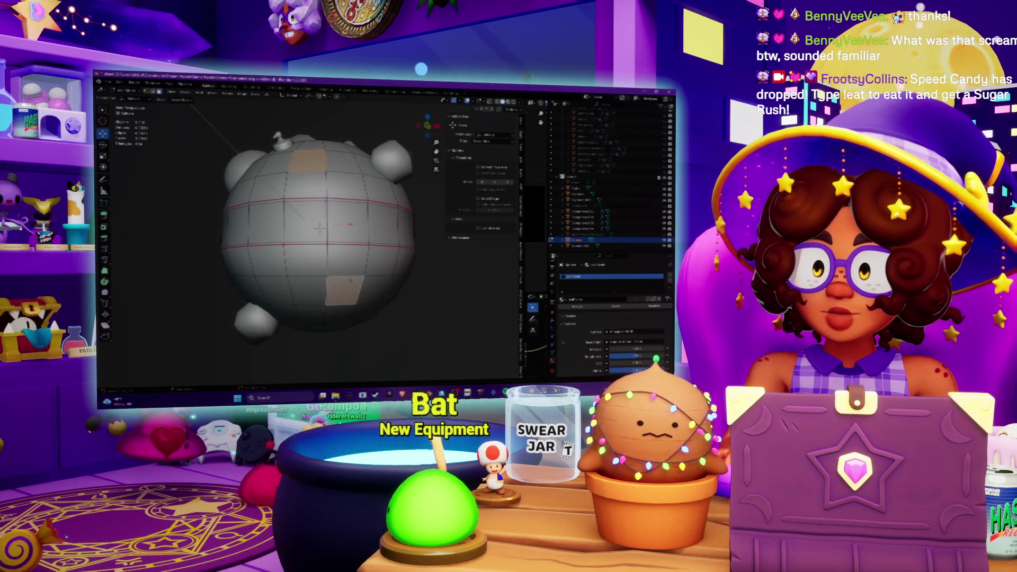
pyautogui.click(187, 95)
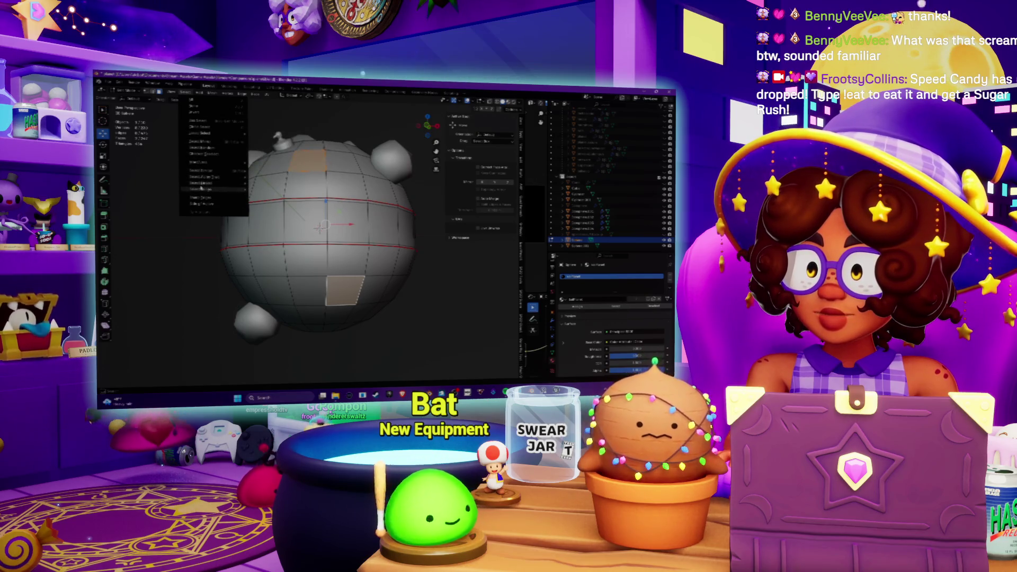
pyautogui.moveTo(214, 187)
pyautogui.click(263, 184)
pyautogui.moveTo(264, 184); pyautogui.dragTo(488, 243, button='middle')
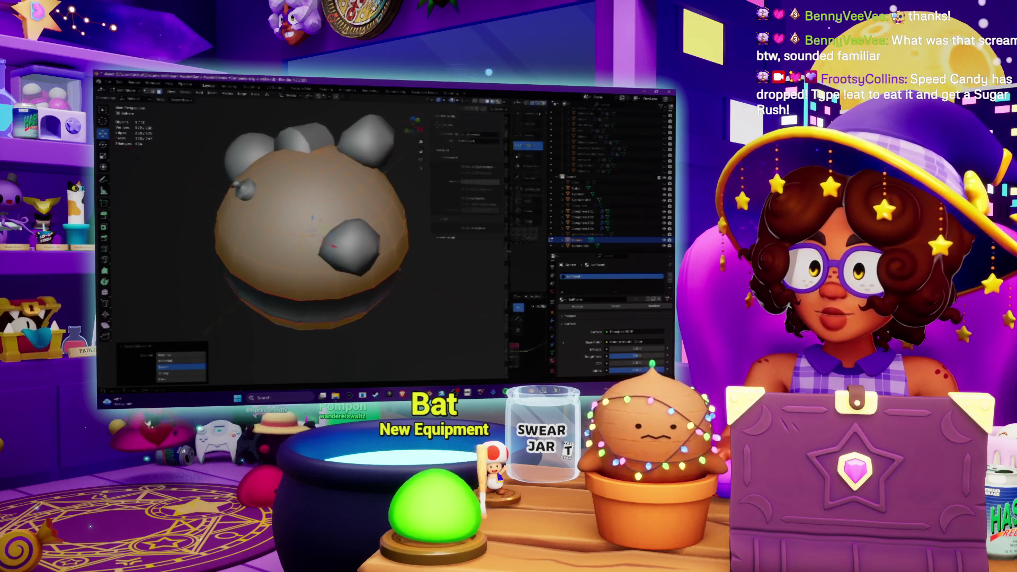
# Unwrap the sphere from top view and switch to the UV Editing workspace
pyautogui.press('KP_7')
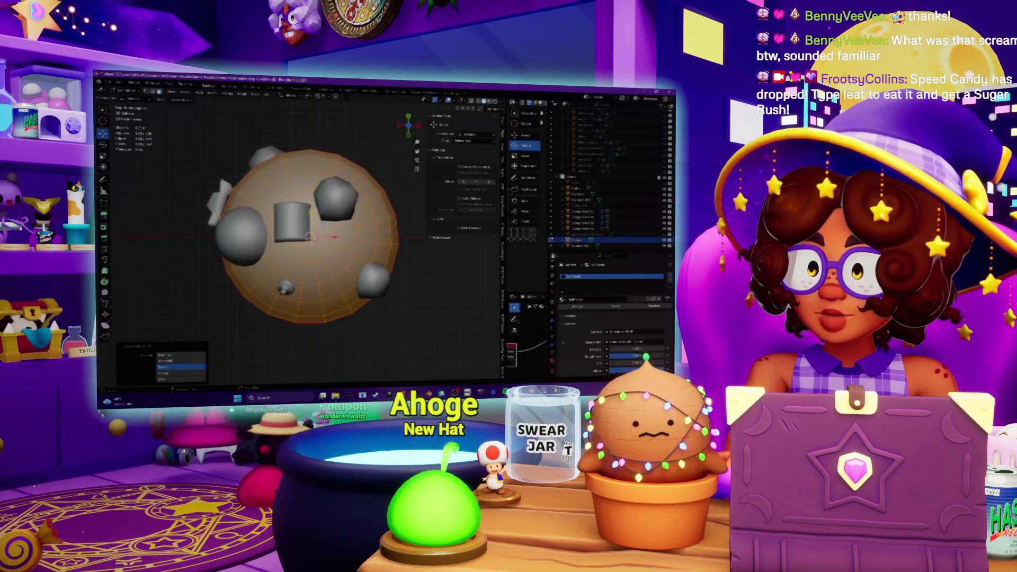
pyautogui.click(267, 94)
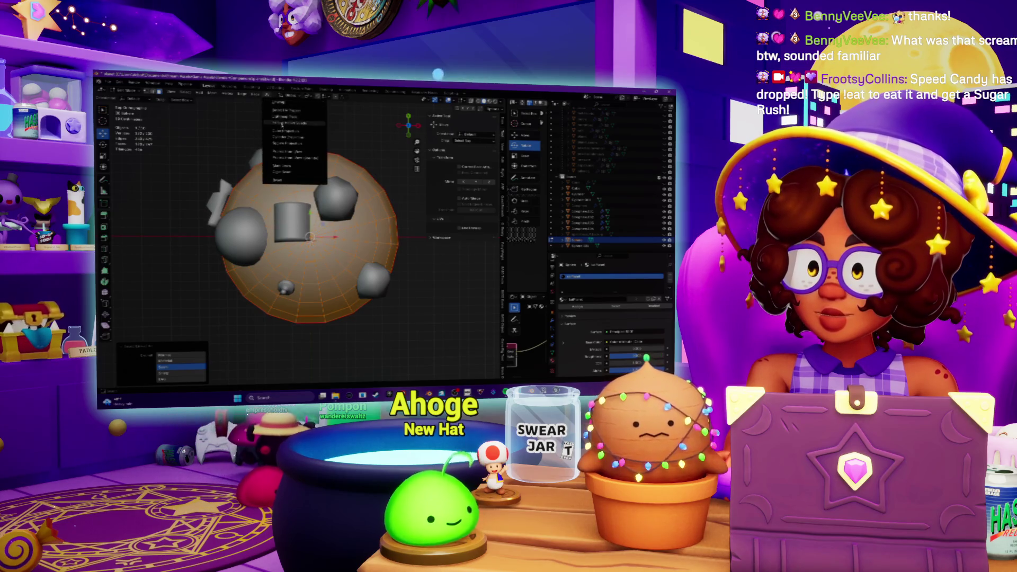
pyautogui.click(280, 104)
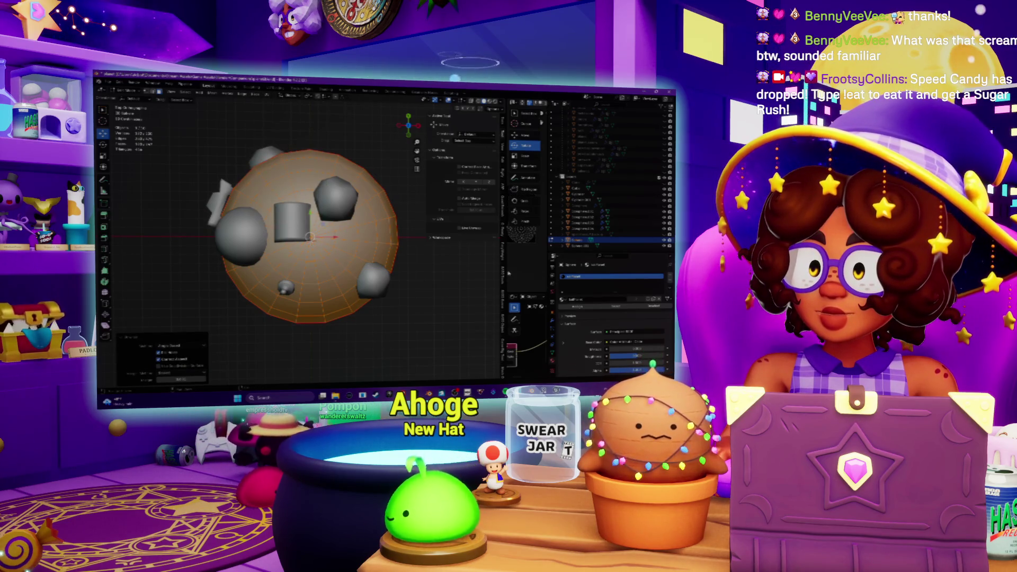
pyautogui.hotkey('ctrl', 'pagedown')
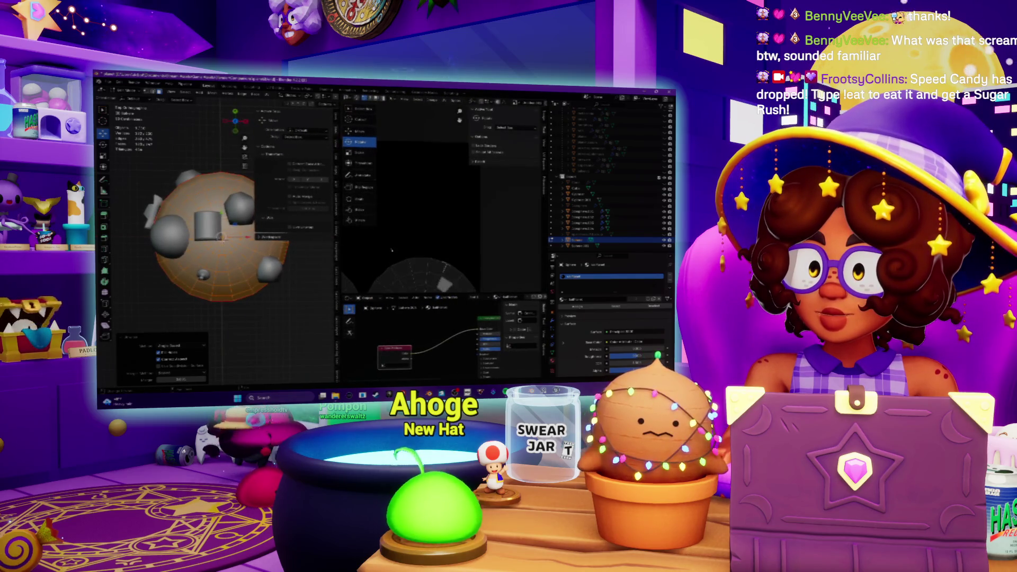
pyautogui.scroll(-6, 416, 193)
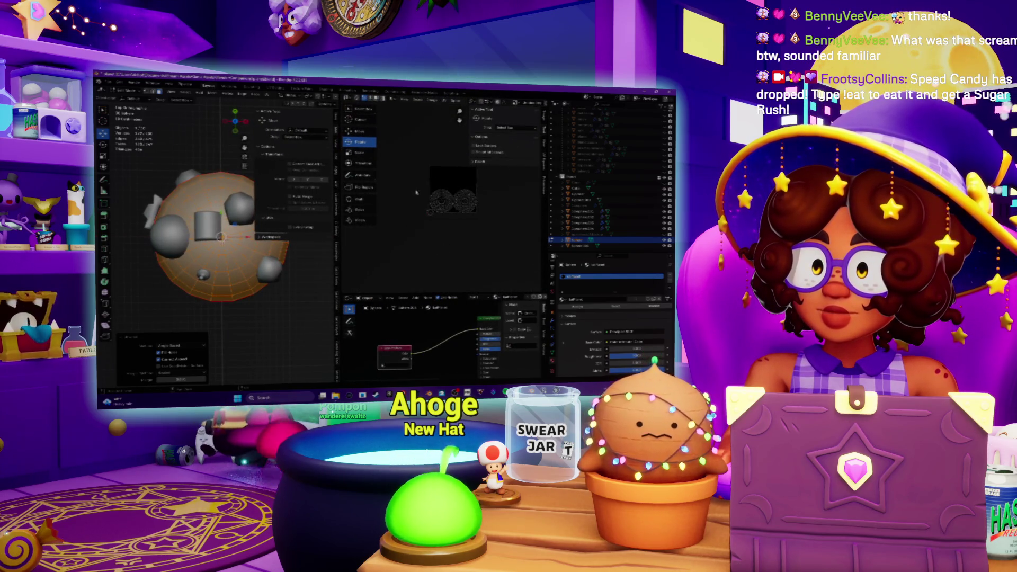
pyautogui.press('c')
pyautogui.click(454, 200)
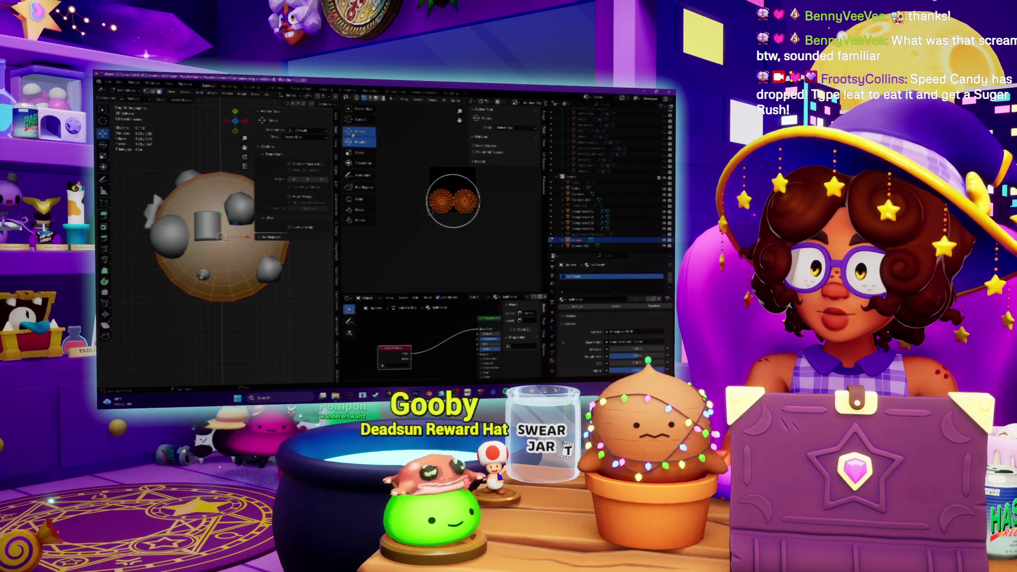
pyautogui.moveTo(212, 254); pyautogui.dragTo(211, 212, button='middle')
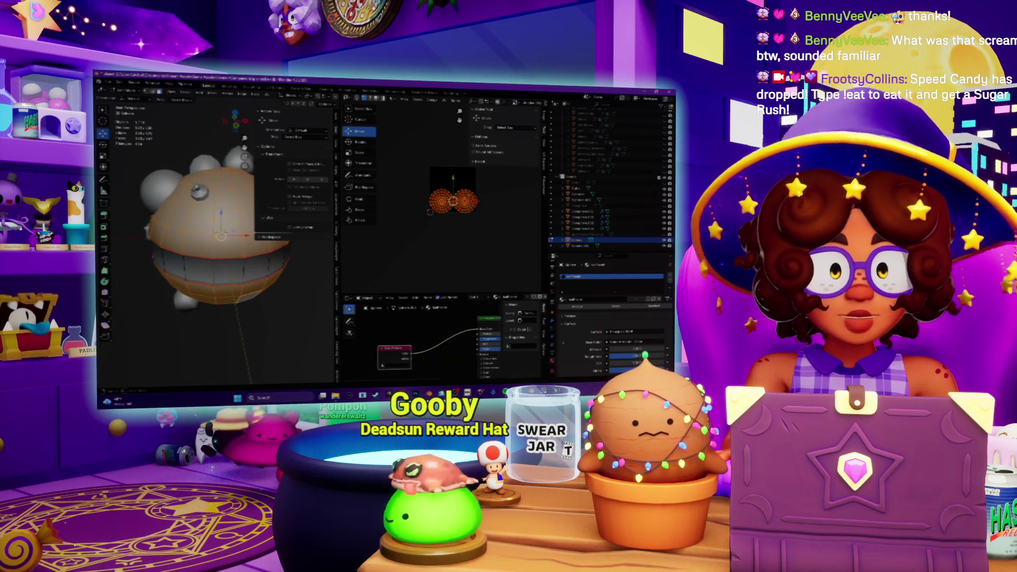
pyautogui.moveTo(453, 200); pyautogui.dragTo(454, 235)
pyautogui.moveTo(211, 238); pyautogui.dragTo(212, 169, button='middle')
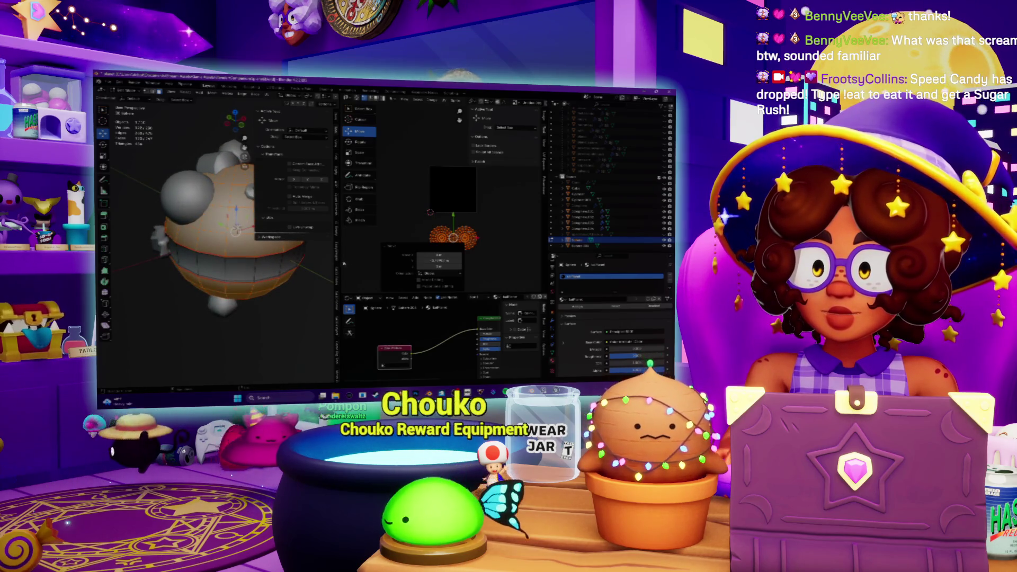
pyautogui.moveTo(337, 238); pyautogui.dragTo(418, 238)
pyautogui.scroll(4, 254, 227)
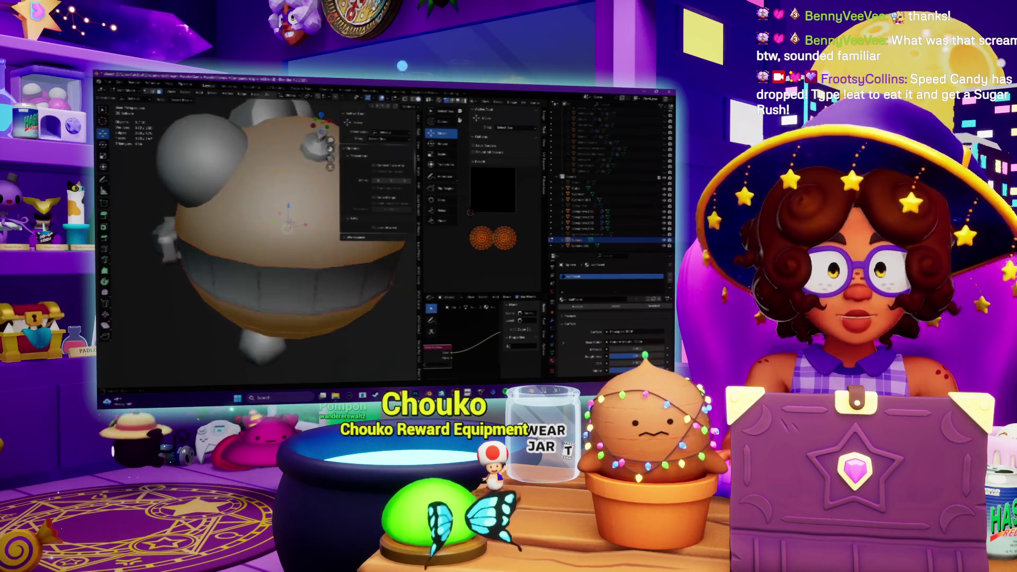
pyautogui.moveTo(254, 227); pyautogui.dragTo(265, 220, button='middle')
# Select the small sphere on the body and mark its first edge loop as a seam
pyautogui.press('Tab')
pyautogui.click(195, 179)
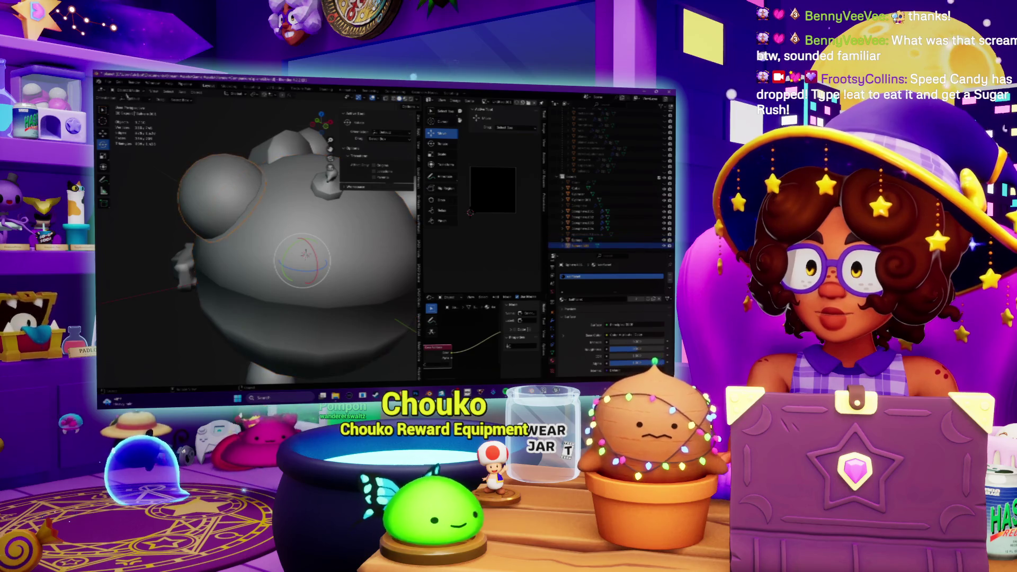
pyautogui.press('Tab')
pyautogui.scroll(5, 255, 233)
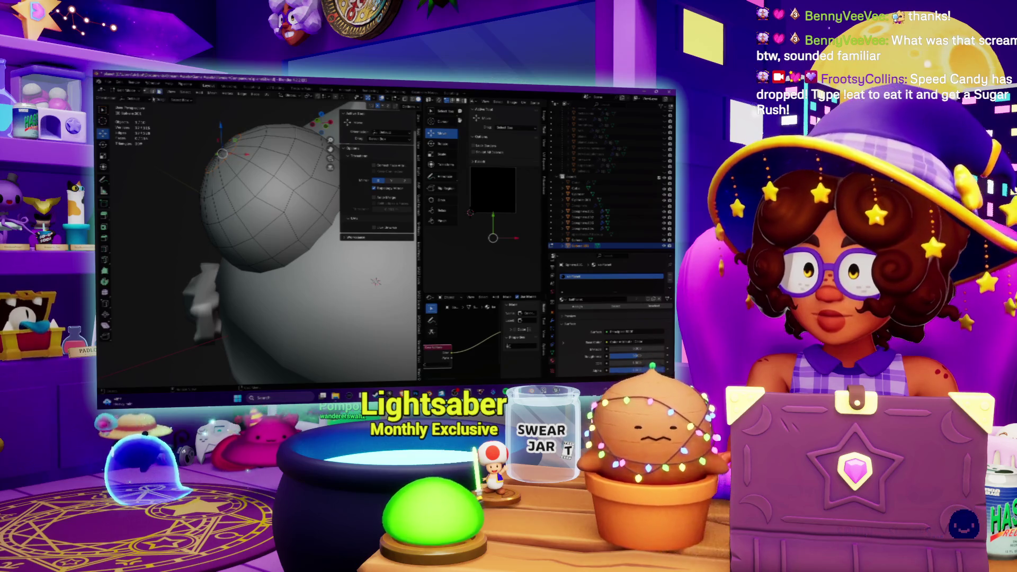
pyautogui.moveTo(254, 233); pyautogui.dragTo(204, 233, button='middle')
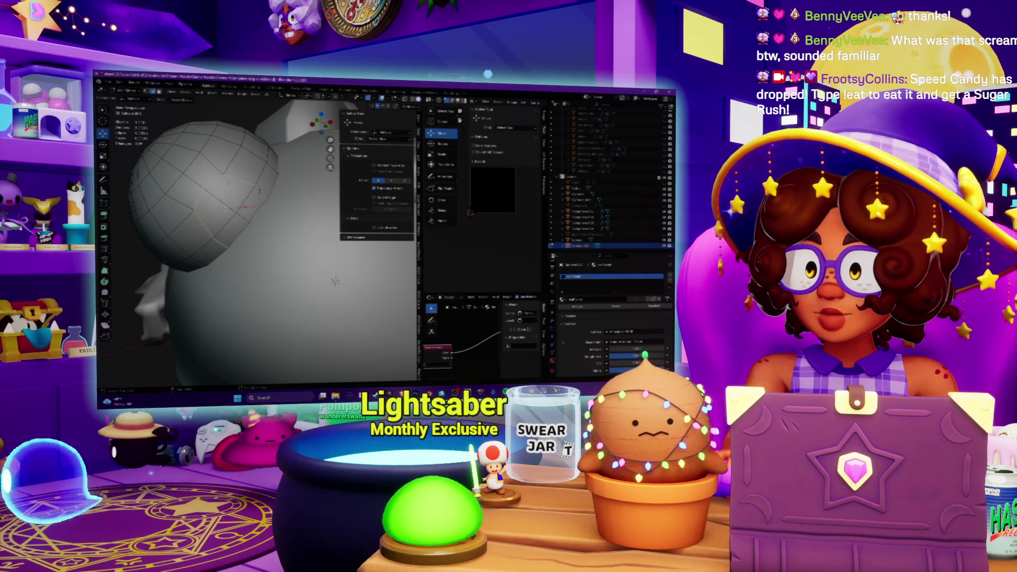
pyautogui.rightClick(239, 263)
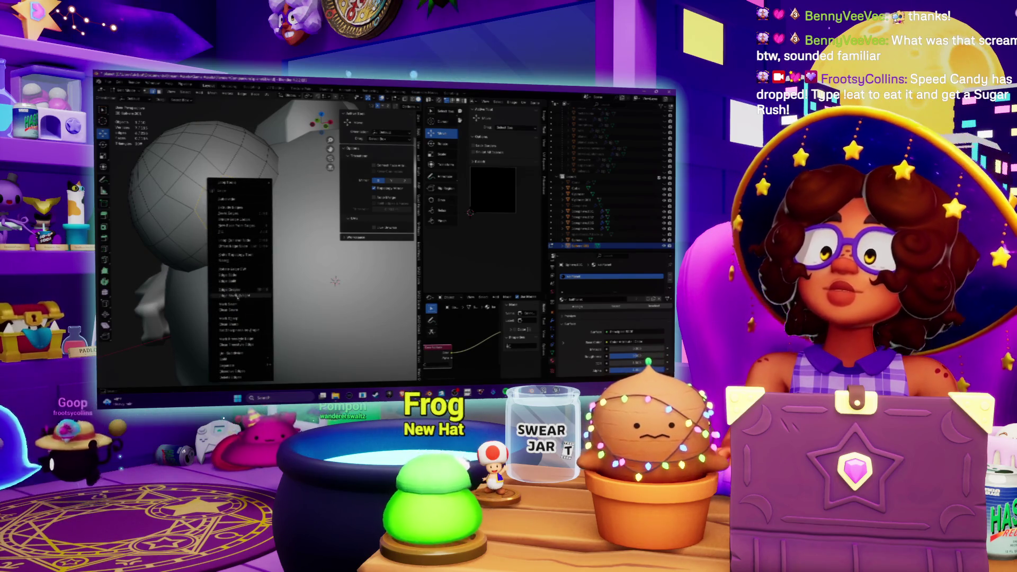
pyautogui.click(237, 305)
# Mark further edge loops on the small sphere as seams
pyautogui.moveTo(236, 305); pyautogui.dragTo(288, 291, button='middle')
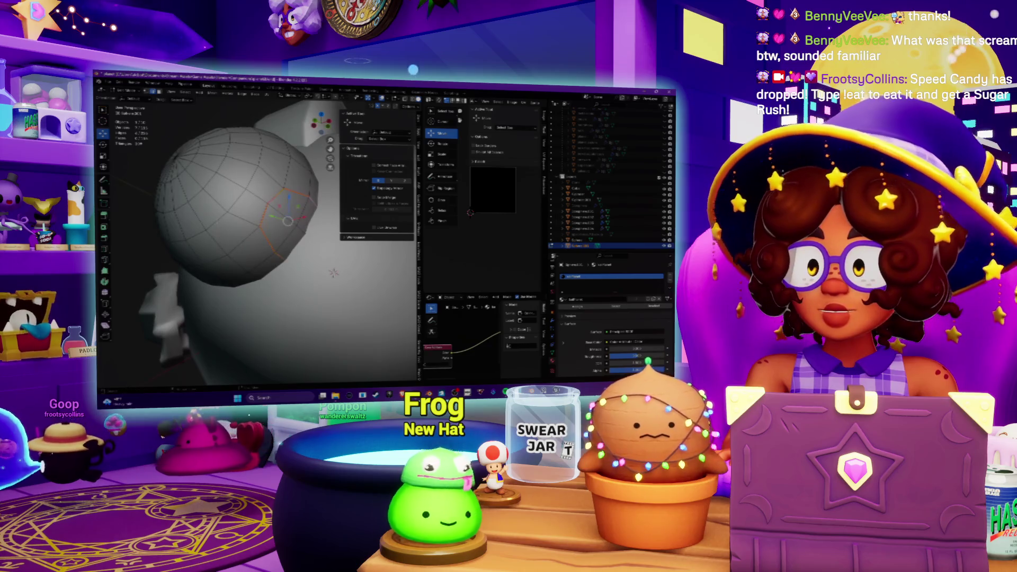
pyautogui.rightClick(199, 195)
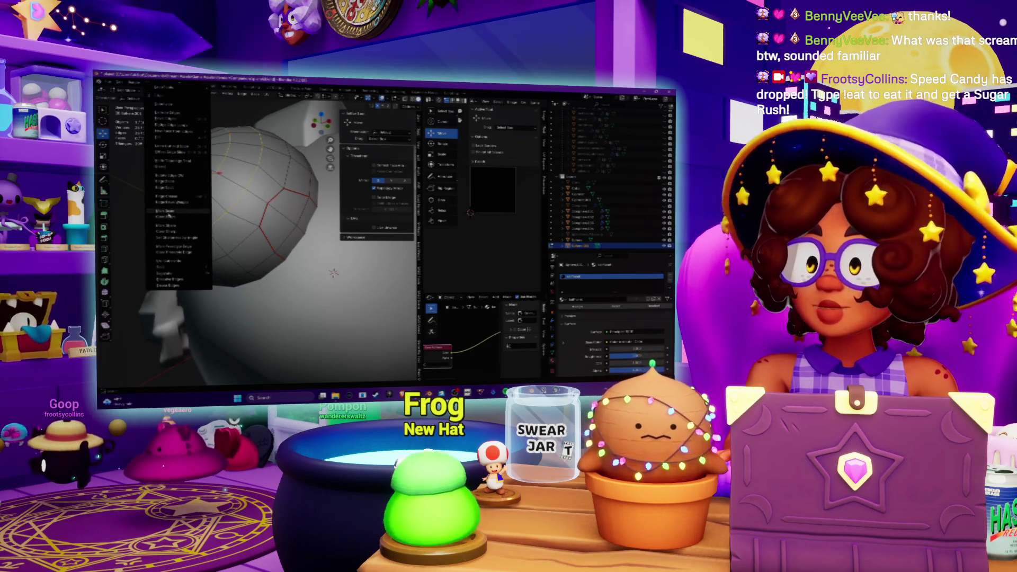
pyautogui.click(168, 212)
pyautogui.moveTo(168, 212); pyautogui.dragTo(189, 172, button='middle')
pyautogui.moveTo(334, 273)
pyautogui.mouseDown(button='middle')
pyautogui.moveTo(328, 260)
pyautogui.moveTo(224, 203)
pyautogui.mouseUp(button='middle')
pyautogui.scroll(3, 325, 258)
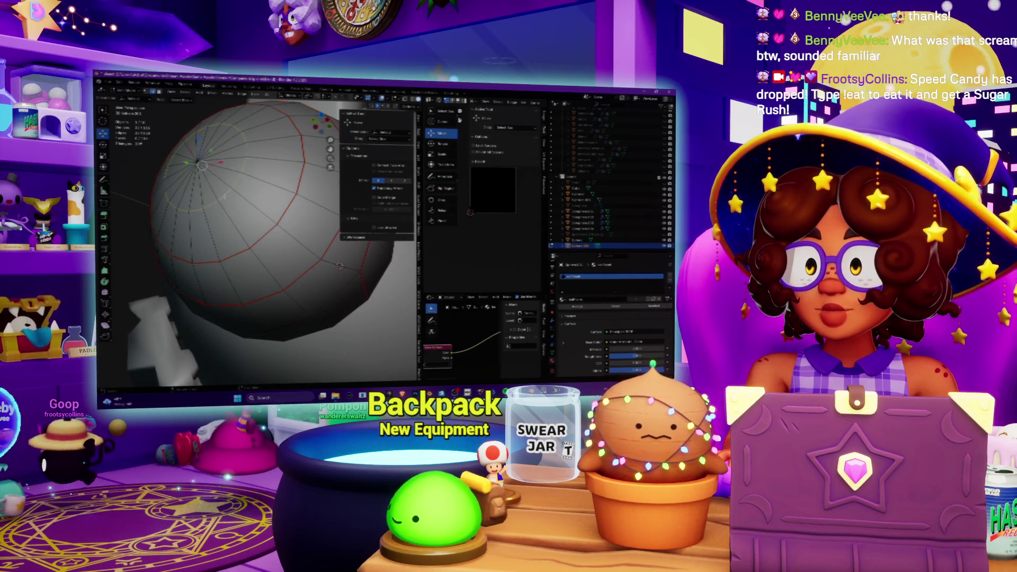
pyautogui.hotkey('ctrl', 'e')
pyautogui.click(216, 213)
# Edge-slide the selected loop into place and return to Object Mode
pyautogui.scroll(-5, 249, 217)
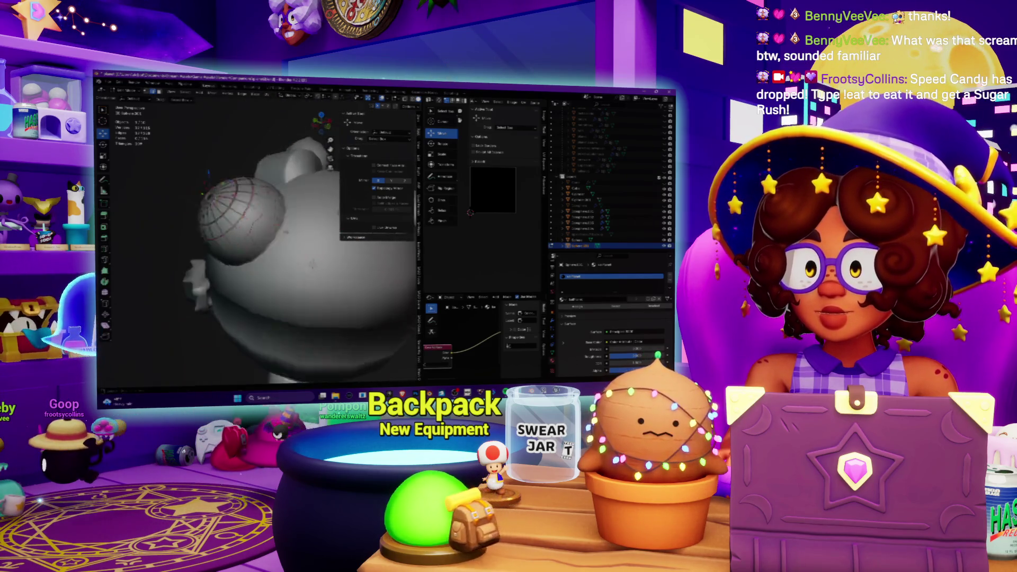
pyautogui.moveTo(275, 222); pyautogui.dragTo(279, 223, button='middle')
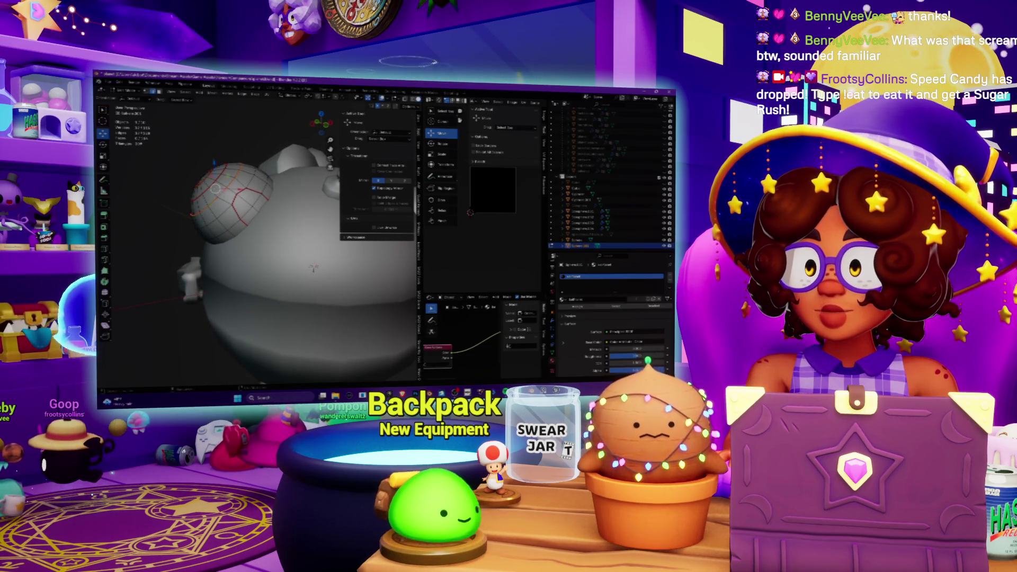
pyautogui.hotkey('ctrl', 'e')
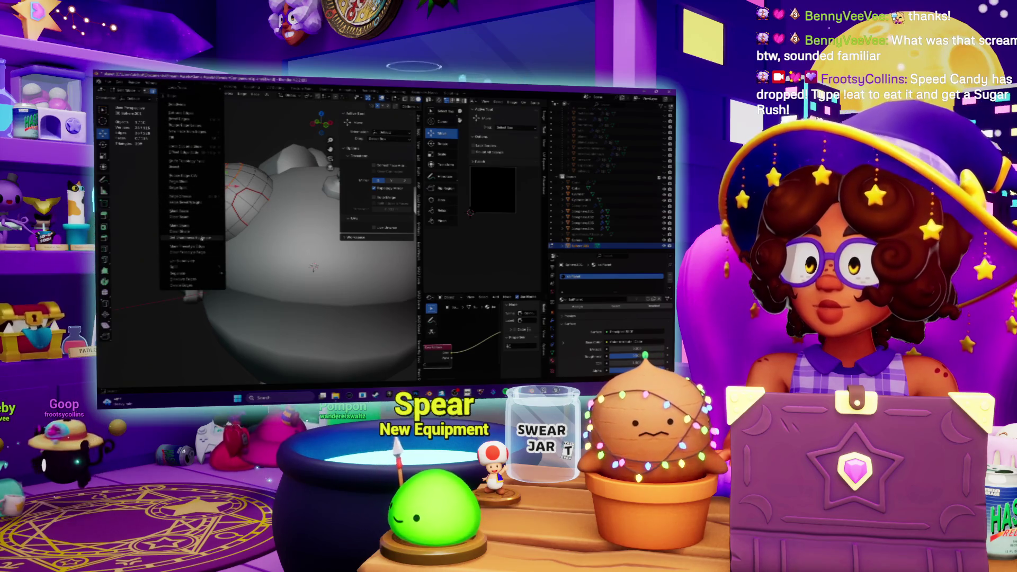
pyautogui.click(192, 187)
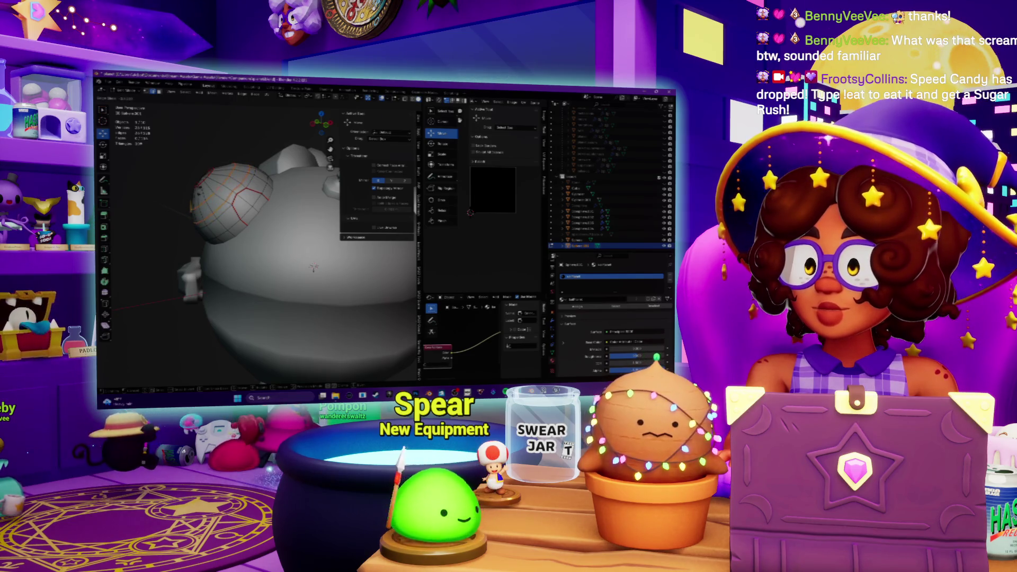
pyautogui.press('Return')
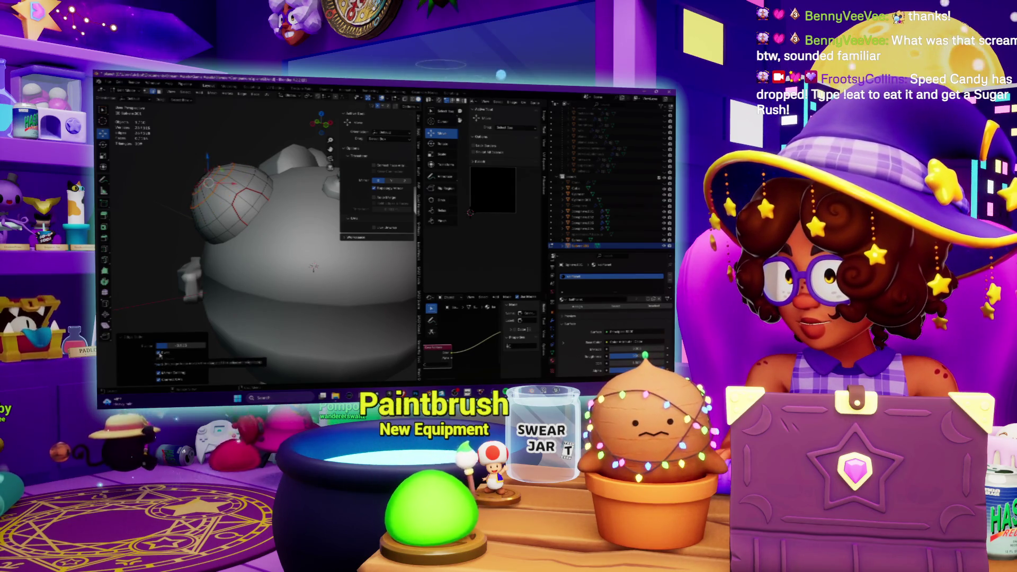
pyautogui.scroll(3, 257, 238)
pyautogui.moveTo(349, 290)
pyautogui.mouseDown(button='middle')
pyautogui.moveTo(370, 314)
pyautogui.moveTo(351, 297)
pyautogui.mouseUp(button='middle')
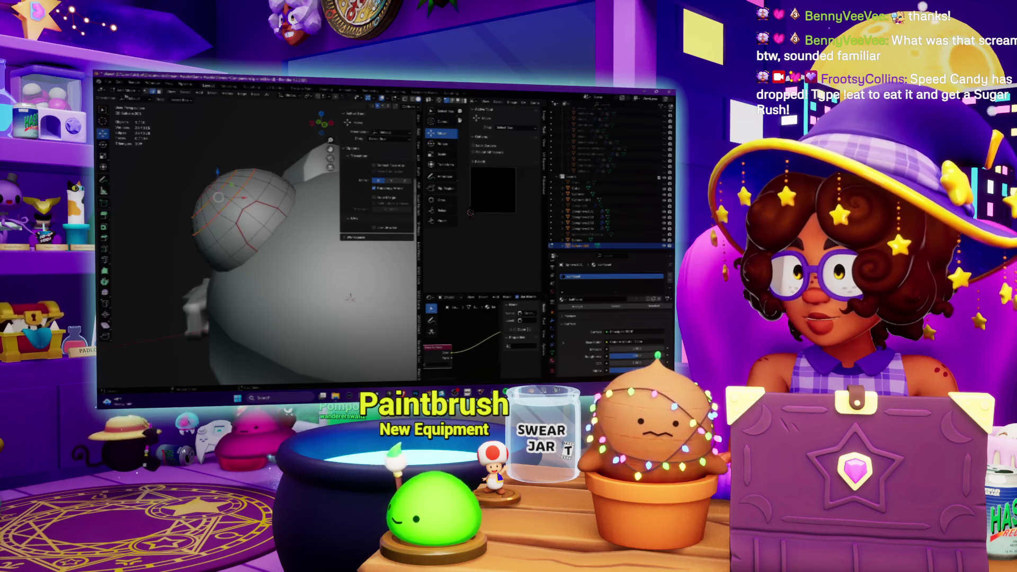
pyautogui.press('Tab')
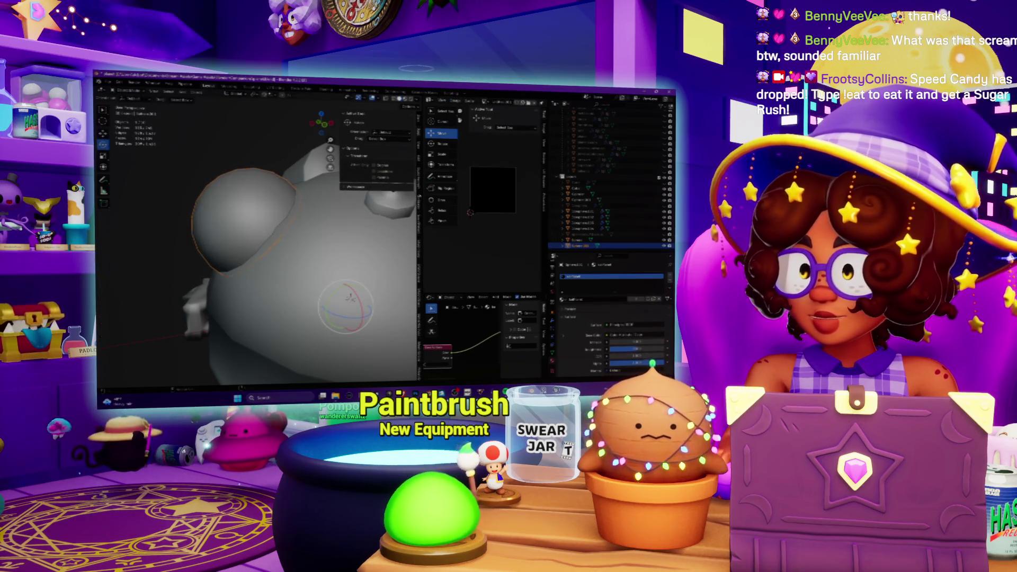
# Show the Item sidebar's transform values and orbit around the model, selecting the right arm and body
pyautogui.click(415, 118)
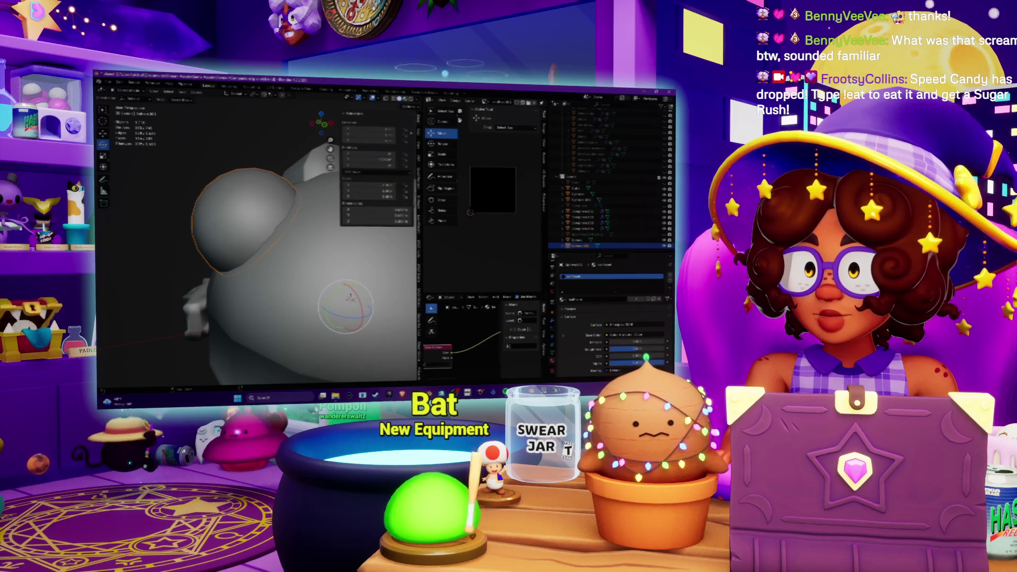
pyautogui.moveTo(222, 222); pyautogui.dragTo(156, 207, button='middle')
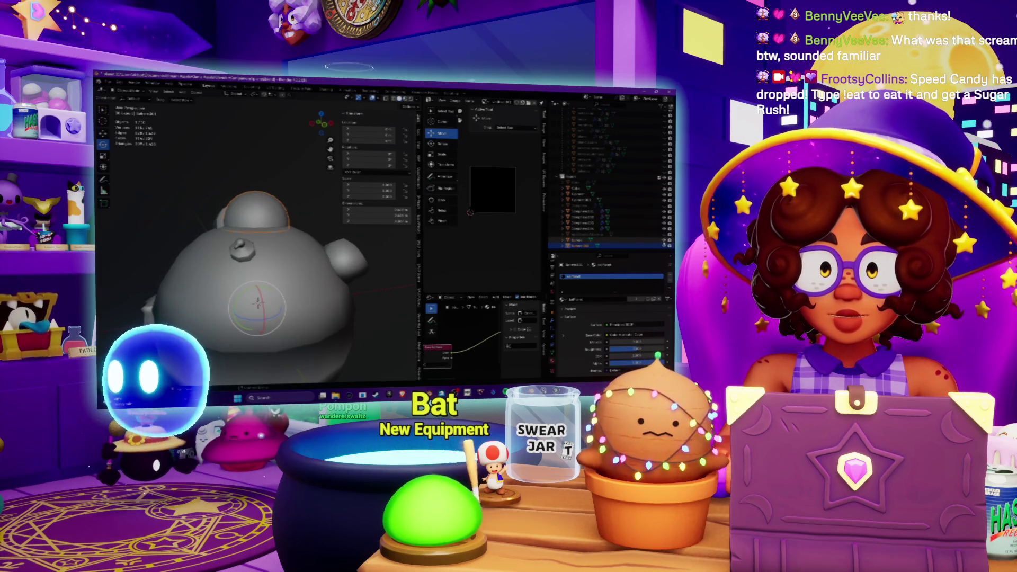
pyautogui.moveTo(323, 249); pyautogui.dragTo(343, 255, button='middle')
pyautogui.click(343, 260)
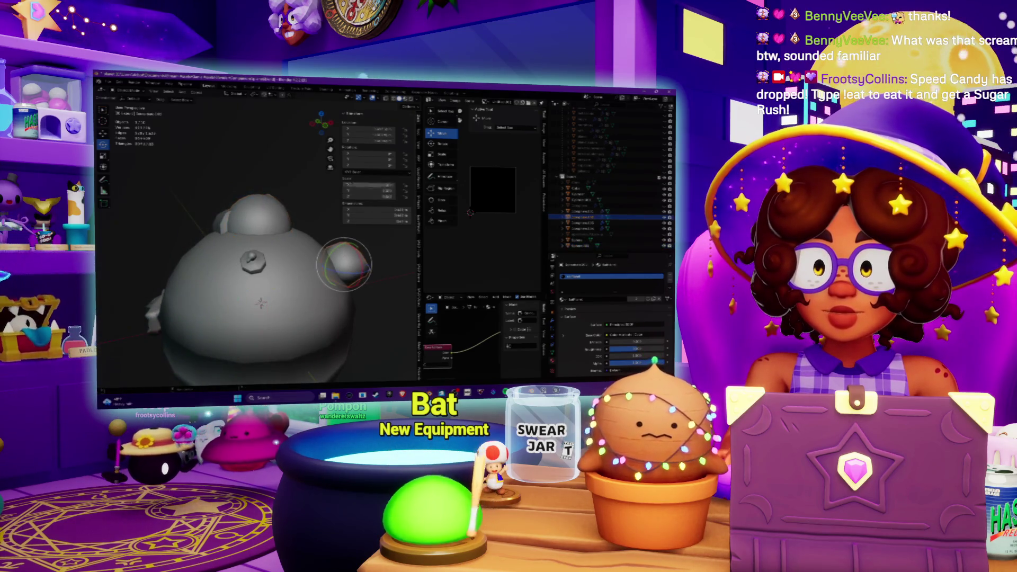
pyautogui.click(270, 302)
pyautogui.moveTo(270, 302); pyautogui.dragTo(288, 297, button='middle')
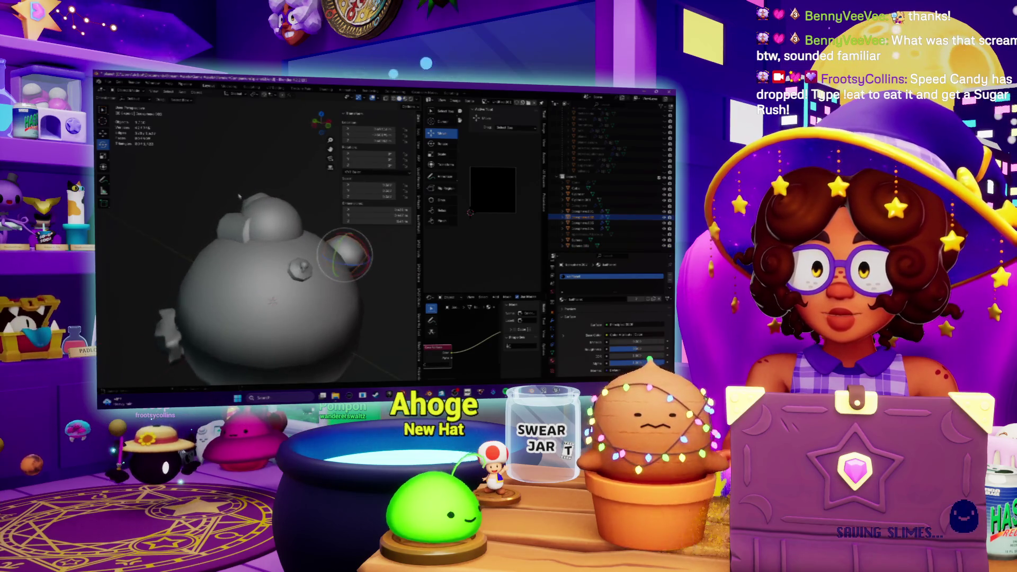
# Select the small cube on the head and enter new Location X and Rotation values
pyautogui.click(233, 228)
pyautogui.doubleClick(353, 153)
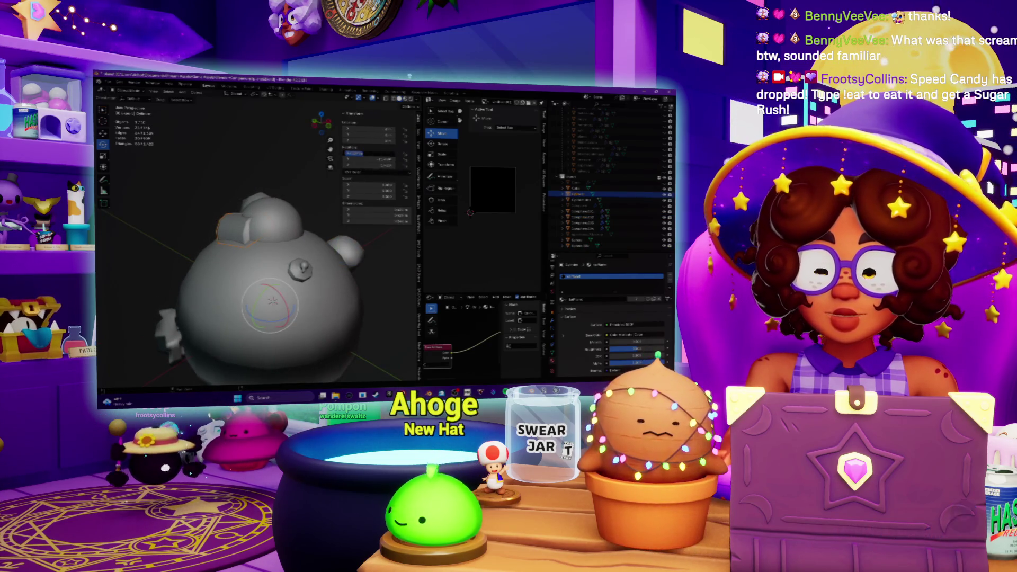
pyautogui.press('Return')
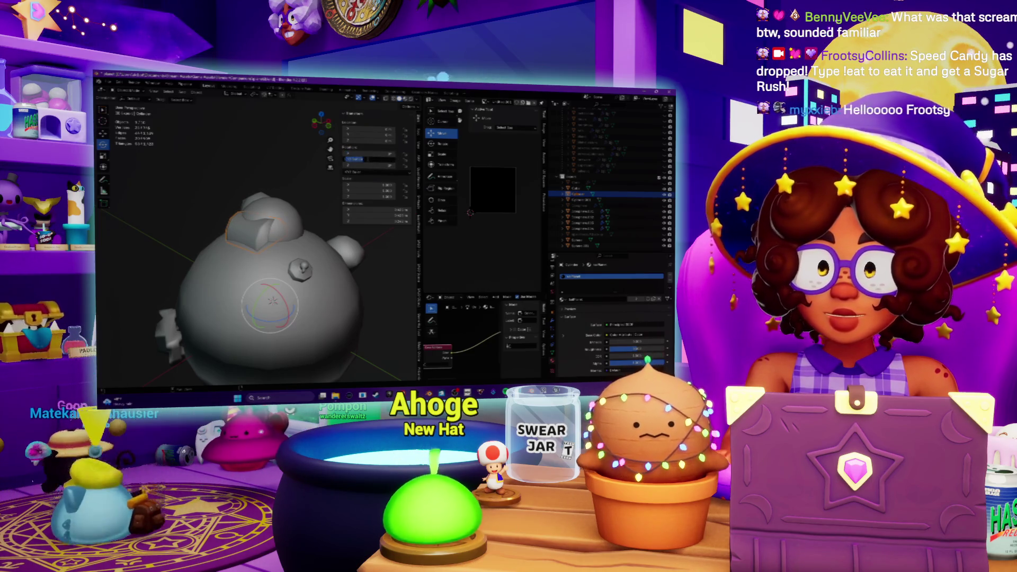
pyautogui.press('Return')
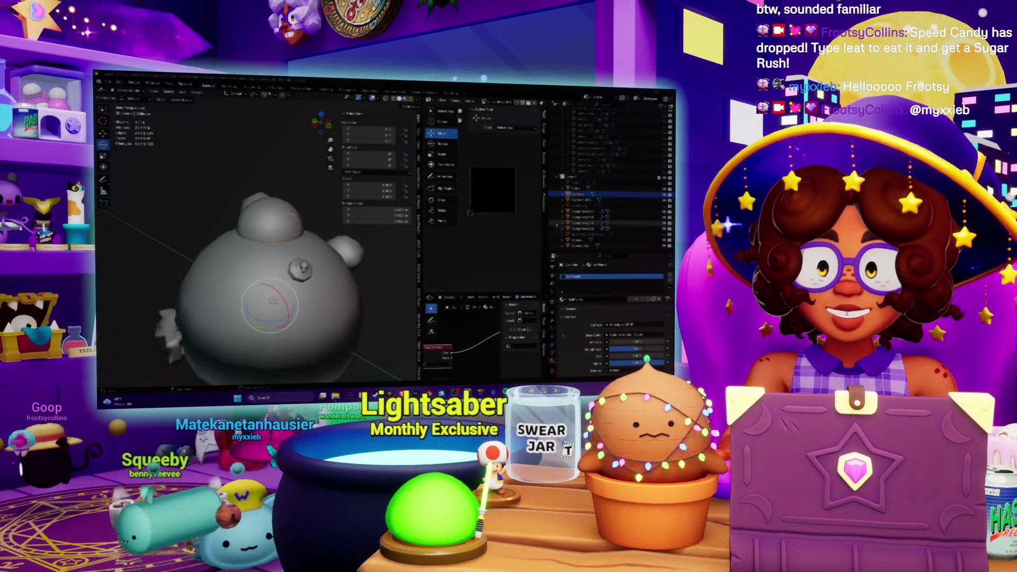
# Select the small bump on the body and give it a new location value
pyautogui.moveTo(196, 196)
pyautogui.mouseDown(button='middle')
pyautogui.moveTo(192, 220)
pyautogui.moveTo(216, 225)
pyautogui.mouseUp(button='middle')
pyautogui.click(231, 235)
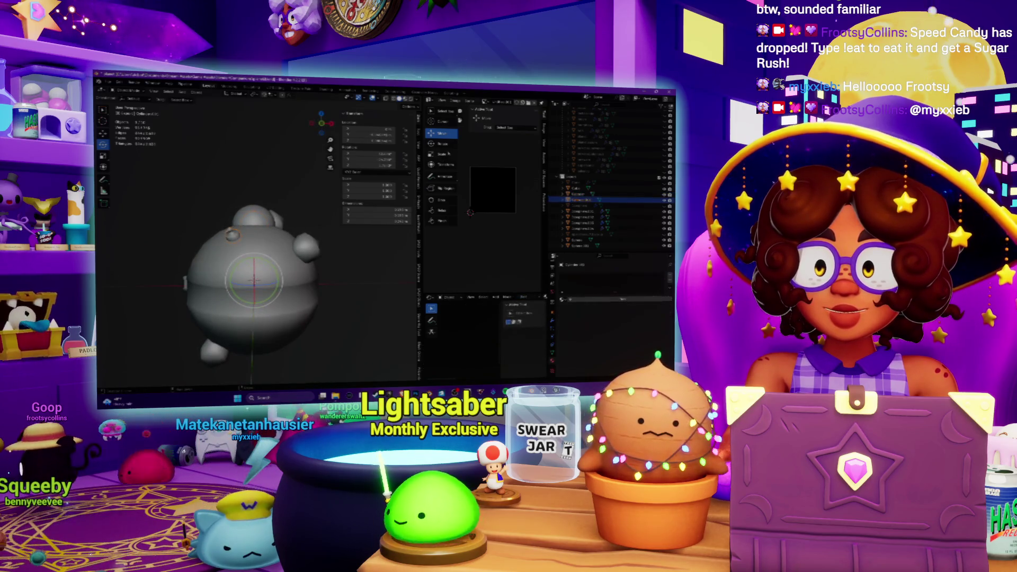
pyautogui.press('Return')
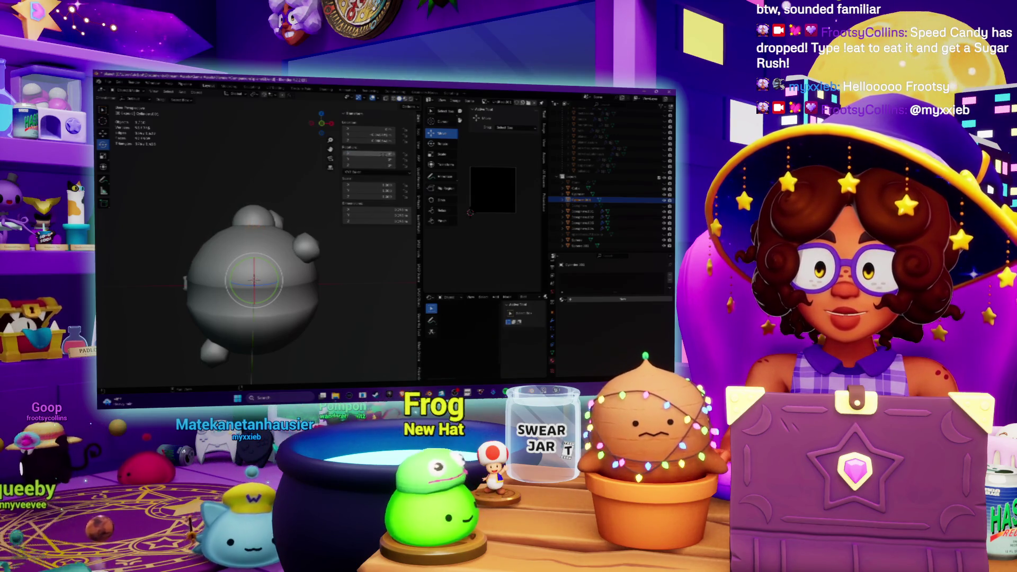
# Apply an operation from the Object menu, then select the small top sphere
pyautogui.click(196, 92)
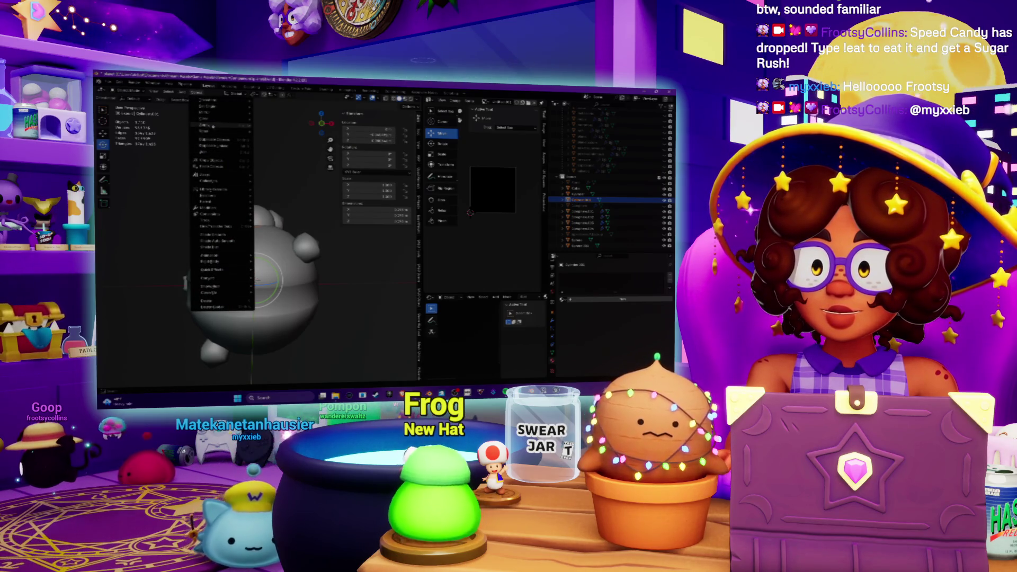
pyautogui.moveTo(228, 126)
pyautogui.click(286, 144)
pyautogui.click(254, 214)
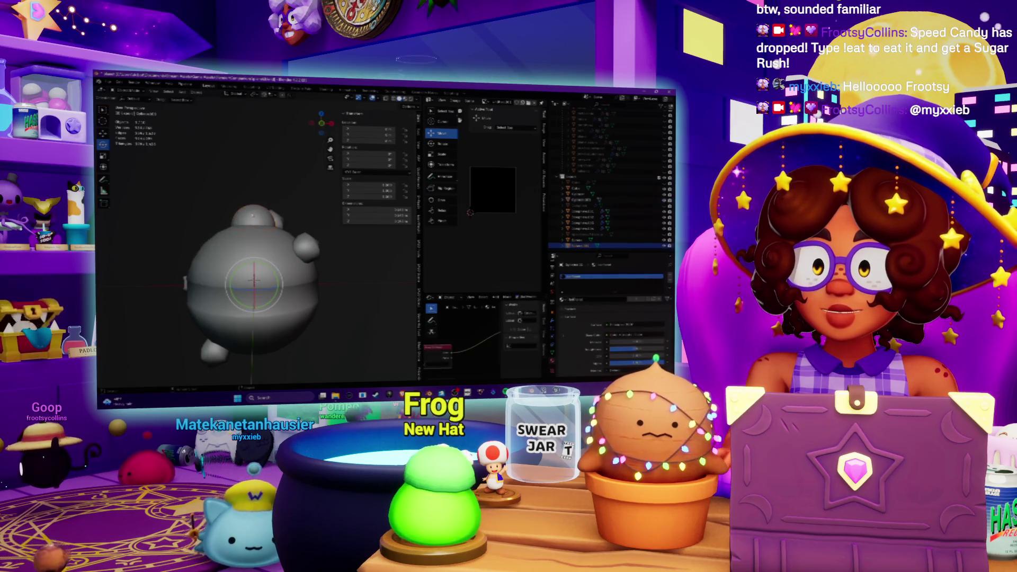
pyautogui.click(254, 214)
pyautogui.moveTo(255, 214); pyautogui.dragTo(312, 233, button='middle')
# Hide the top sphere and feet, reveal everything, then hide the body so the dome stands alone
pyautogui.press('h')
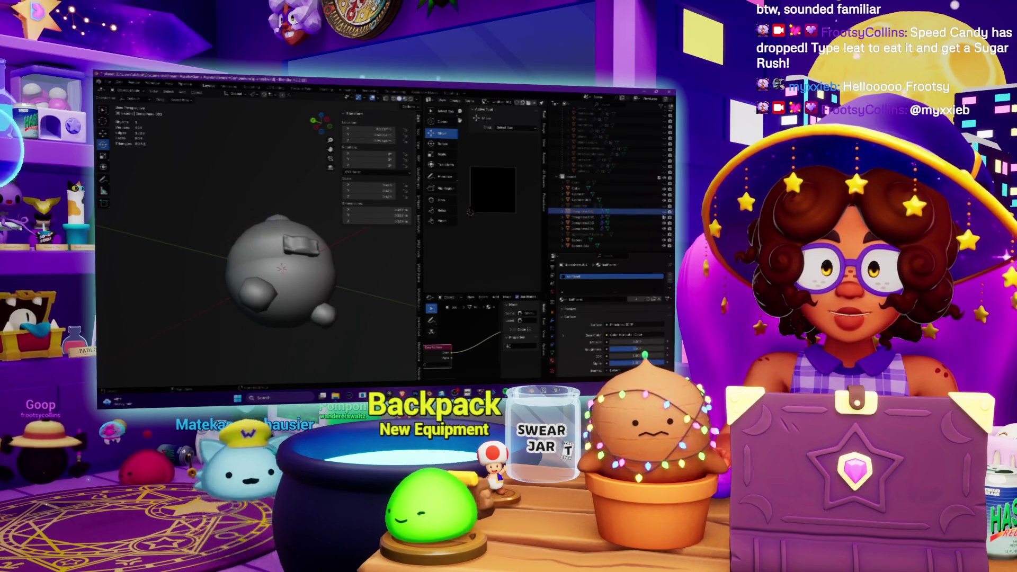
pyautogui.hotkey('alt', 'h')
pyautogui.scroll(3, 281, 265)
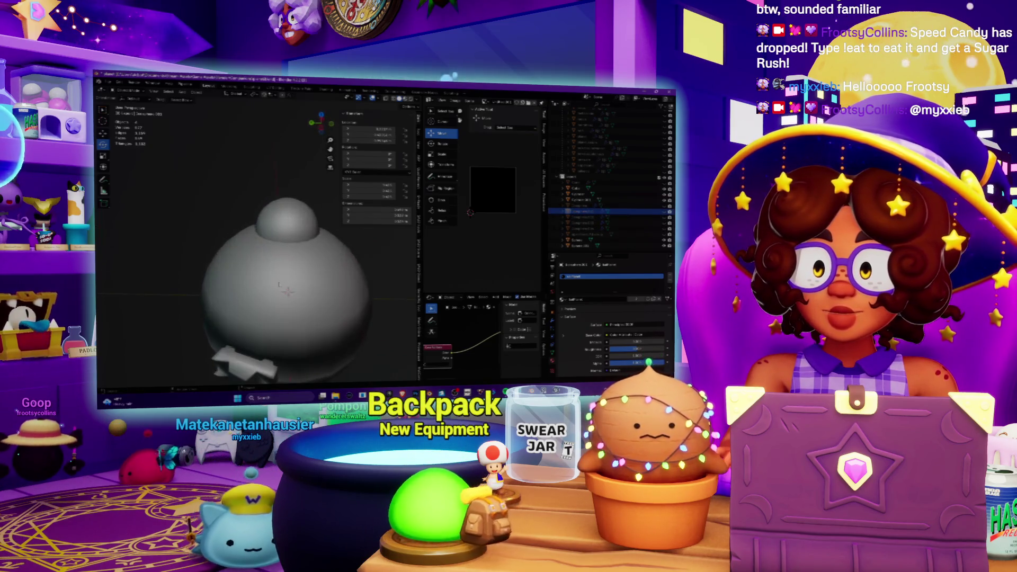
pyautogui.click(577, 240)
pyautogui.press('h')
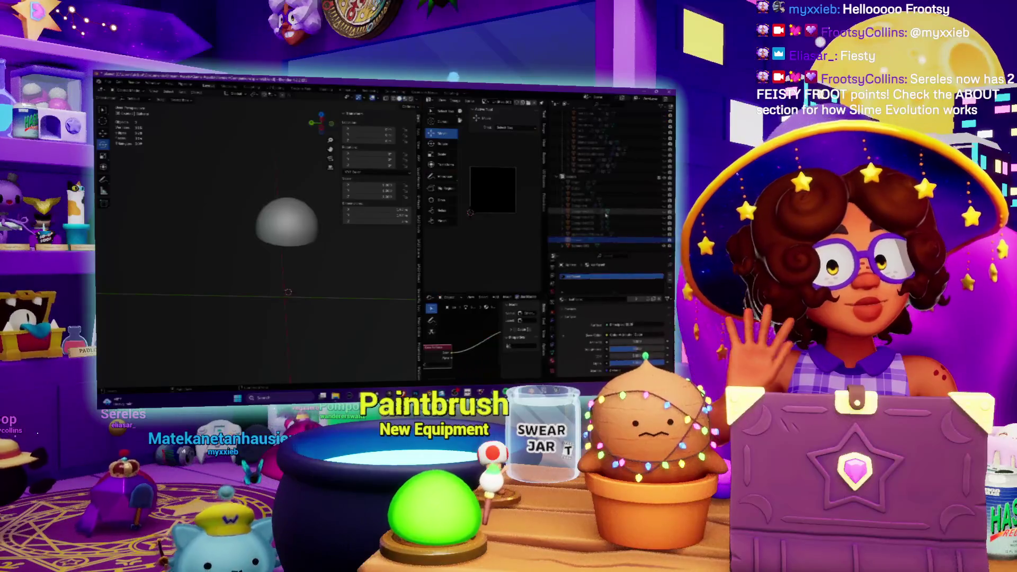
# Narrow the 3D viewport and switch the dome into Edit Mode
pyautogui.moveTo(265, 239); pyautogui.dragTo(286, 217, button='middle')
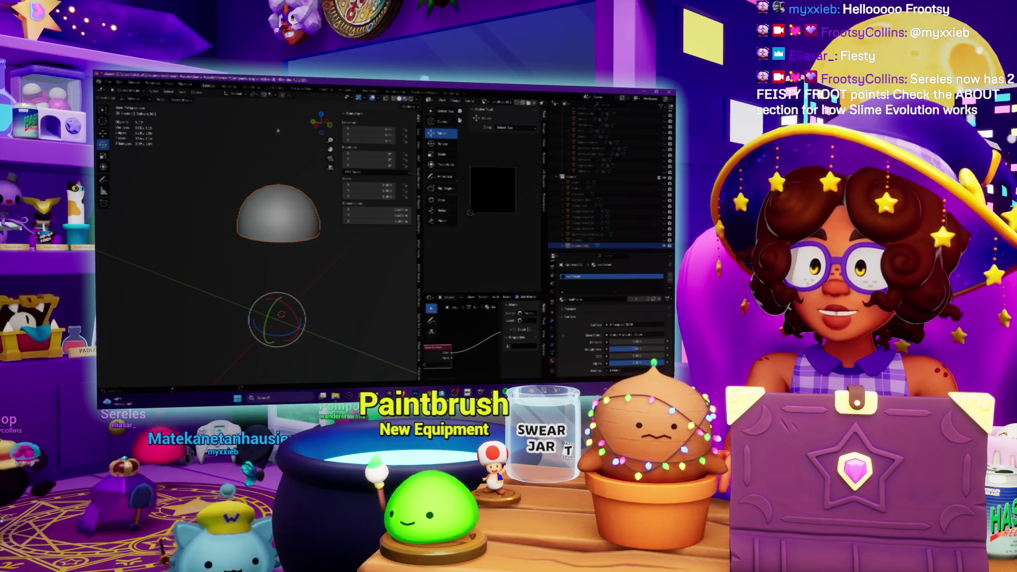
pyautogui.moveTo(278, 129); pyautogui.dragTo(273, 141, button='middle')
pyautogui.moveTo(420, 244); pyautogui.dragTo(393, 244)
pyautogui.click(134, 93)
pyautogui.click(130, 109)
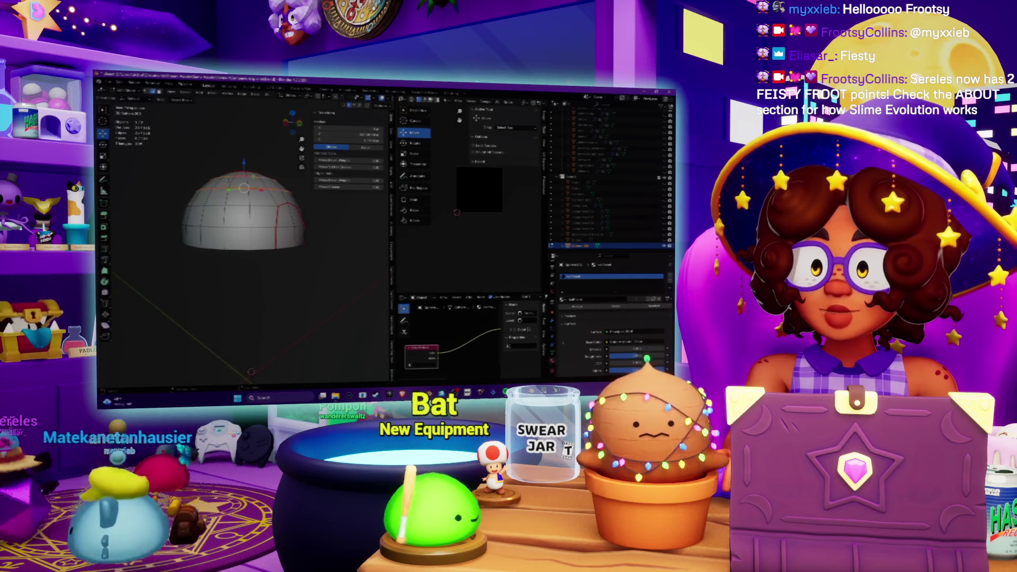
# Raise the dome's top edge loop straight up along Z and check it from other angles
pyautogui.moveTo(243, 239); pyautogui.dragTo(225, 225, button='middle')
pyautogui.keyDown('alt'); pyautogui.click(268, 200); pyautogui.keyUp('alt')
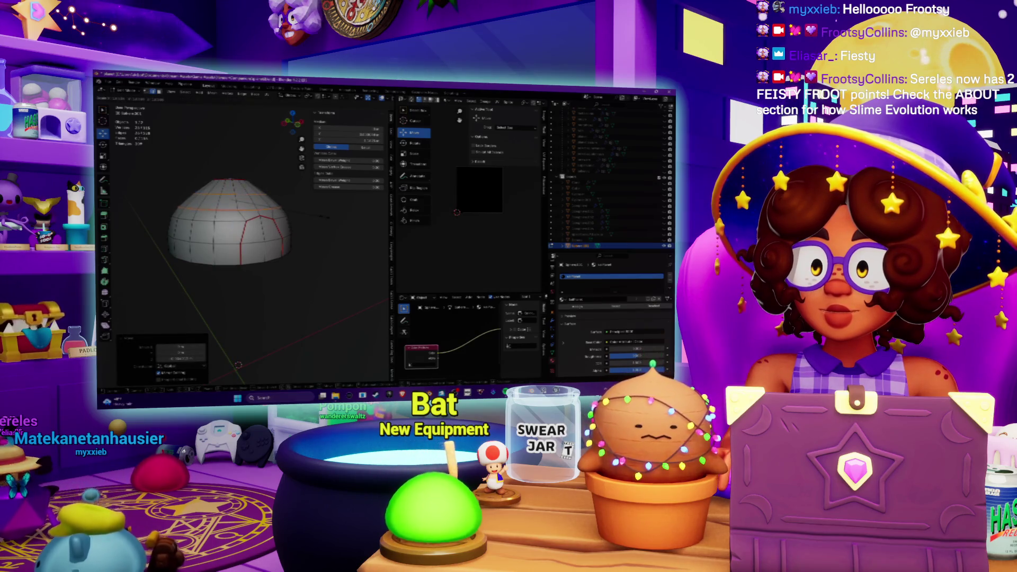
pyautogui.press('z')
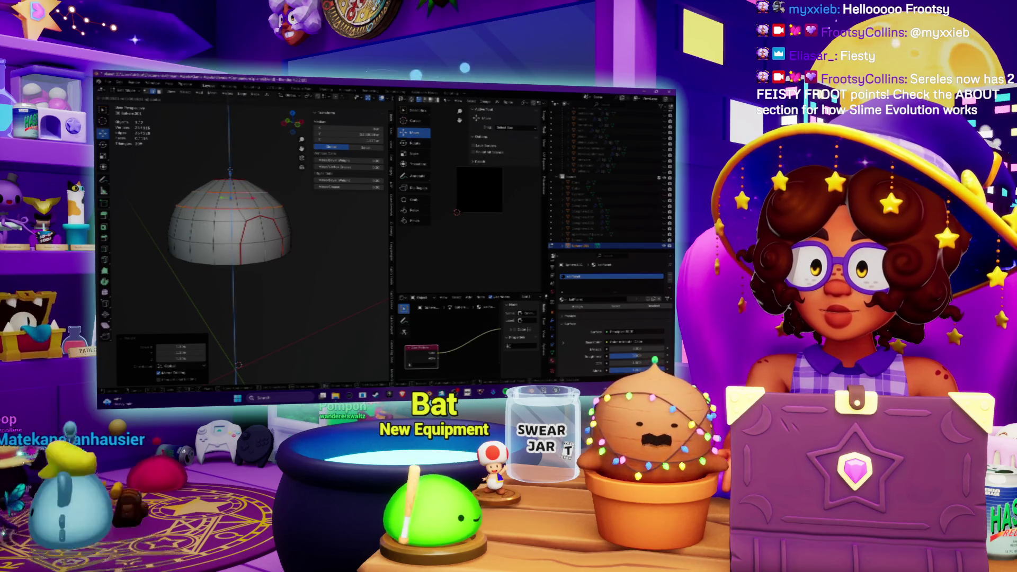
pyautogui.press('Return')
pyautogui.scroll(2, 233, 223)
pyautogui.moveTo(254, 222)
pyautogui.mouseDown(button='middle')
pyautogui.moveTo(255, 244)
pyautogui.moveTo(254, 227)
pyautogui.mouseUp(button='middle')
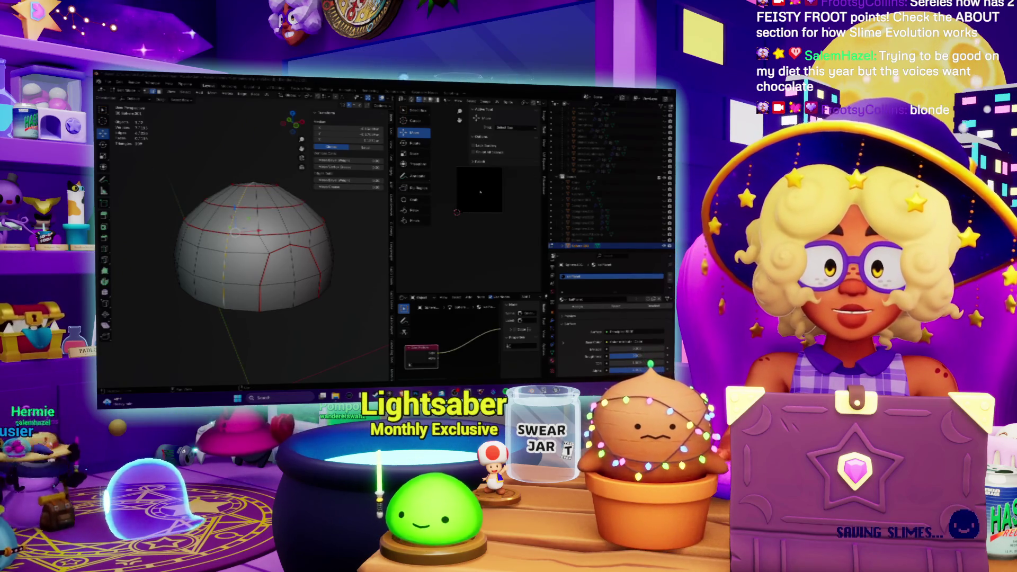
pyautogui.moveTo(254, 244); pyautogui.dragTo(225, 243, button='middle')
# Scale the dome's top ring and move the loop up along Z
pyautogui.press('s')
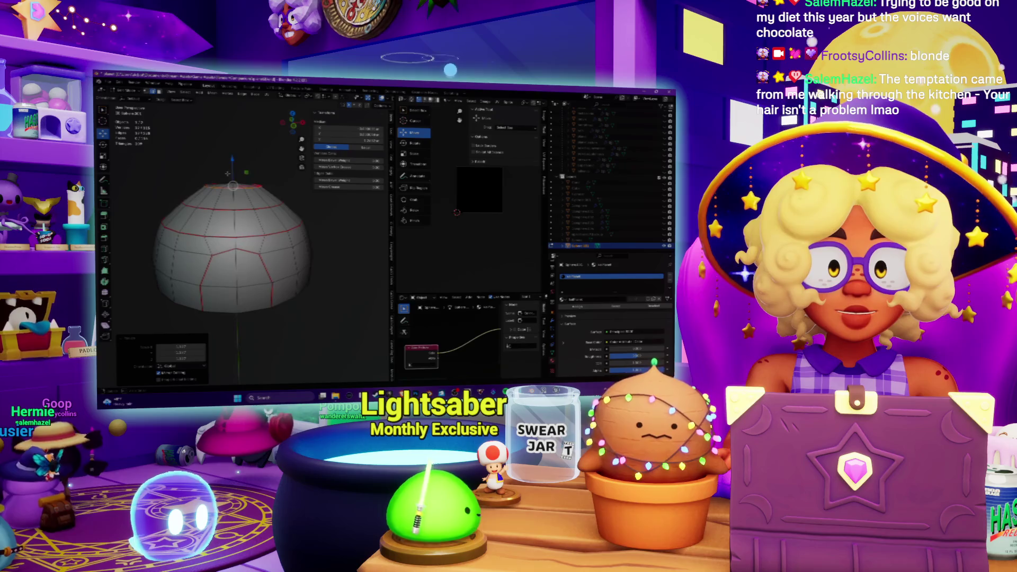
pyautogui.press('s')
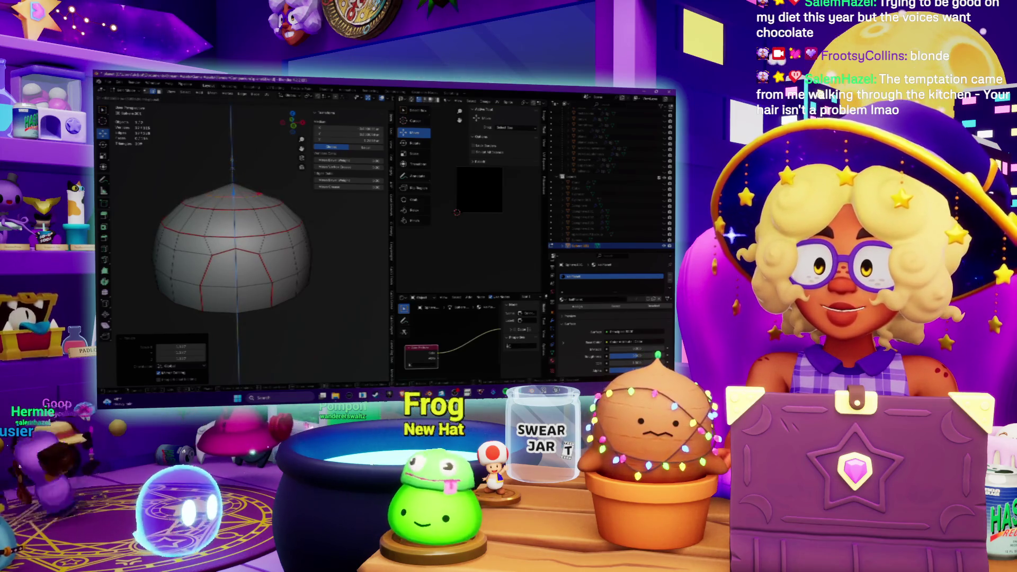
pyautogui.click(282, 183)
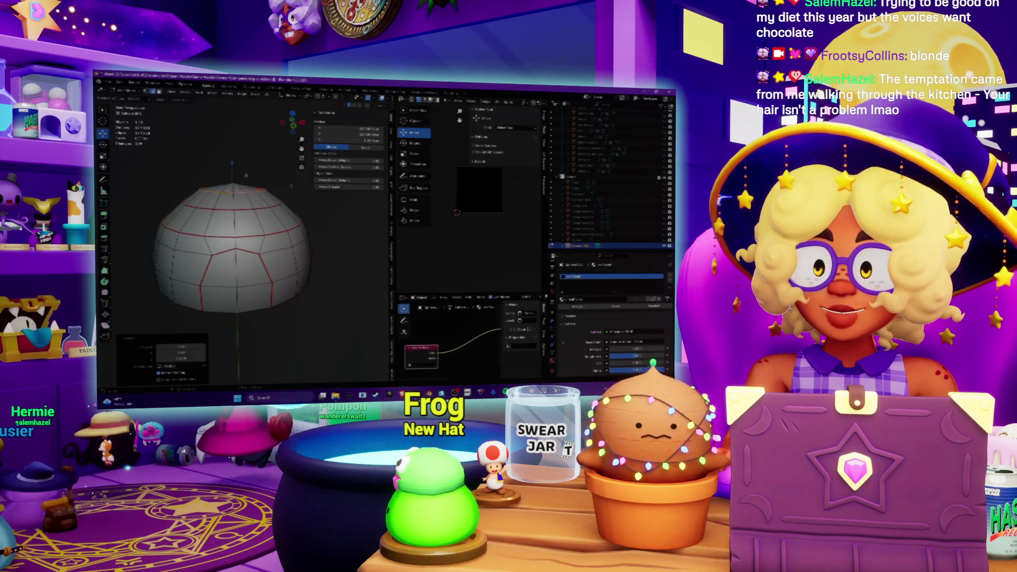
pyautogui.moveTo(292, 186); pyautogui.dragTo(275, 176, button='middle')
pyautogui.press('g')
pyautogui.press('z')
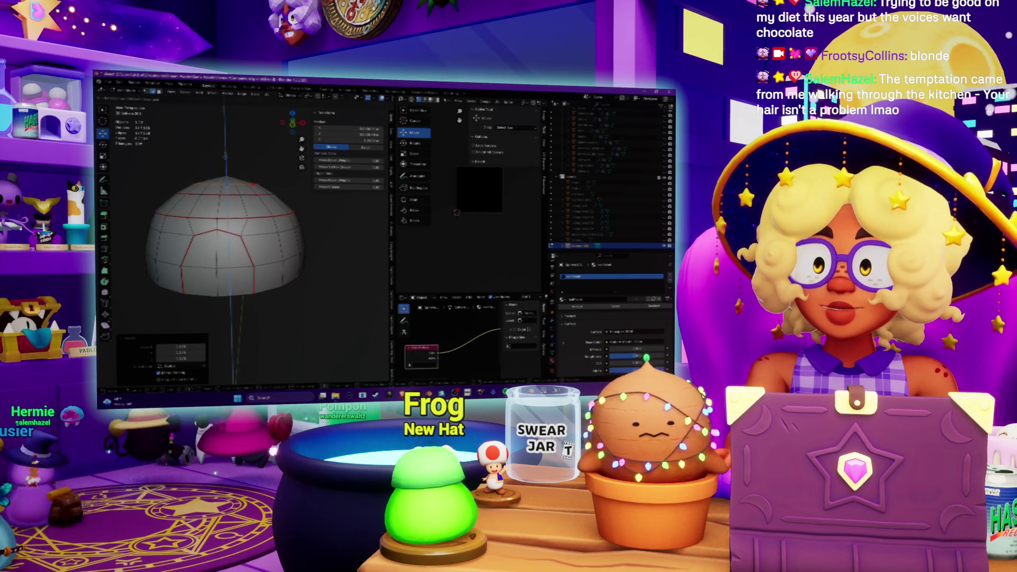
pyautogui.click(227, 158)
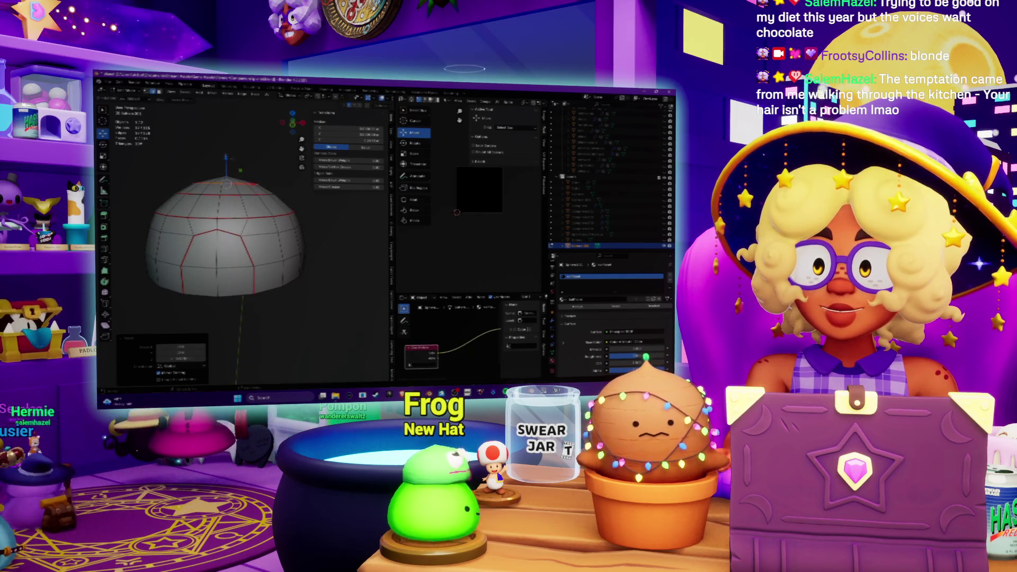
# Add a loop cut near the dome's top, then select a higher loop and scale it
pyautogui.hotkey('ctrl', 'r')
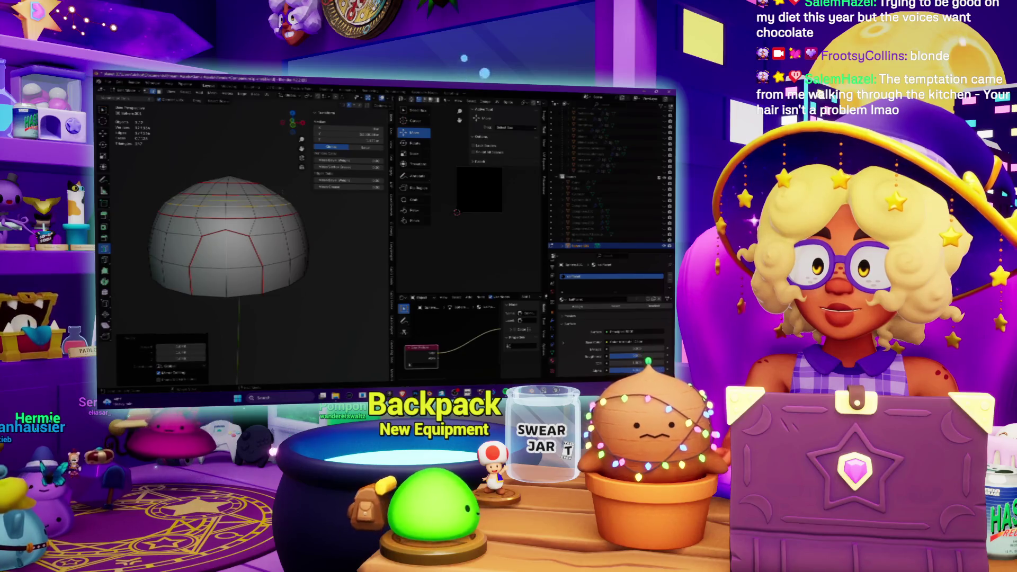
pyautogui.moveTo(238, 238)
pyautogui.mouseDown(button='middle')
pyautogui.moveTo(225, 213)
pyautogui.moveTo(228, 233)
pyautogui.mouseUp(button='middle')
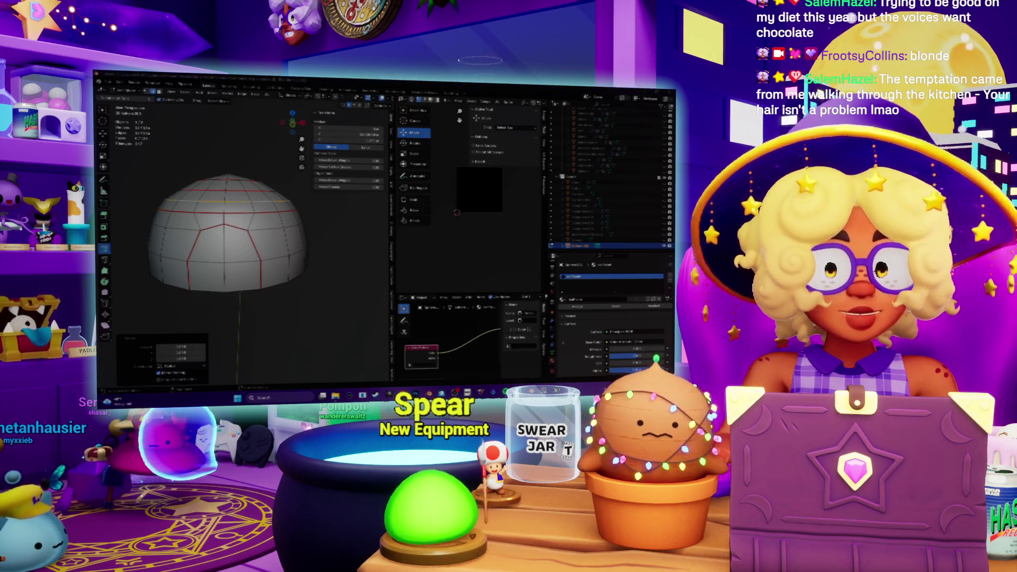
pyautogui.moveTo(228, 233); pyautogui.dragTo(239, 239, button='middle')
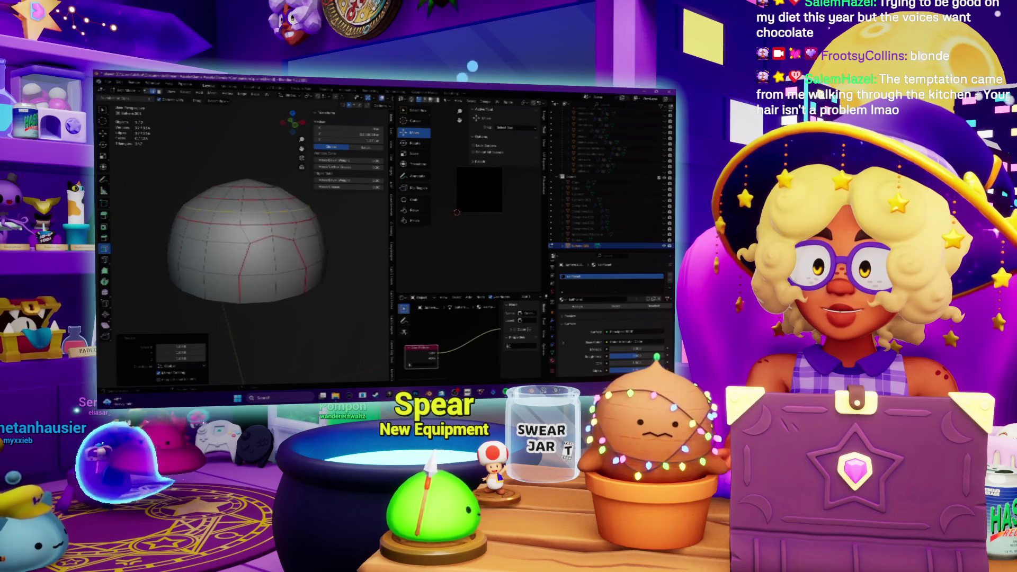
pyautogui.moveTo(191, 173); pyautogui.dragTo(182, 171, button='middle')
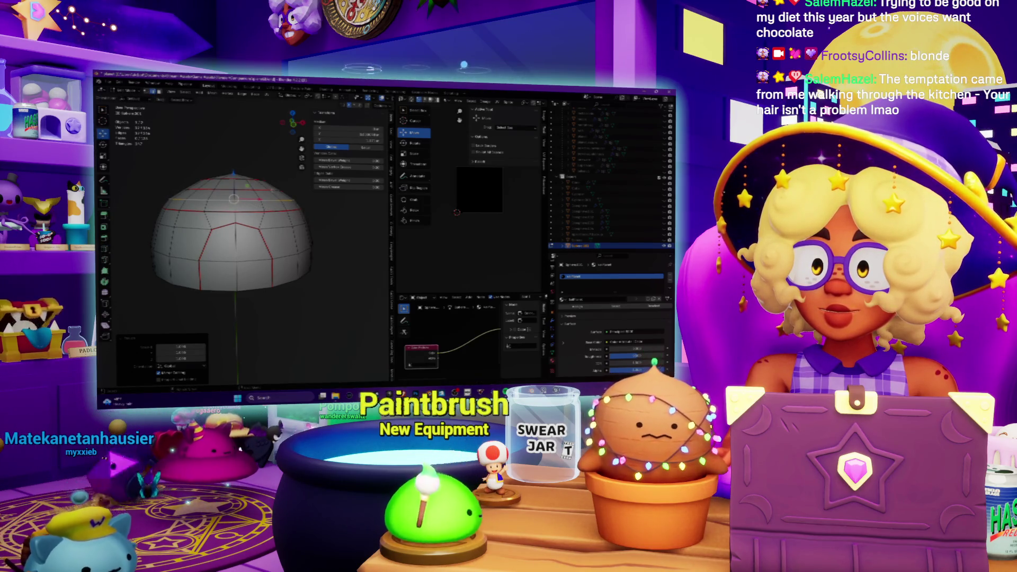
pyautogui.keyDown('alt'); pyautogui.click(270, 190); pyautogui.keyUp('alt')
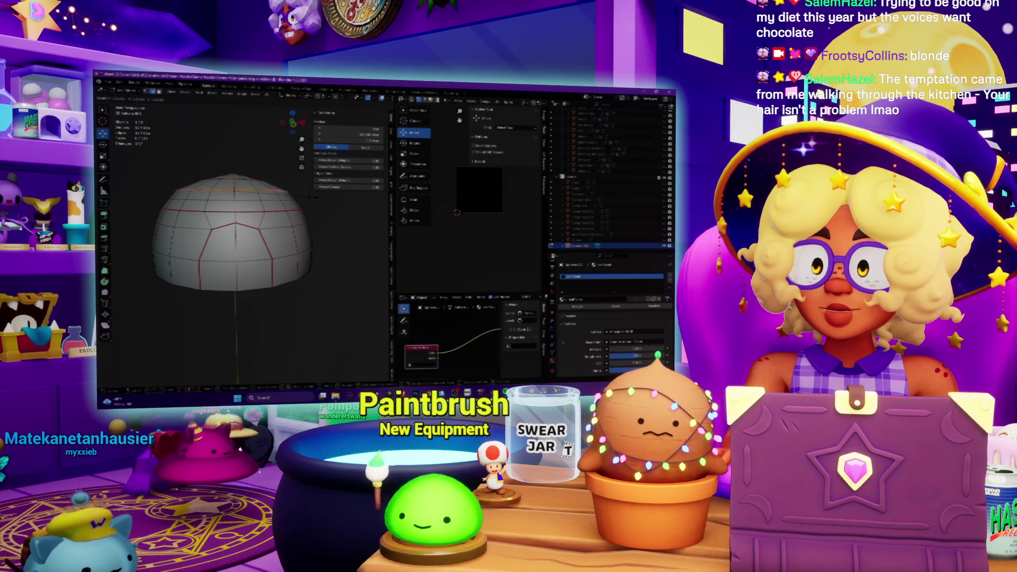
pyautogui.press('s')
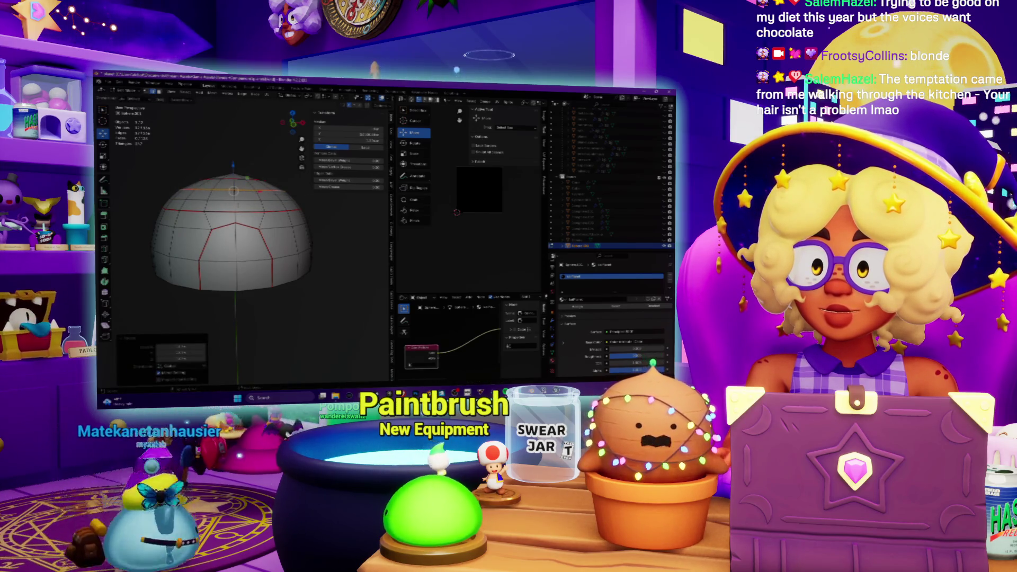
pyautogui.press('s')
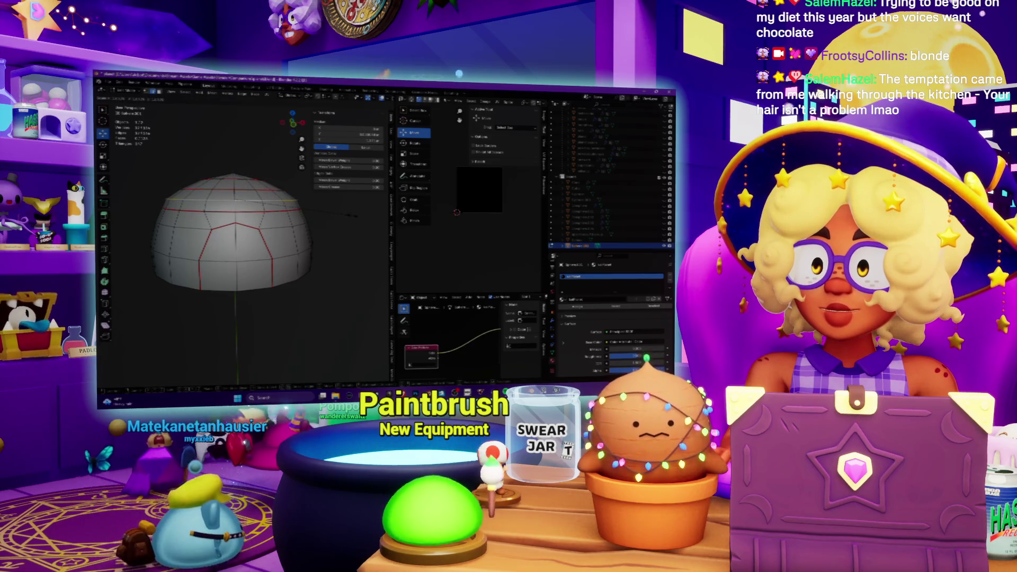
pyautogui.click(355, 215)
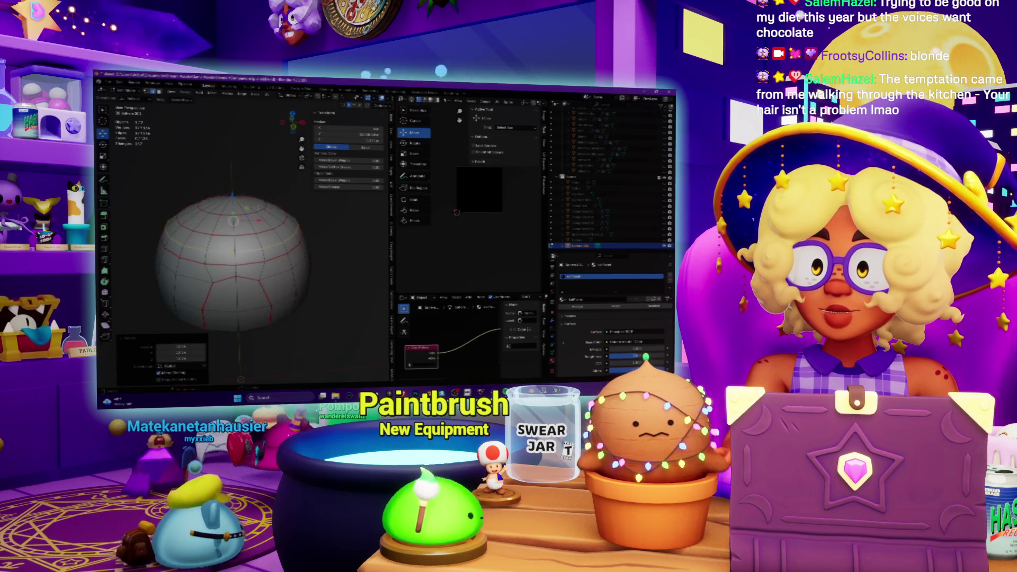
# Mark the top edge ring and one vertical edge loop as UV seams
pyautogui.scroll(3, 233, 238)
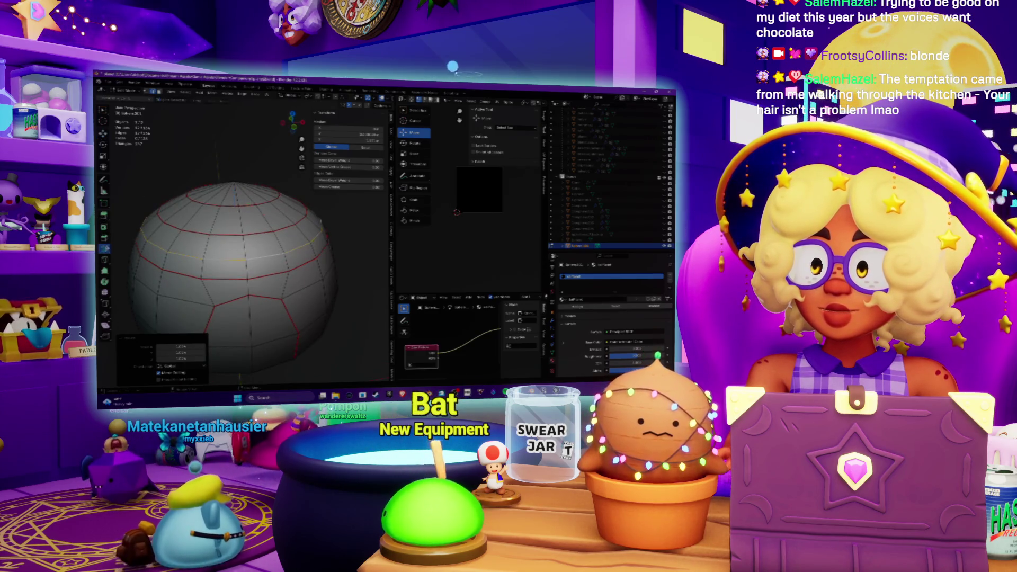
pyautogui.keyDown('alt'); pyautogui.click(254, 210); pyautogui.keyUp('alt')
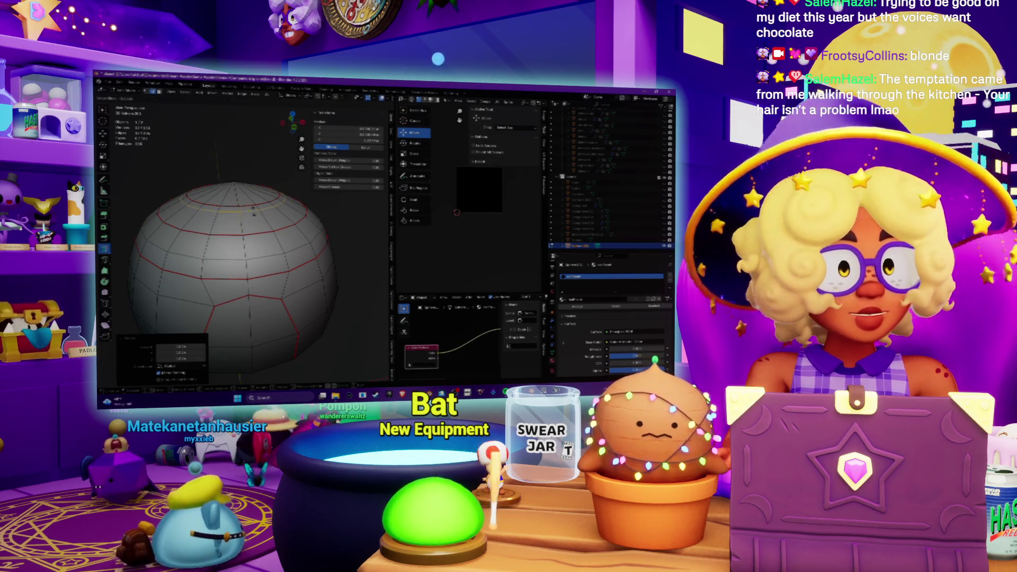
pyautogui.keyDown('alt'); pyautogui.keyDown('shift'); pyautogui.click(268, 227); pyautogui.keyUp('shift'); pyautogui.keyUp('alt')
pyautogui.rightClick(254, 217)
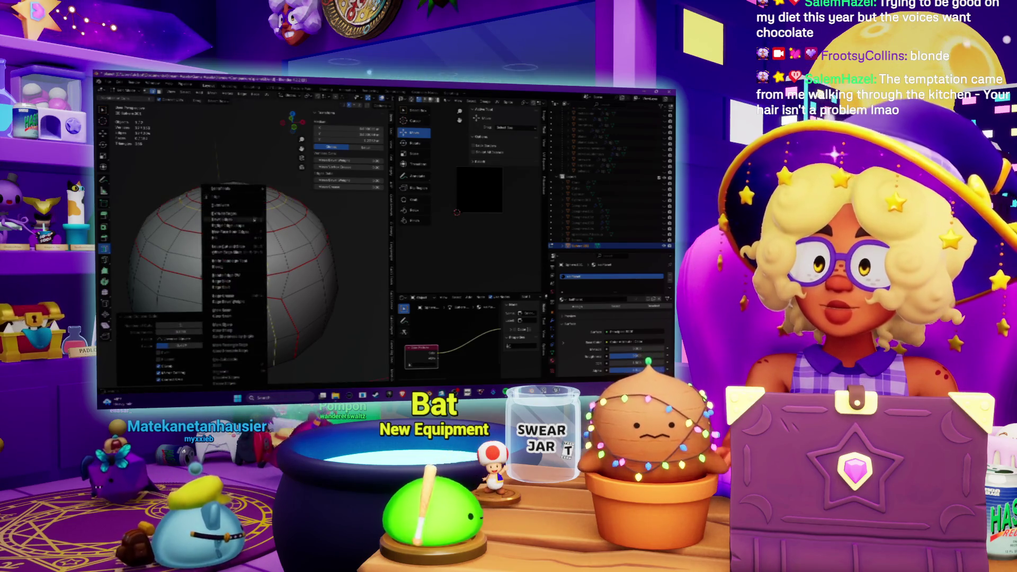
pyautogui.click(229, 309)
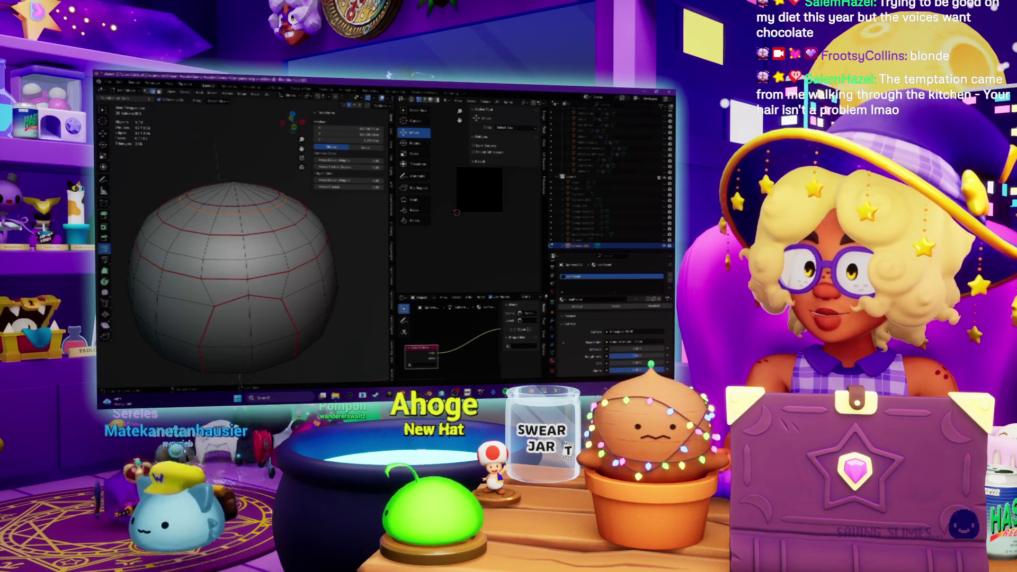
# Reshape the dome's top by moving and scaling the selected top loop
pyautogui.hotkey('shift', 'space')
pyautogui.press('g')
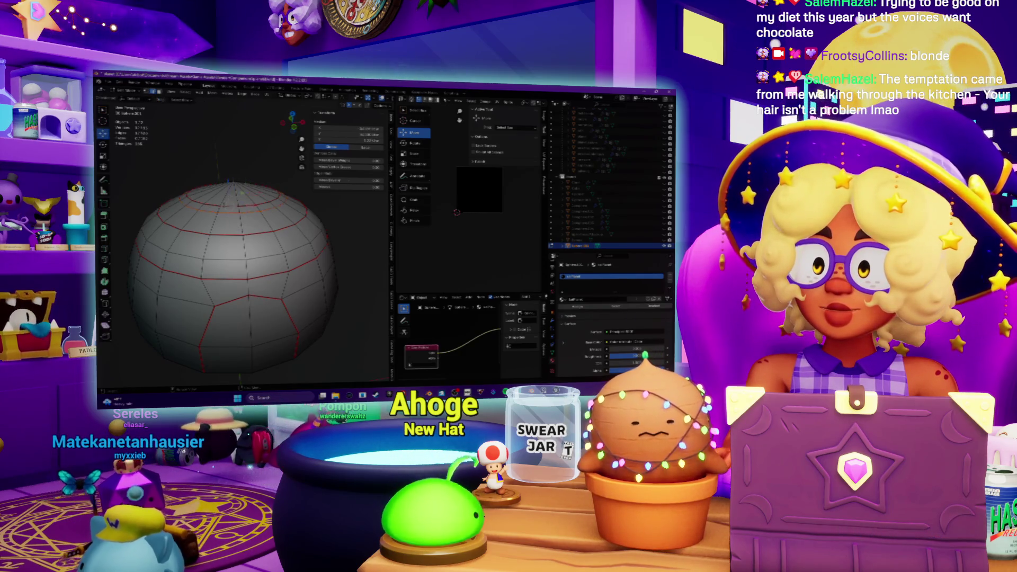
pyautogui.hotkey('ctrl', 'e')
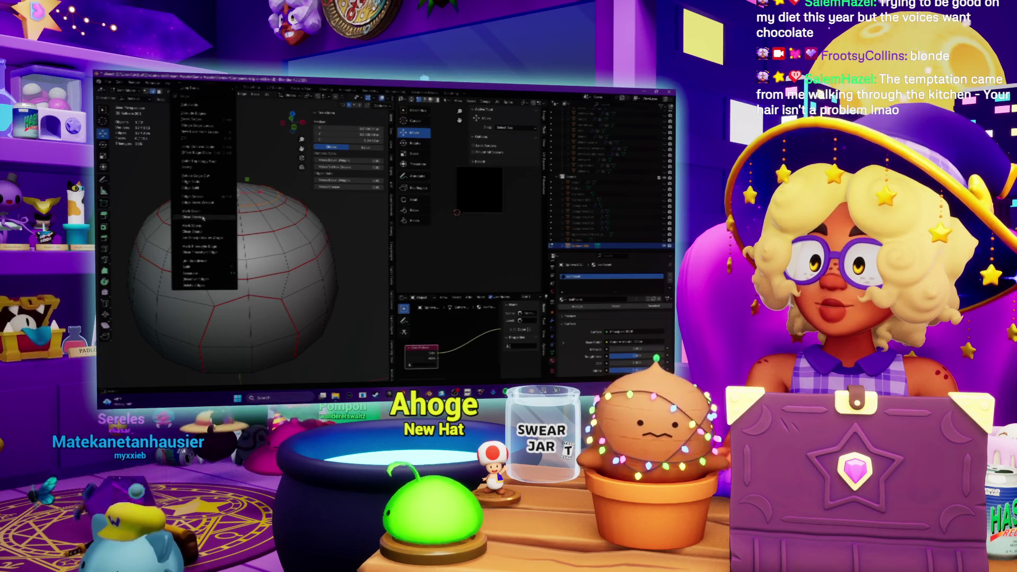
pyautogui.click(203, 233)
pyautogui.press('g')
pyautogui.press('Return')
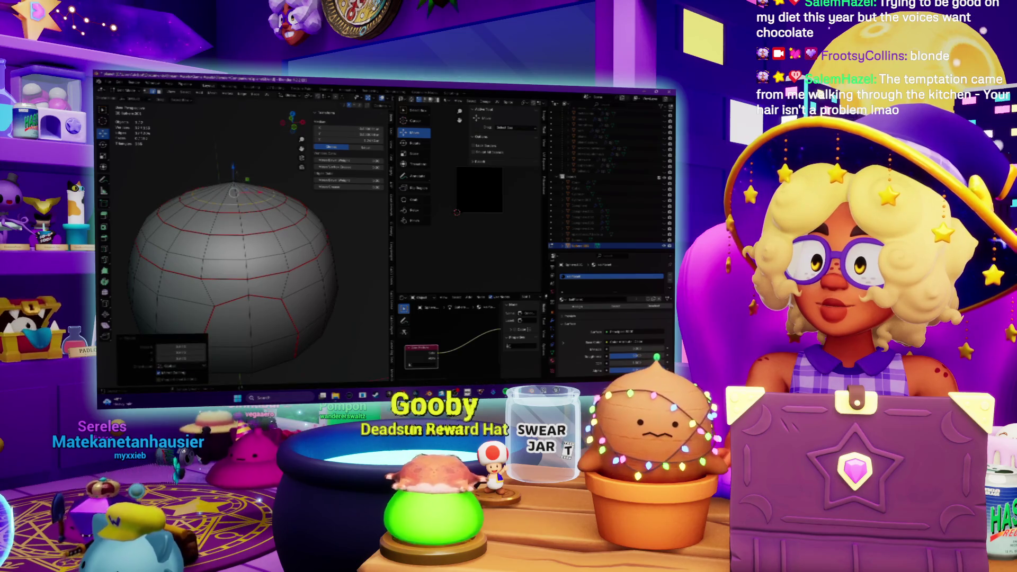
pyautogui.press('s')
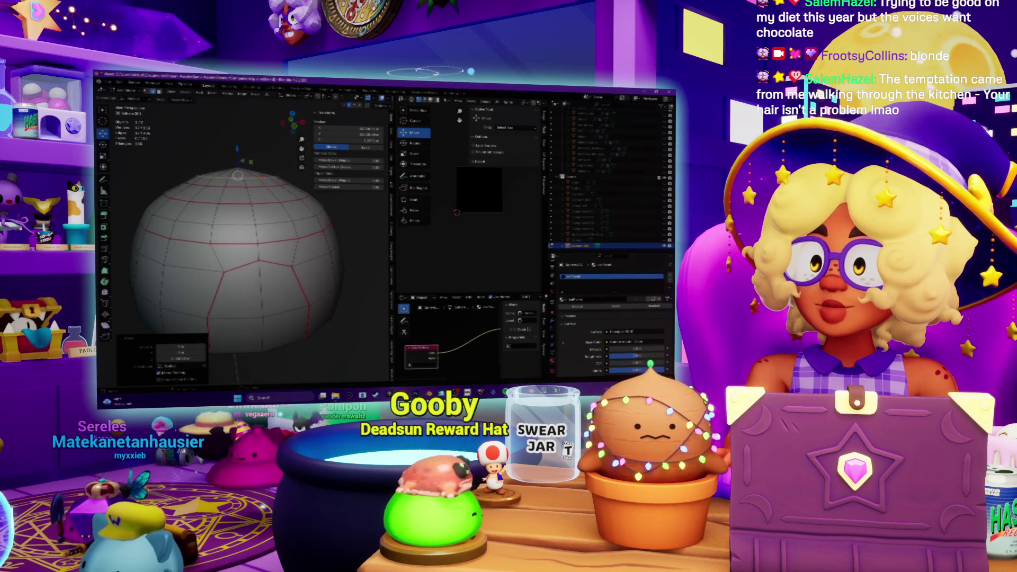
pyautogui.press('Return')
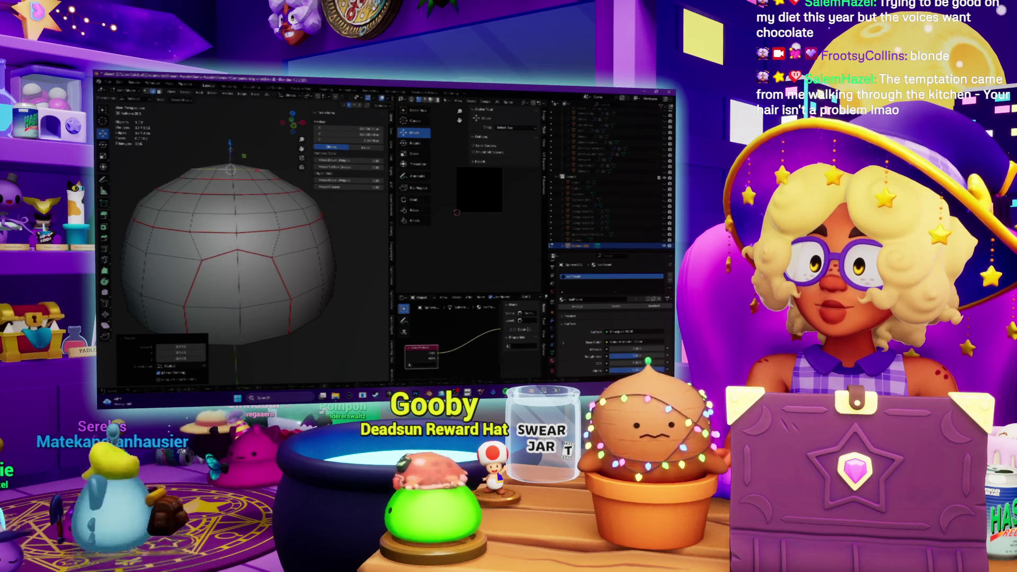
pyautogui.scroll(-3, 332, 220)
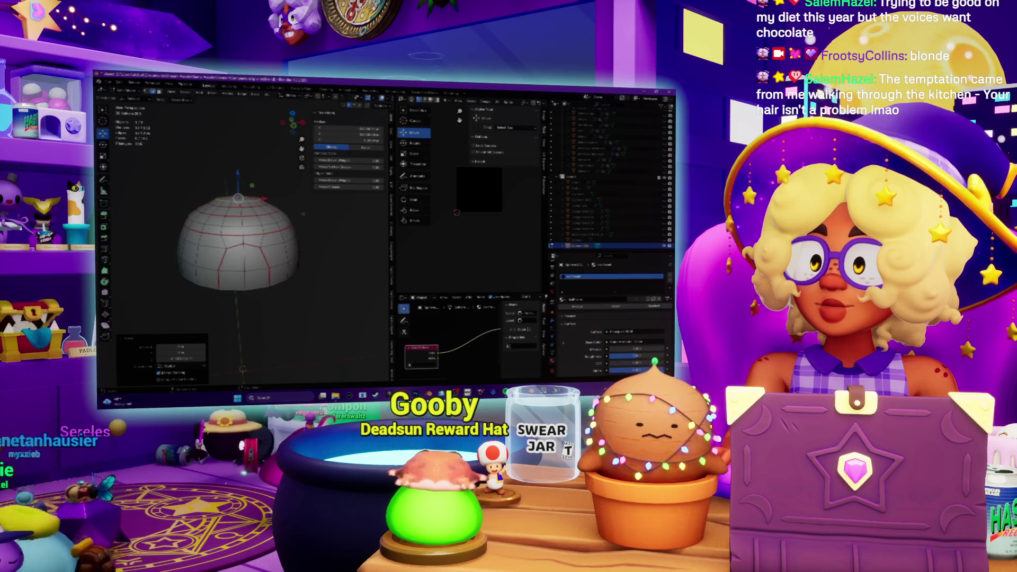
pyautogui.moveTo(332, 221)
pyautogui.mouseDown(button='middle')
pyautogui.moveTo(304, 256)
pyautogui.moveTo(213, 229)
pyautogui.mouseUp(button='middle')
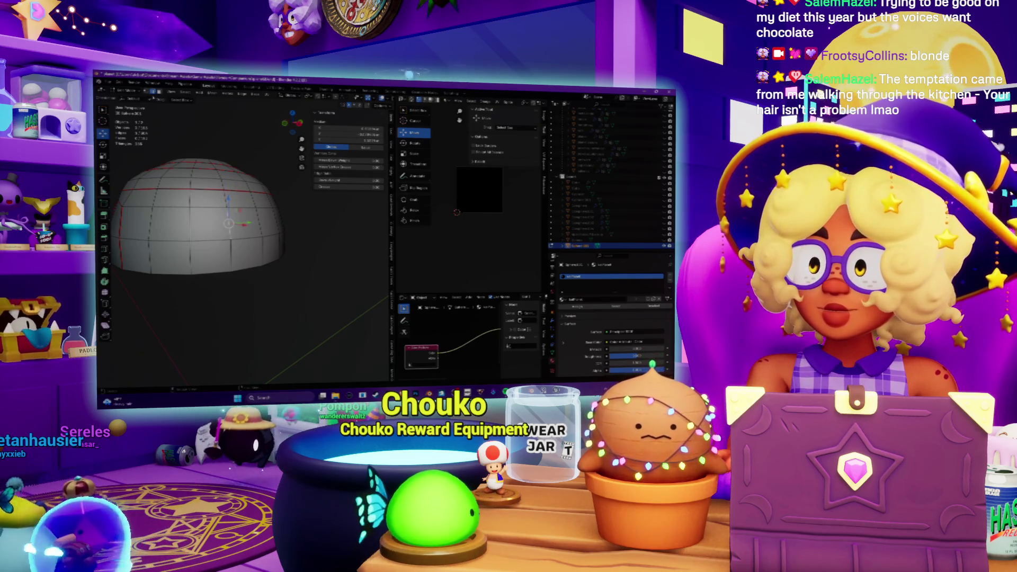
pyautogui.moveTo(228, 222)
pyautogui.mouseDown(button='middle')
pyautogui.moveTo(211, 220)
pyautogui.moveTo(259, 223)
pyautogui.moveTo(231, 222)
pyautogui.mouseUp(button='middle')
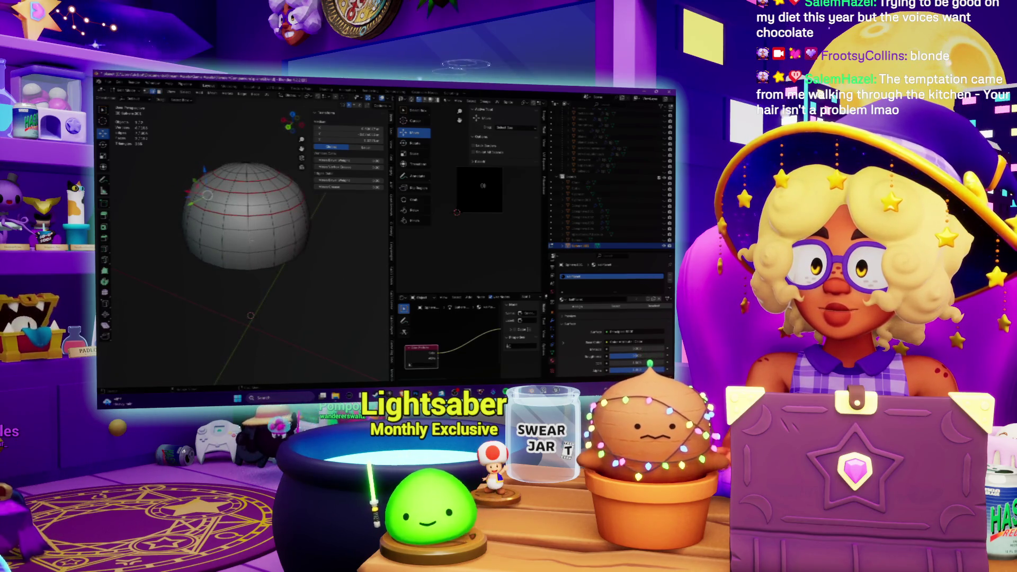
pyautogui.moveTo(231, 222)
pyautogui.mouseDown(button='middle')
pyautogui.moveTo(238, 201)
pyautogui.moveTo(284, 337)
pyautogui.mouseUp(button='middle')
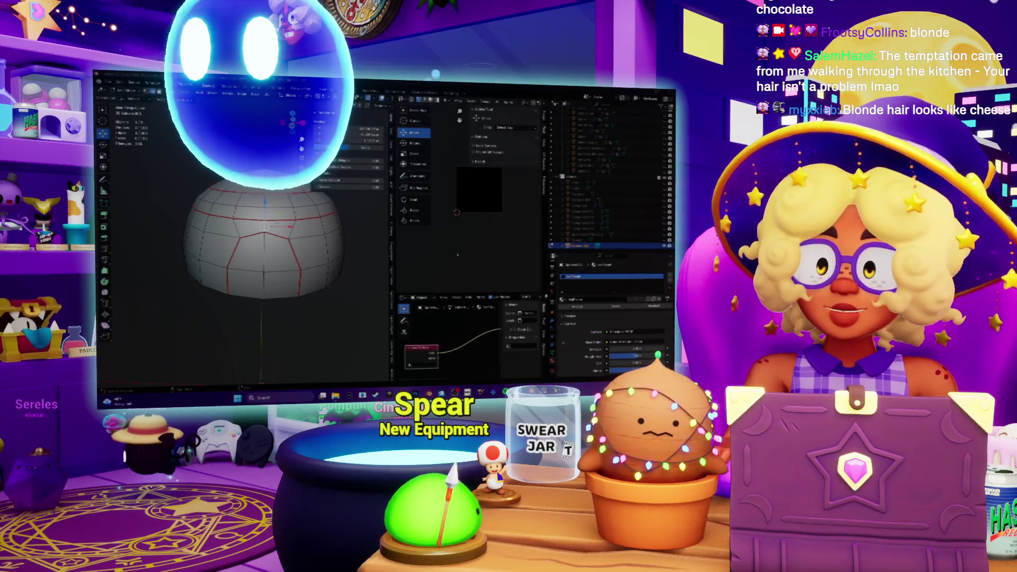
# Delete the sphere's lower vertices with X, leaving a dome, and orbit to inspect it
pyautogui.press('Tab')
pyautogui.press('Tab')
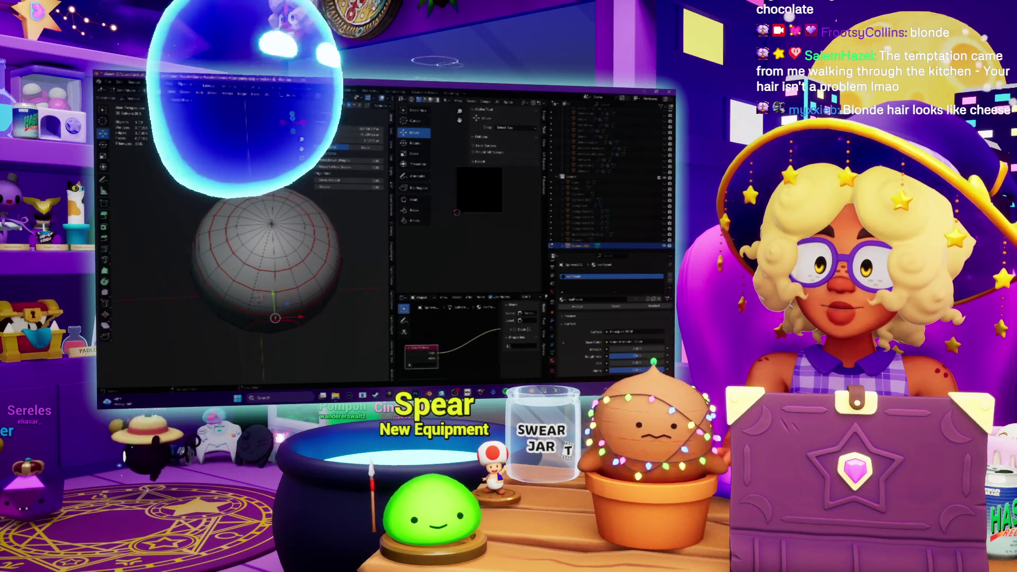
pyautogui.moveTo(257, 296); pyautogui.dragTo(259, 267, button='middle')
pyautogui.press('Tab')
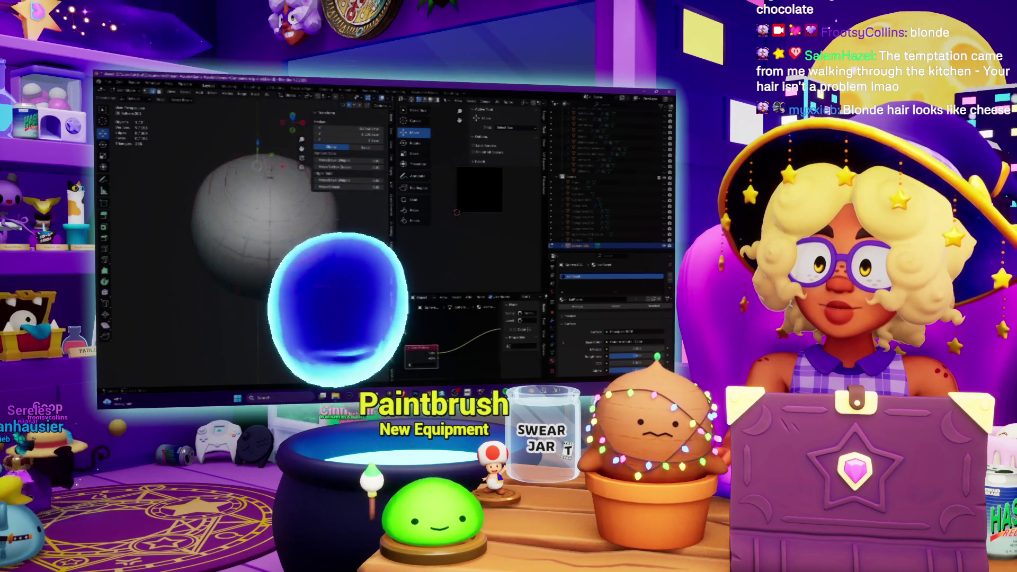
pyautogui.press('Tab')
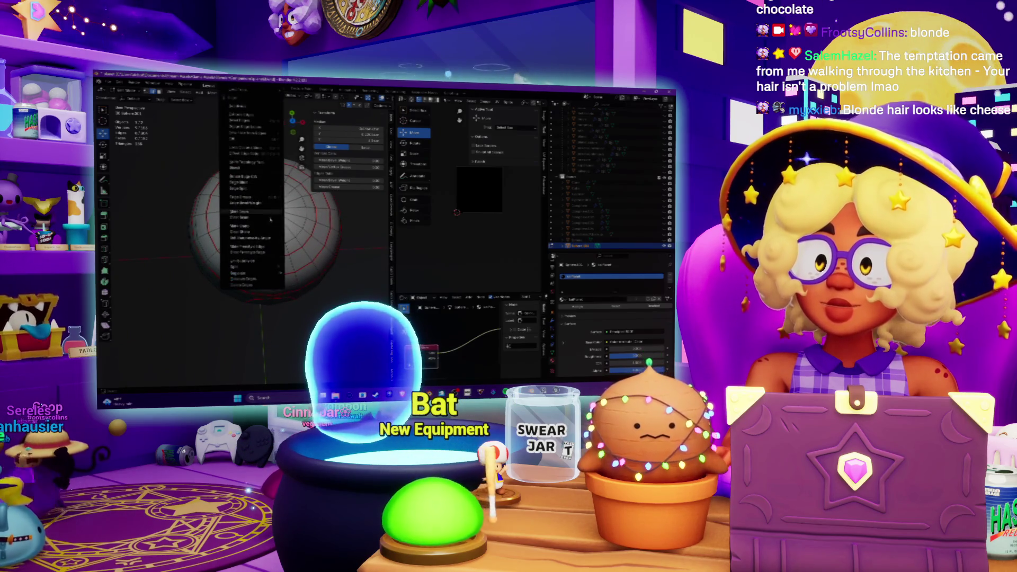
pyautogui.press('x')
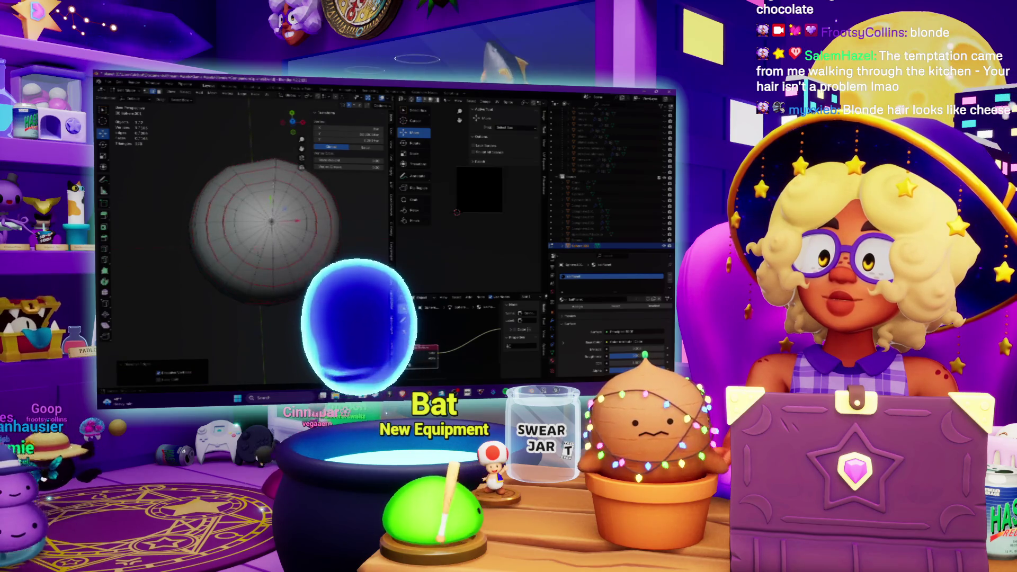
pyautogui.moveTo(264, 238); pyautogui.dragTo(275, 201, button='middle')
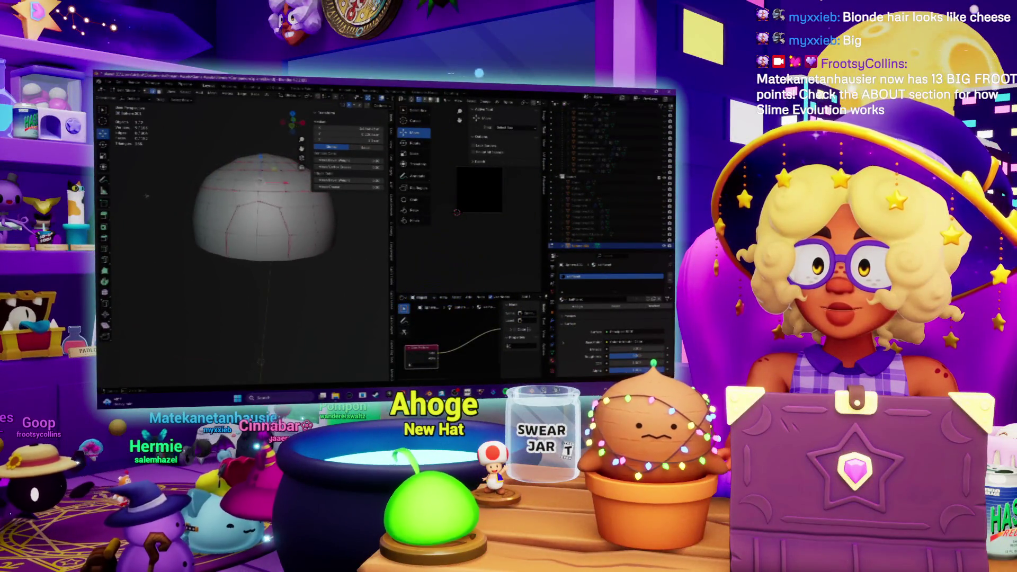
# Toggle out of Edit Mode to check the dome's shape, then mark the selected rim edges as a seam
pyautogui.moveTo(171, 222)
pyautogui.mouseDown(button='middle')
pyautogui.moveTo(238, 228)
pyautogui.moveTo(238, 244)
pyautogui.moveTo(244, 191)
pyautogui.moveTo(244, 227)
pyautogui.moveTo(243, 212)
pyautogui.mouseUp(button='middle')
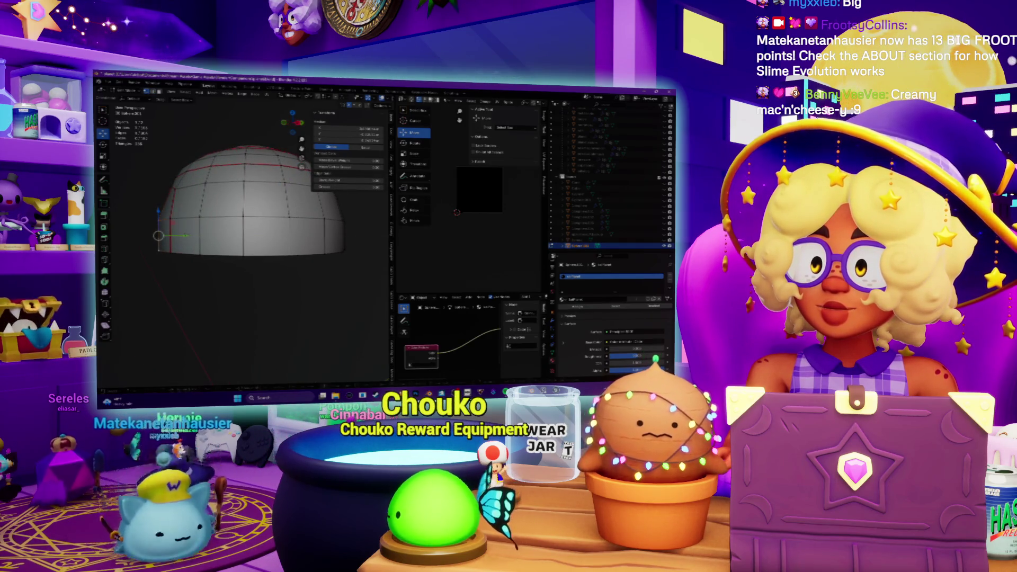
pyautogui.moveTo(243, 212); pyautogui.dragTo(243, 254, button='middle')
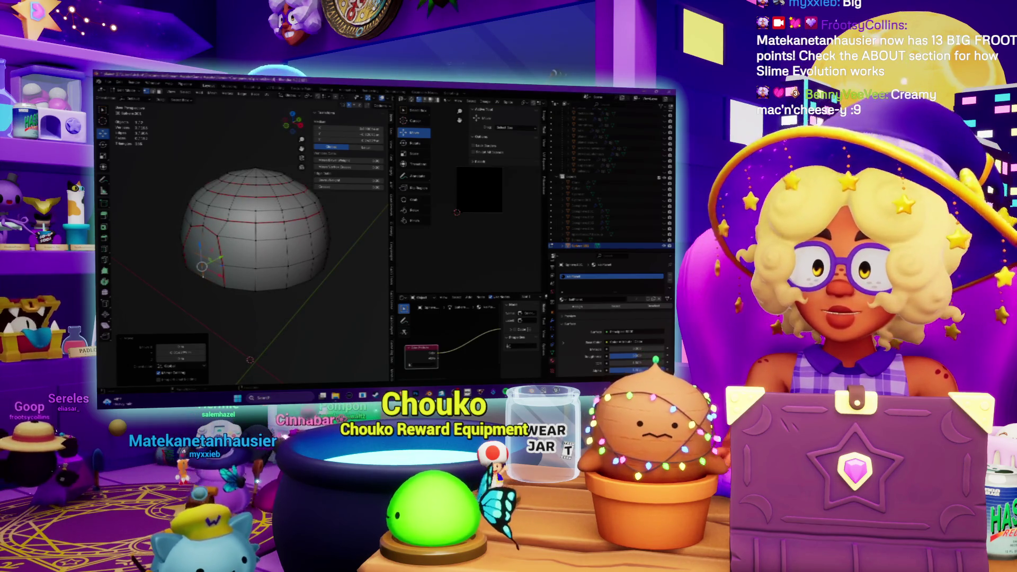
pyautogui.press('Tab')
pyautogui.moveTo(243, 254)
pyautogui.mouseDown(button='middle')
pyautogui.moveTo(254, 243)
pyautogui.moveTo(248, 212)
pyautogui.moveTo(238, 238)
pyautogui.moveTo(241, 217)
pyautogui.mouseUp(button='middle')
pyautogui.press('Tab')
pyautogui.press('Tab')
pyautogui.press('Tab')
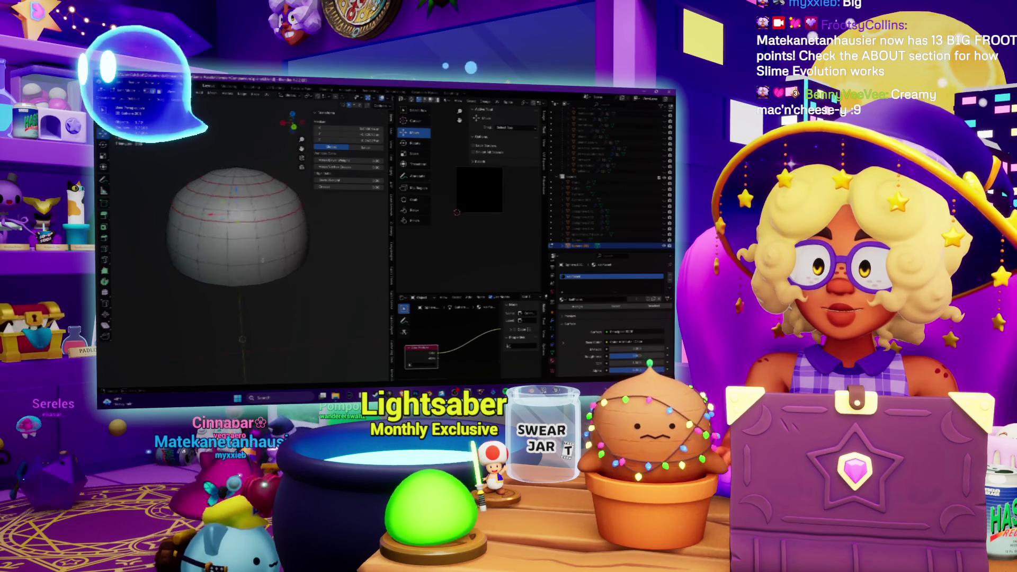
pyautogui.press('Tab')
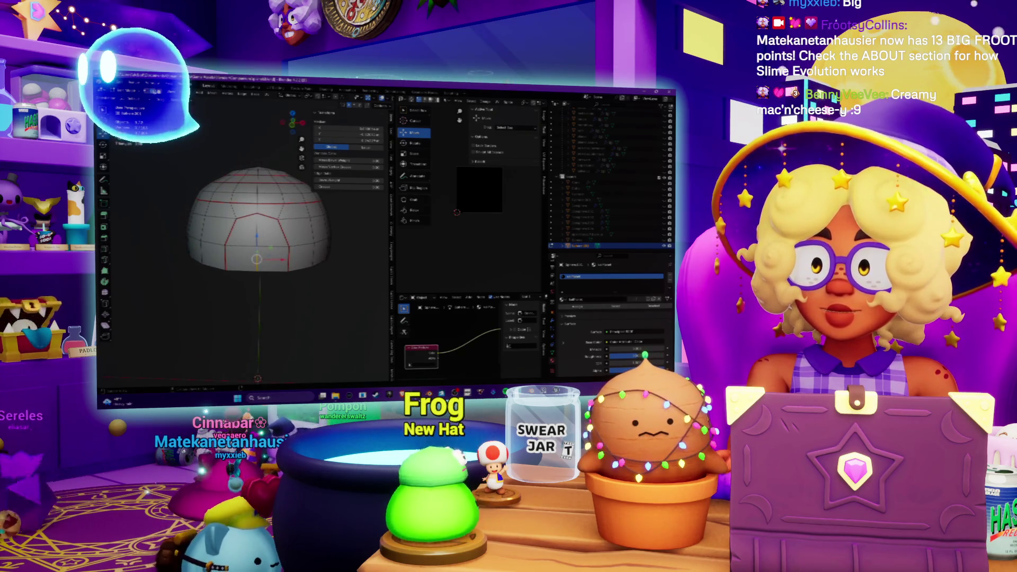
pyautogui.hotkey('ctrl', 'e')
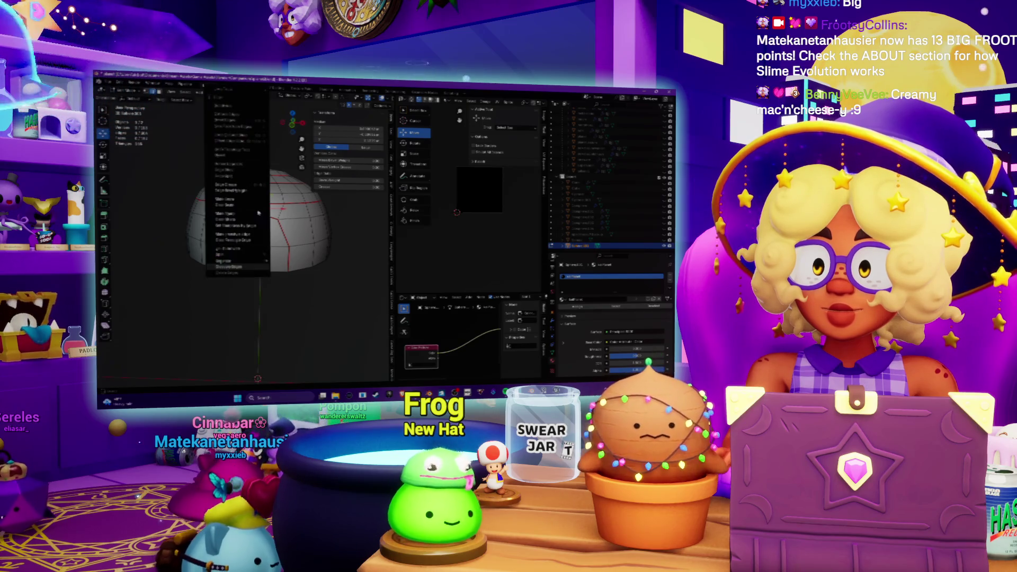
pyautogui.click(229, 199)
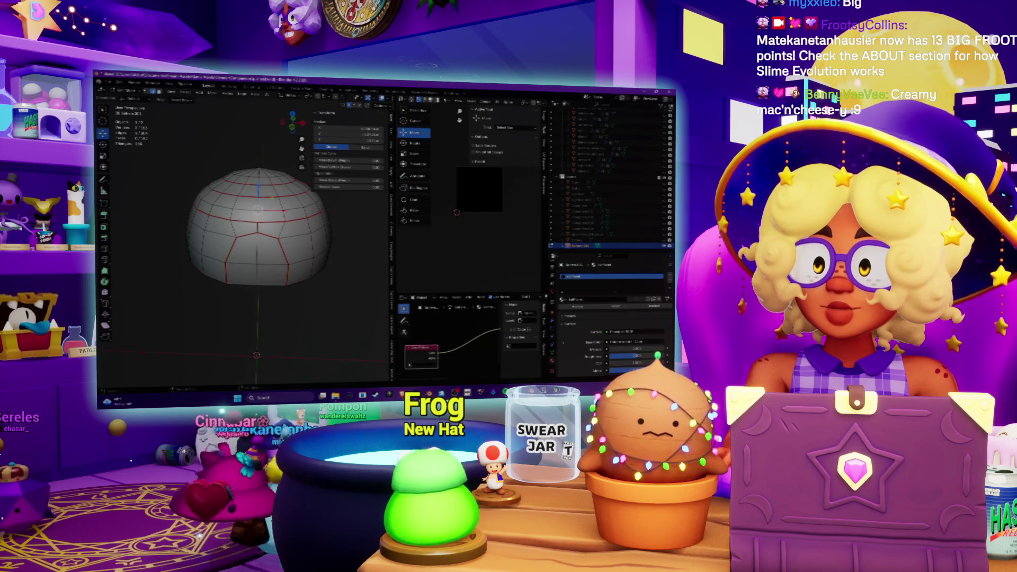
# Mark seams on three more edge loops around the dome's upper rings near the pole
pyautogui.scroll(5, 254, 239)
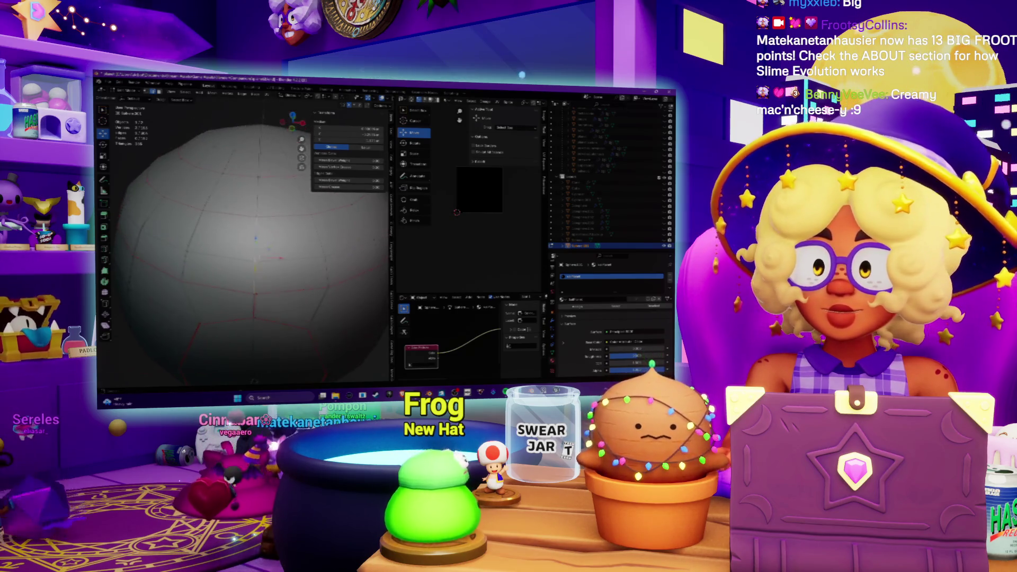
pyautogui.moveTo(254, 211); pyautogui.dragTo(254, 264, button='middle')
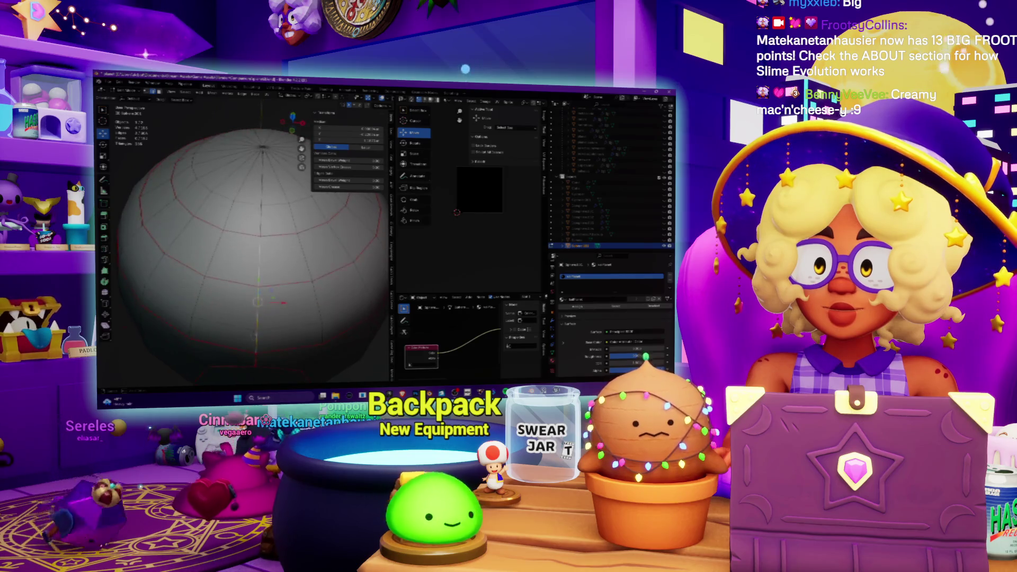
pyautogui.rightClick(247, 252)
pyautogui.click(228, 245)
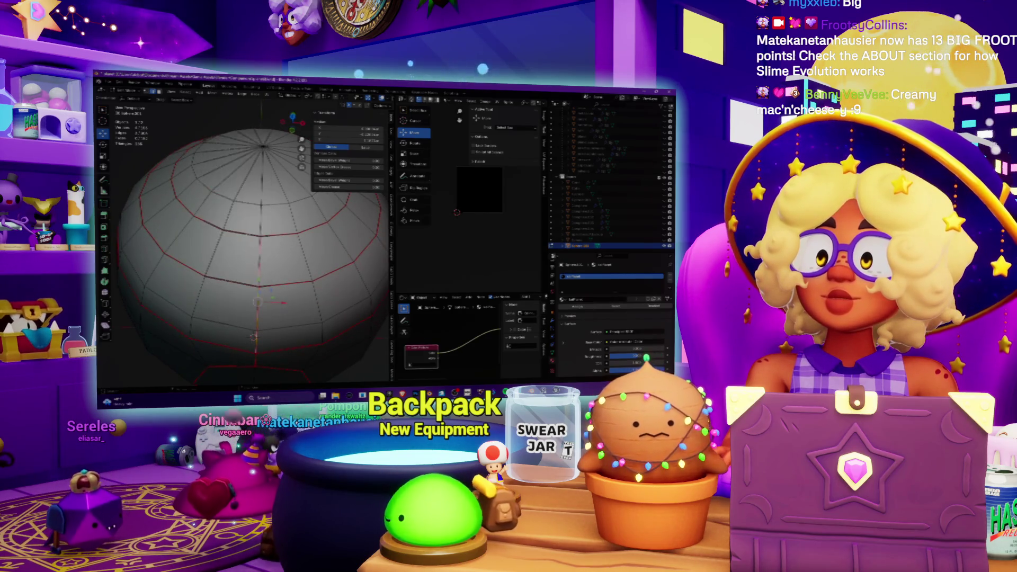
pyautogui.rightClick(250, 235)
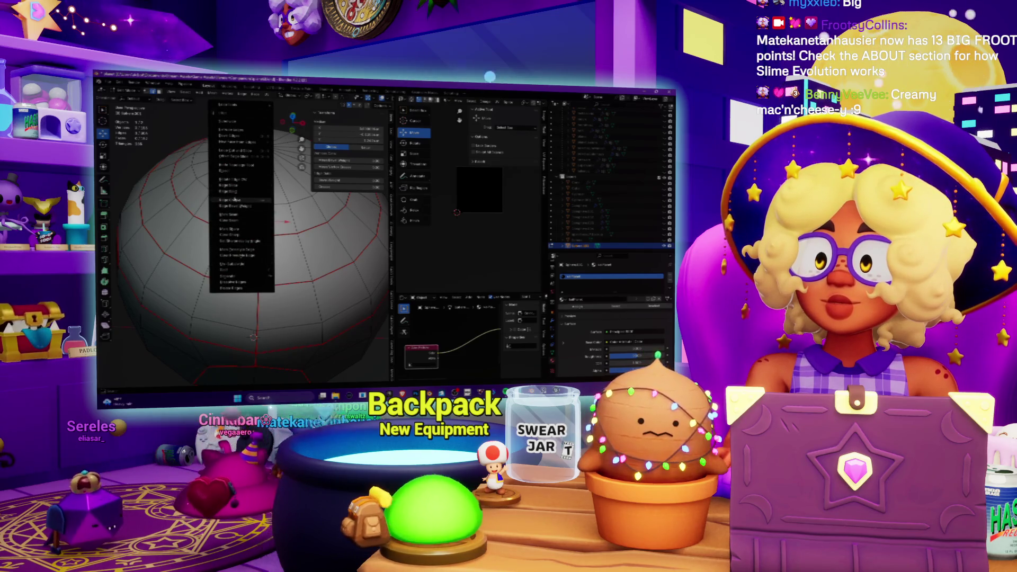
pyautogui.click(234, 199)
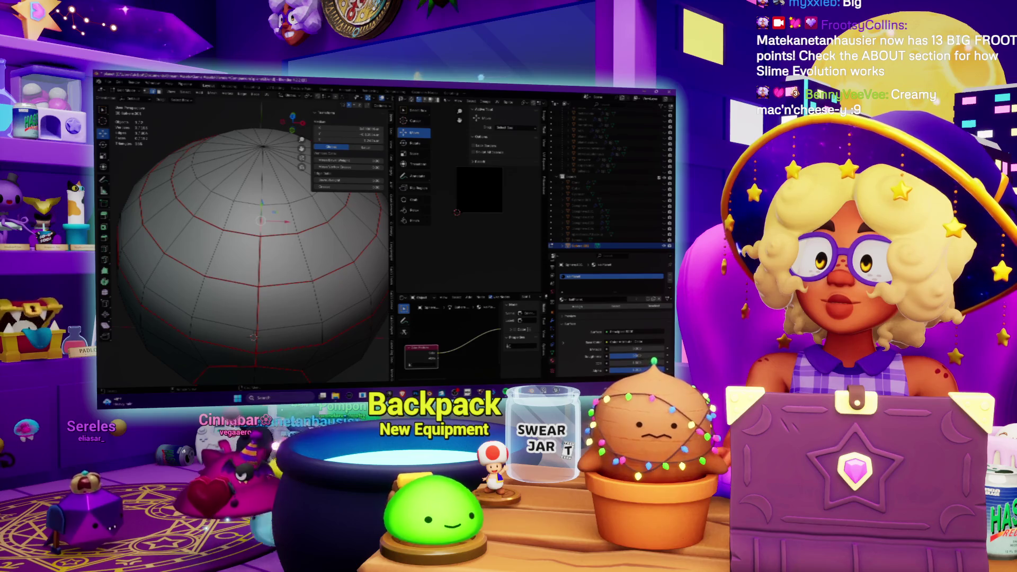
pyautogui.rightClick(241, 215)
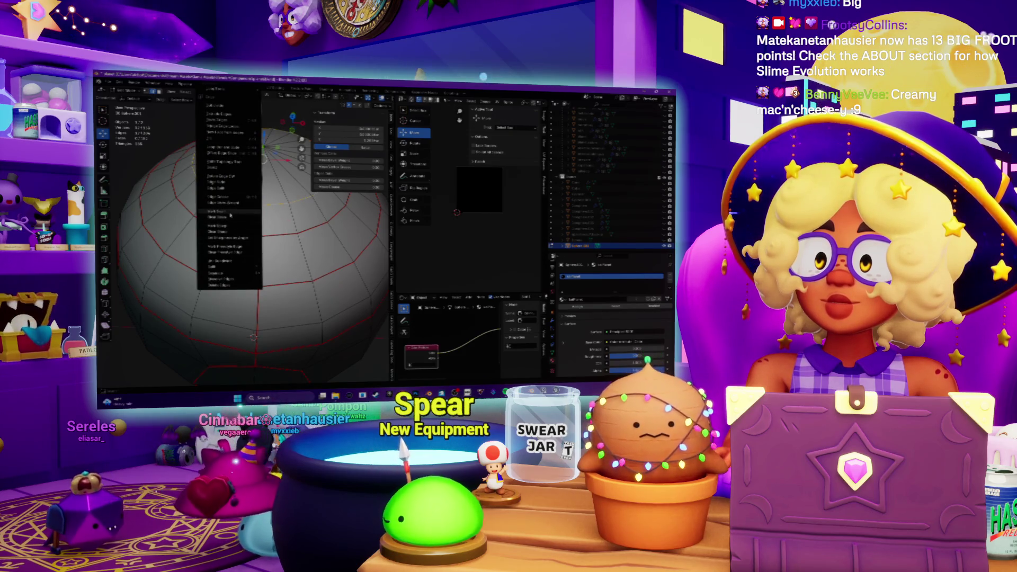
pyautogui.click(230, 214)
pyautogui.scroll(-5, 253, 238)
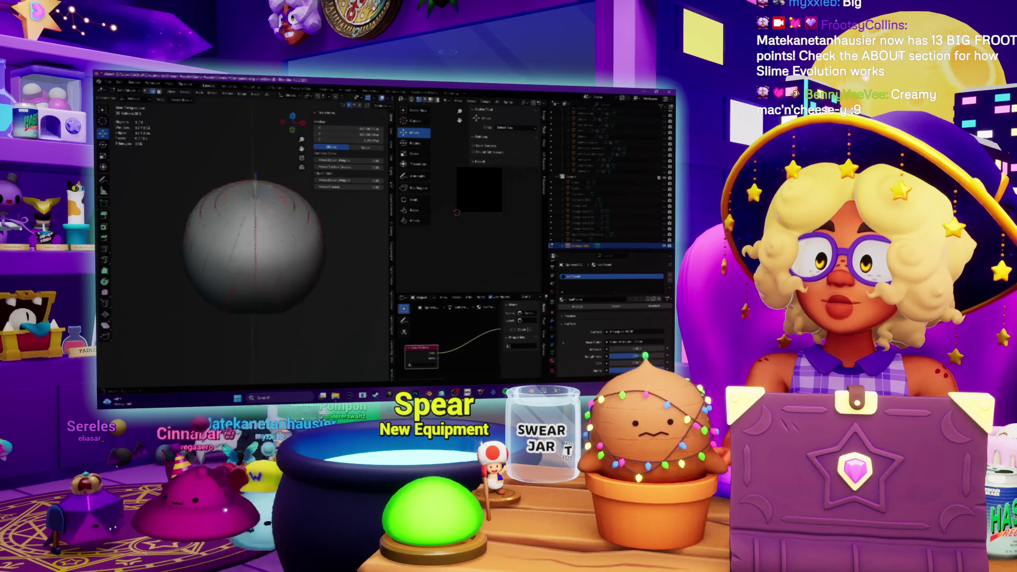
# Select the whole dome, unwrap it, and widen the UV Editor
pyautogui.press('a')
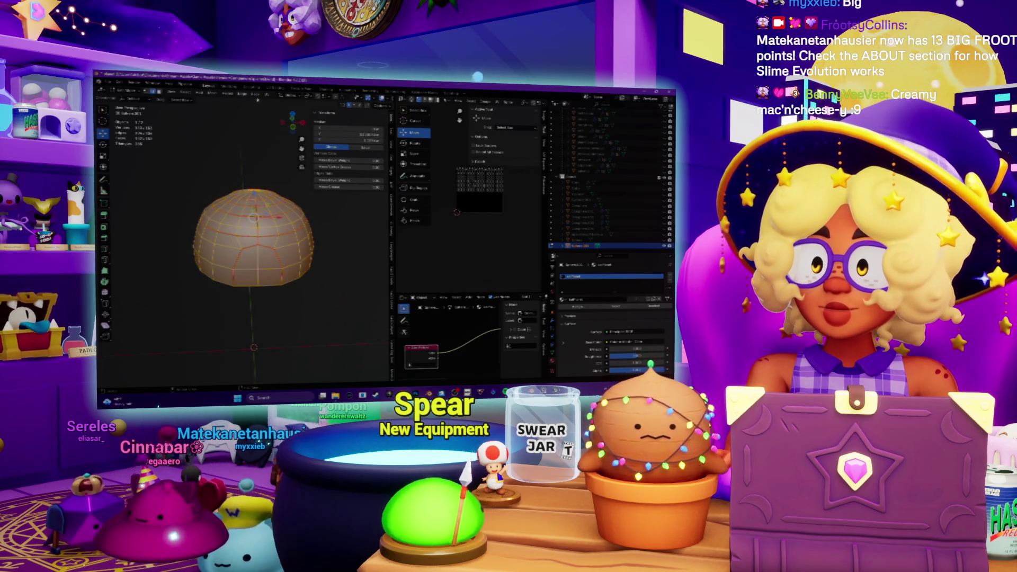
pyautogui.press('u')
pyautogui.click(286, 103)
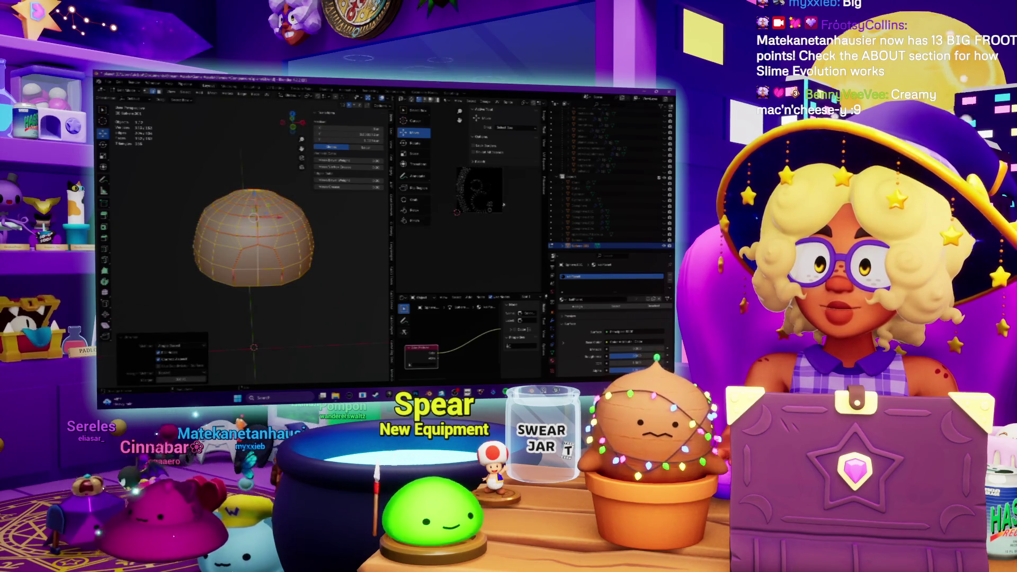
pyautogui.scroll(3, 503, 204)
pyautogui.moveTo(393, 163); pyautogui.dragTo(249, 163)
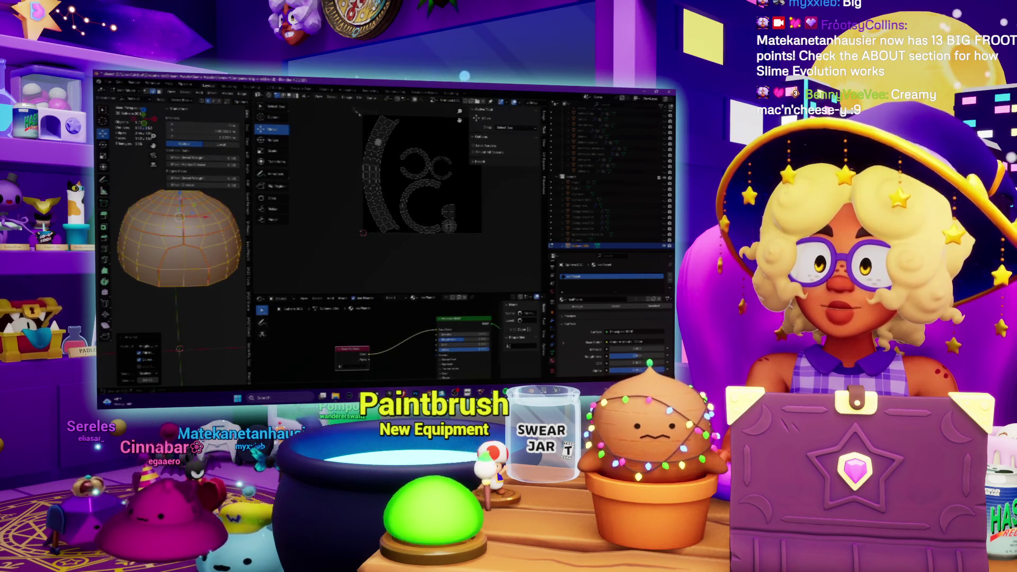
# Straighten the left arc UV island into a grid strip and shift it left
pyautogui.moveTo(399, 250); pyautogui.dragTo(403, 246)
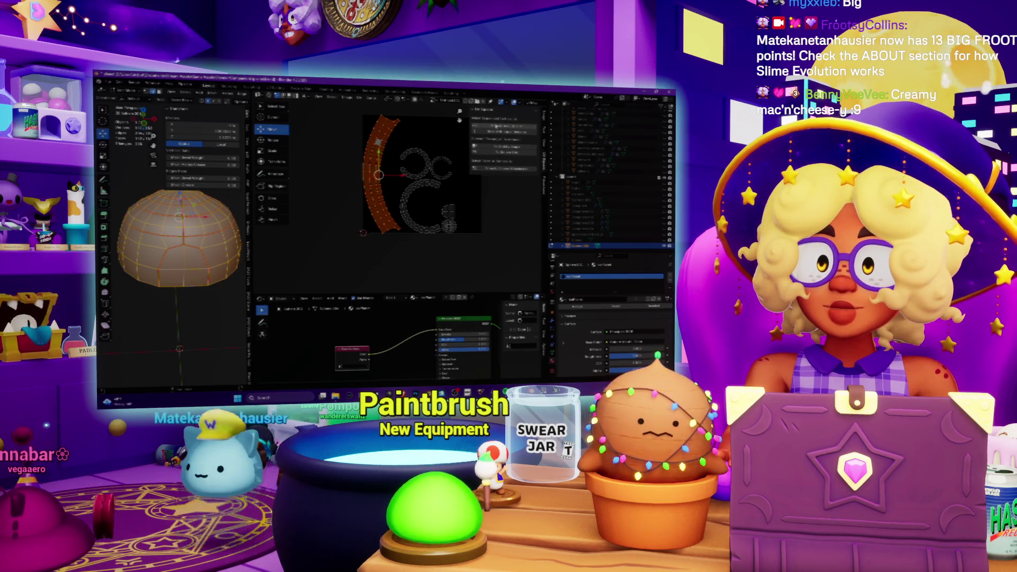
pyautogui.click(496, 127)
pyautogui.moveTo(377, 174); pyautogui.dragTo(343, 176)
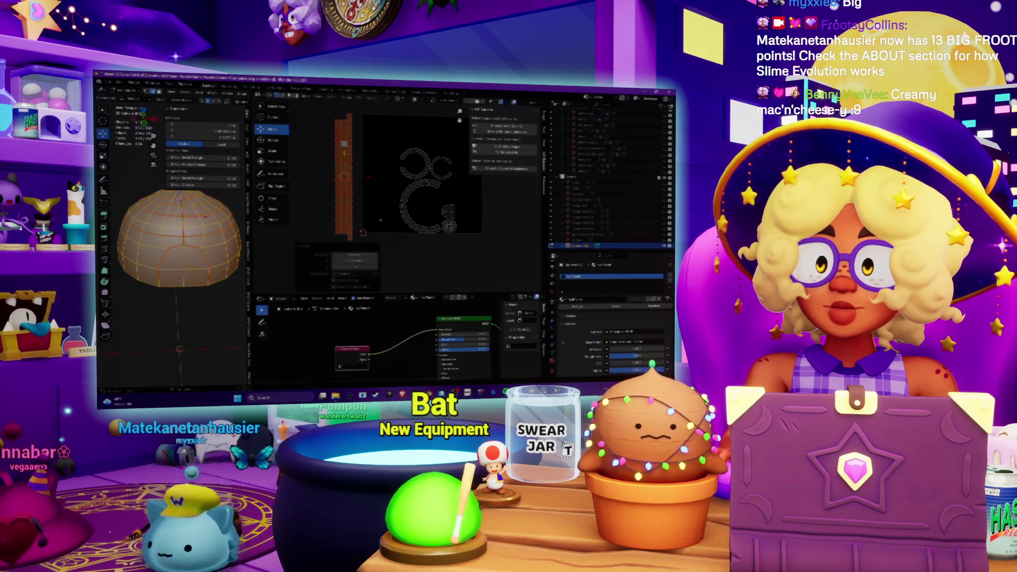
pyautogui.click(418, 167)
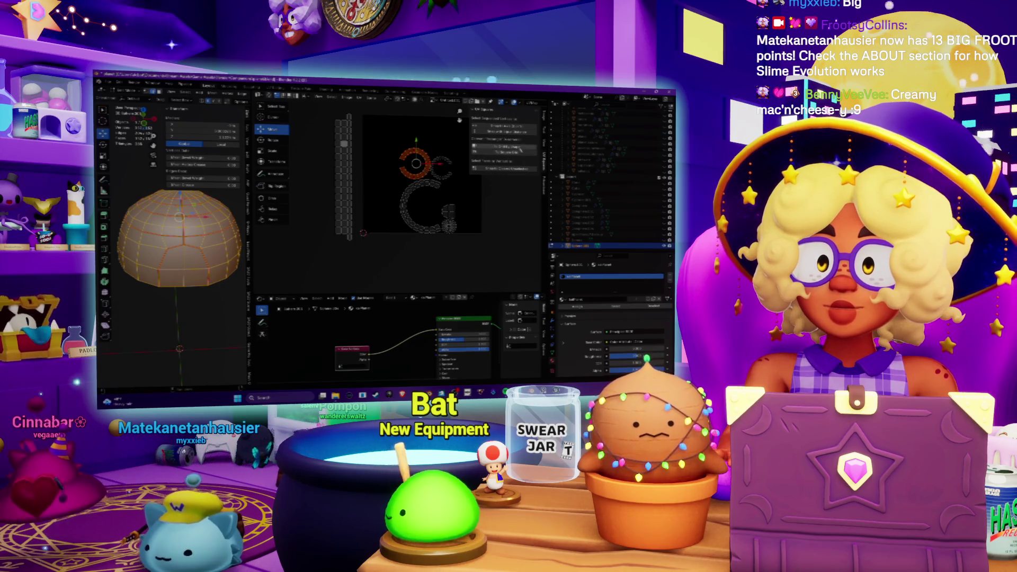
pyautogui.press('g')
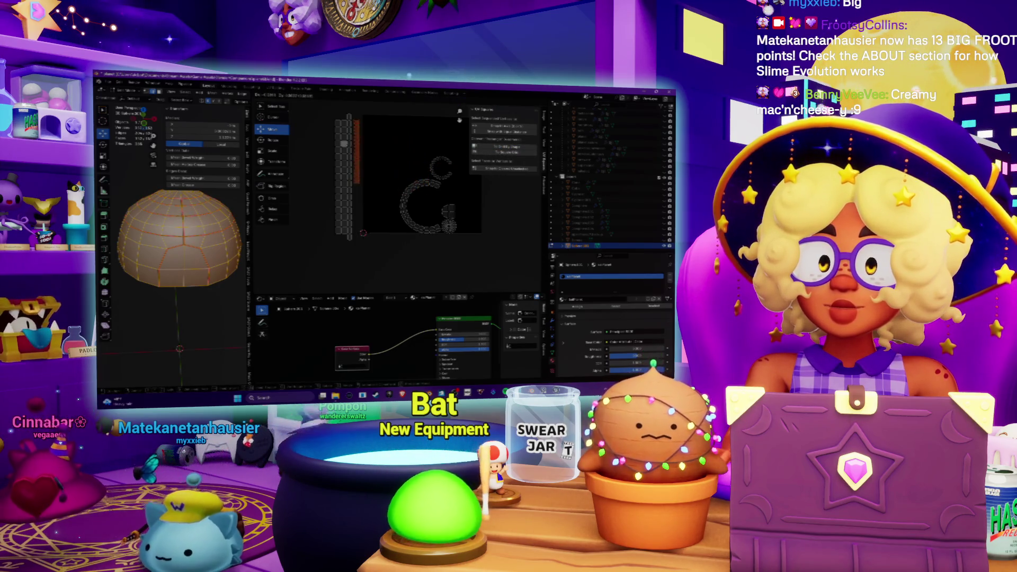
pyautogui.click(394, 152)
pyautogui.click(458, 172)
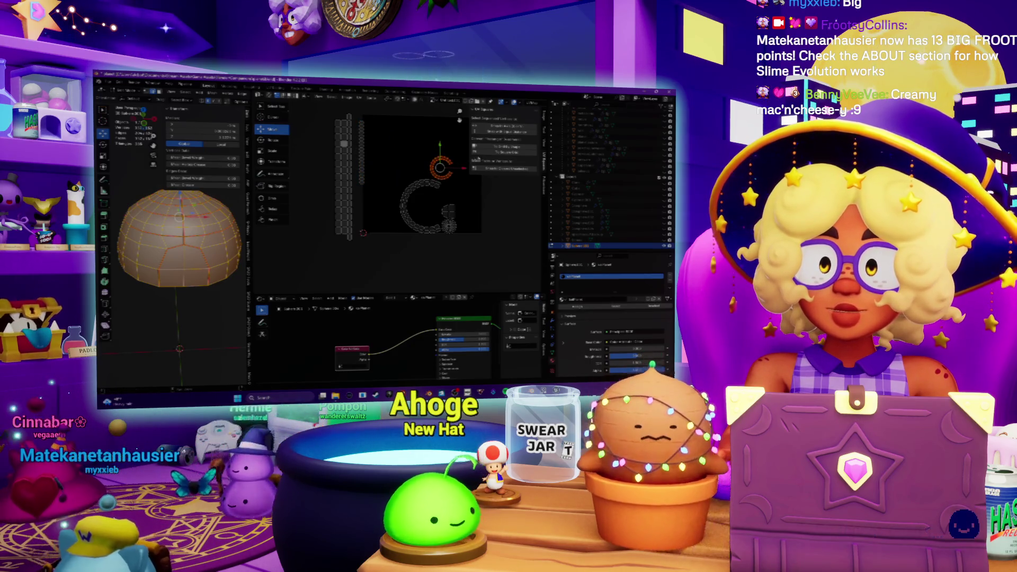
pyautogui.keyDown('alt'); pyautogui.click(424, 176); pyautogui.keyUp('alt')
# Drag a UV vertex row down and straighten the C-shaped island into a vertical strip
pyautogui.moveTo(424, 176); pyautogui.dragTo(419, 264)
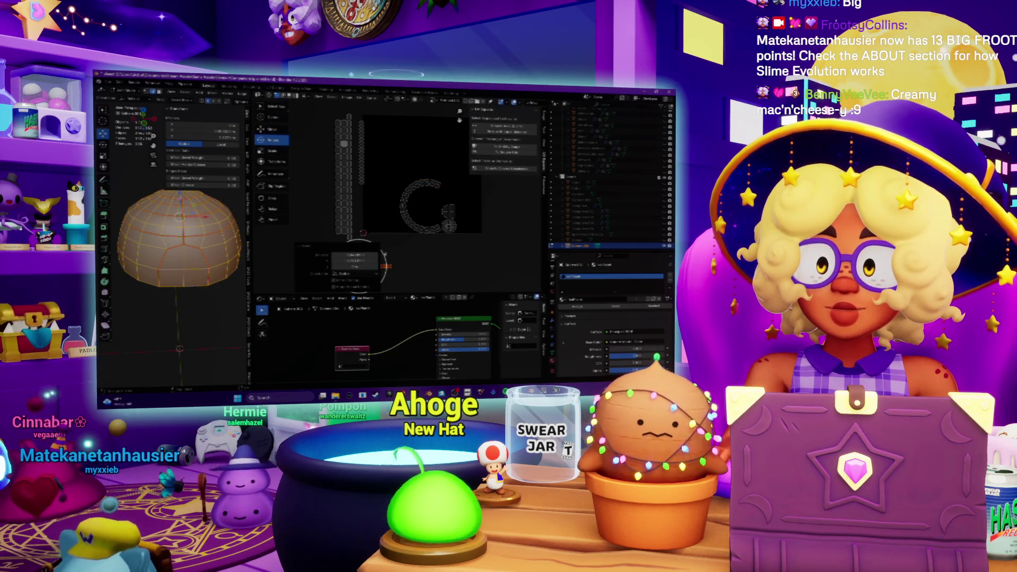
pyautogui.press('c')
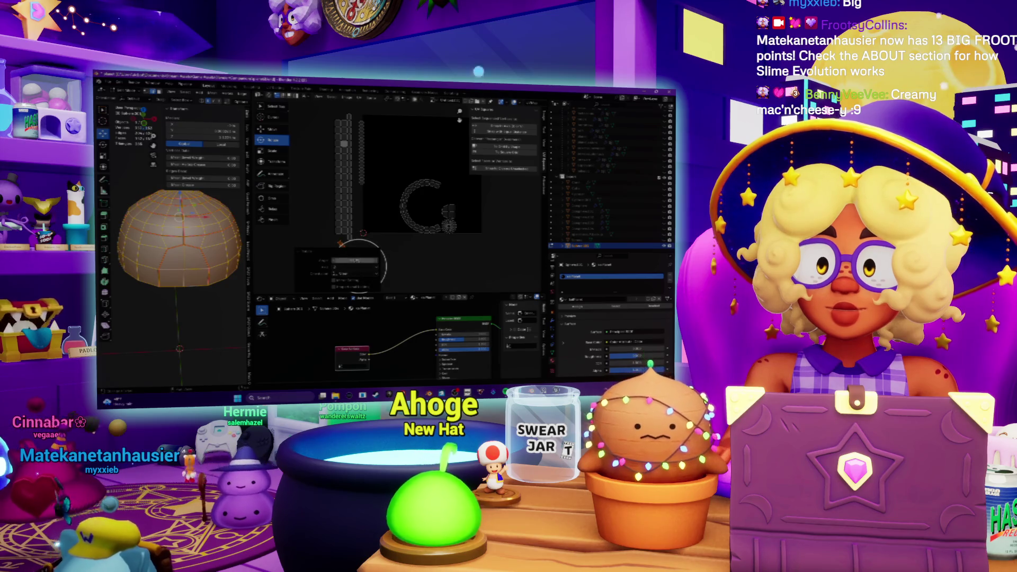
pyautogui.moveTo(360, 264); pyautogui.dragTo(377, 159)
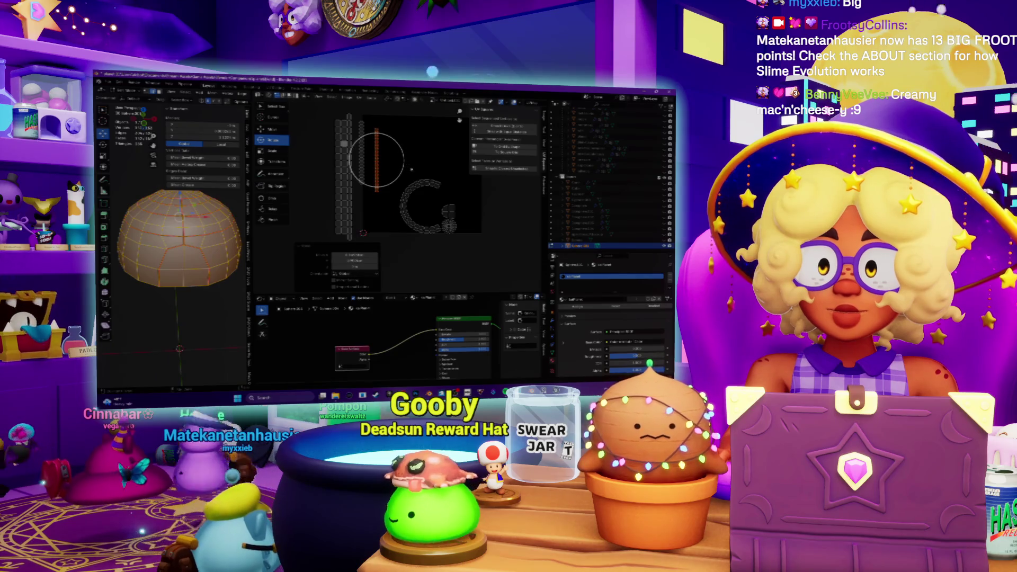
pyautogui.click(422, 184)
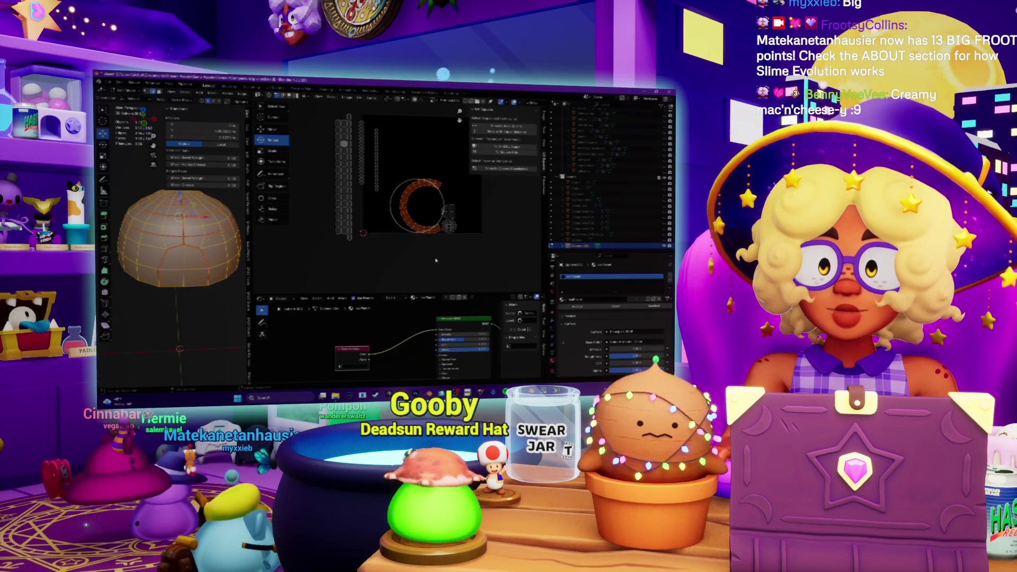
pyautogui.click(500, 147)
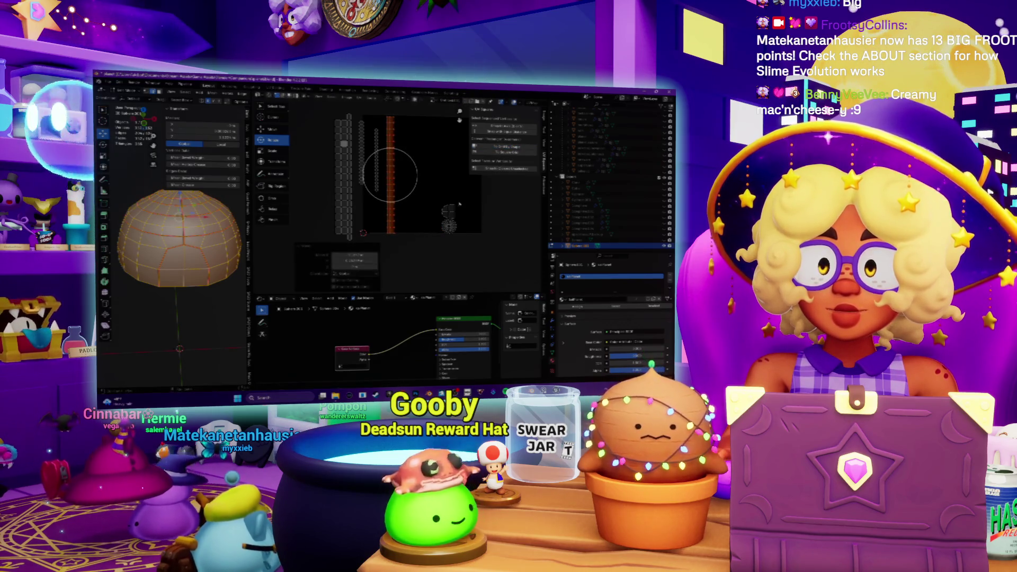
# Move a group of UV vertices up and left, then circle-select the small orange island
pyautogui.scroll(3, 418, 228)
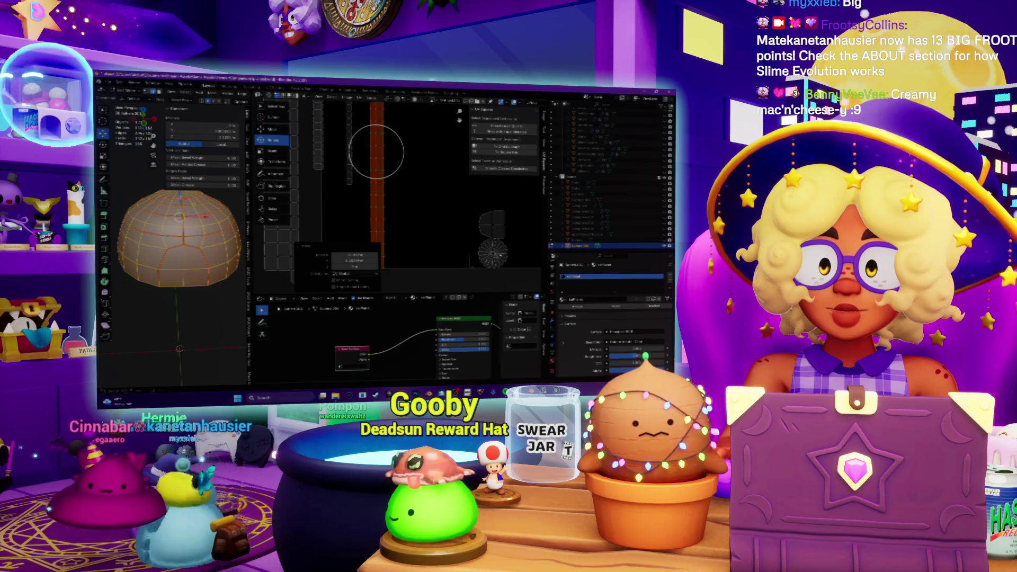
pyautogui.click(493, 252)
pyautogui.press('g')
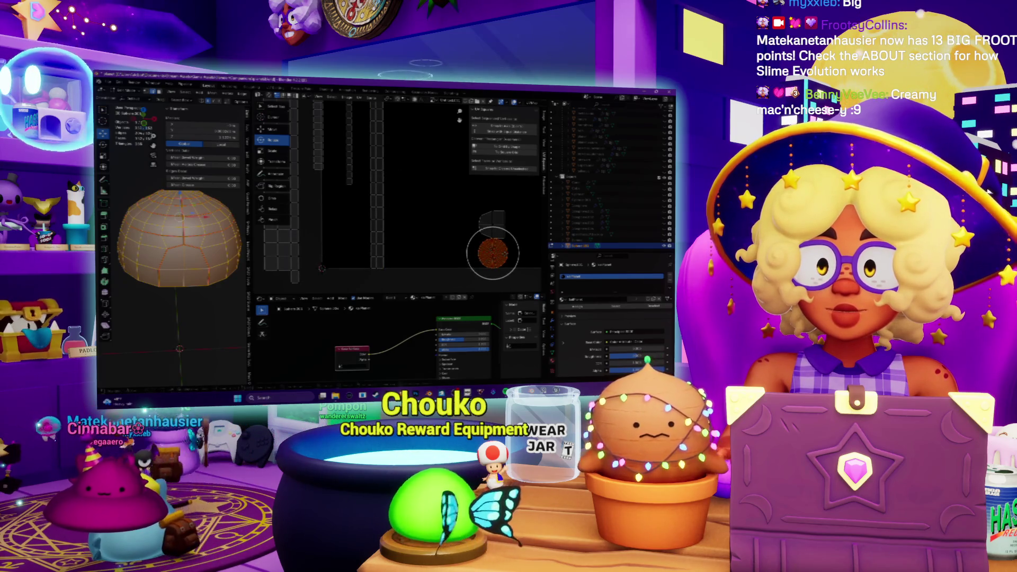
pyautogui.click(410, 138)
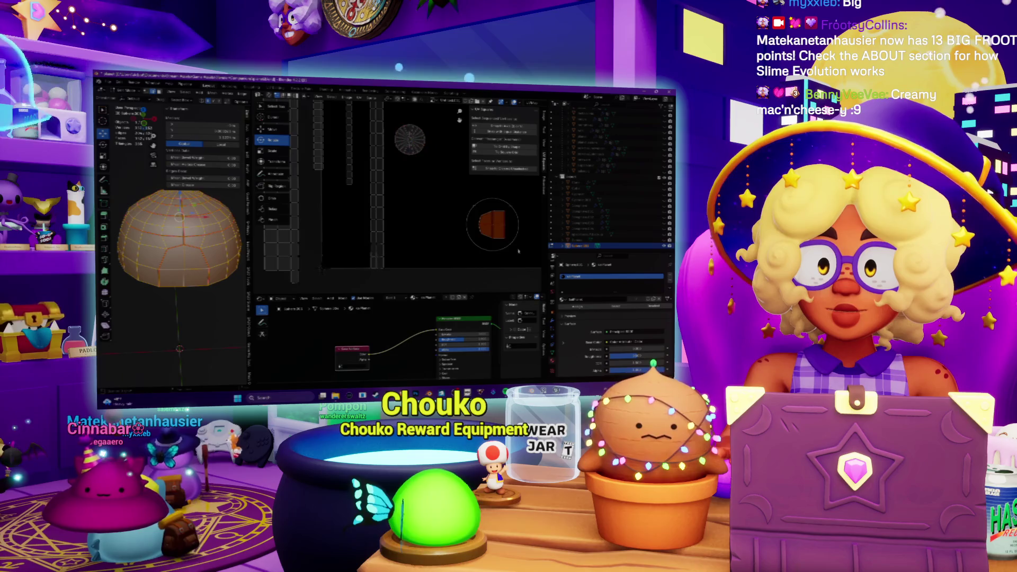
pyautogui.scroll(-3, 467, 208)
pyautogui.click(319, 170)
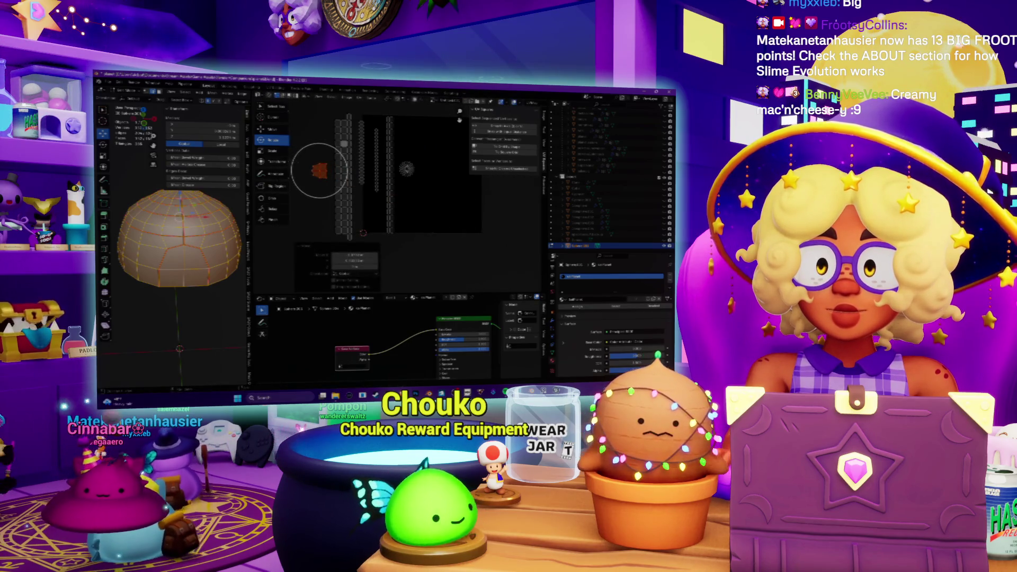
pyautogui.rightClick(319, 170)
pyautogui.press('c')
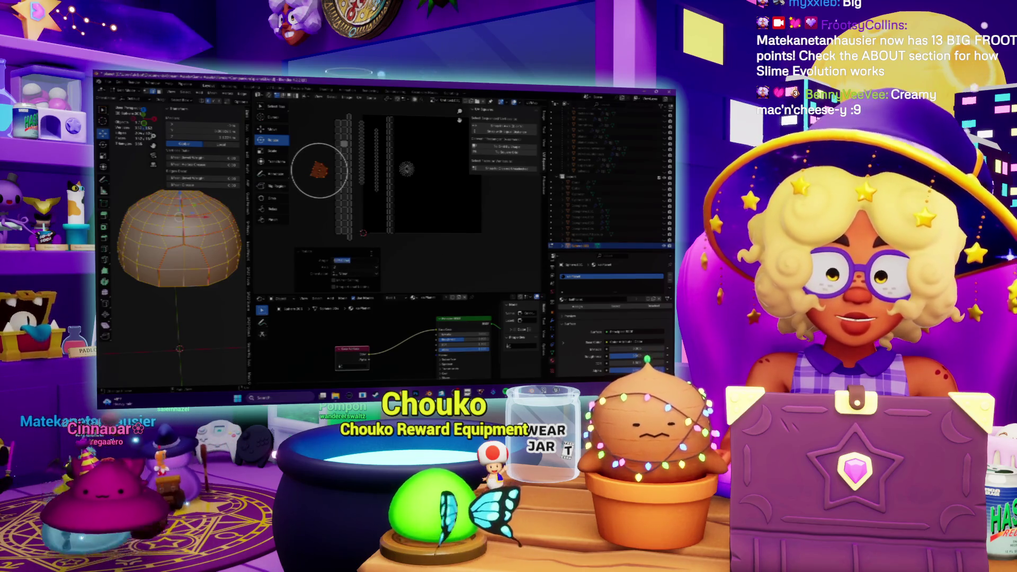
pyautogui.click(319, 170)
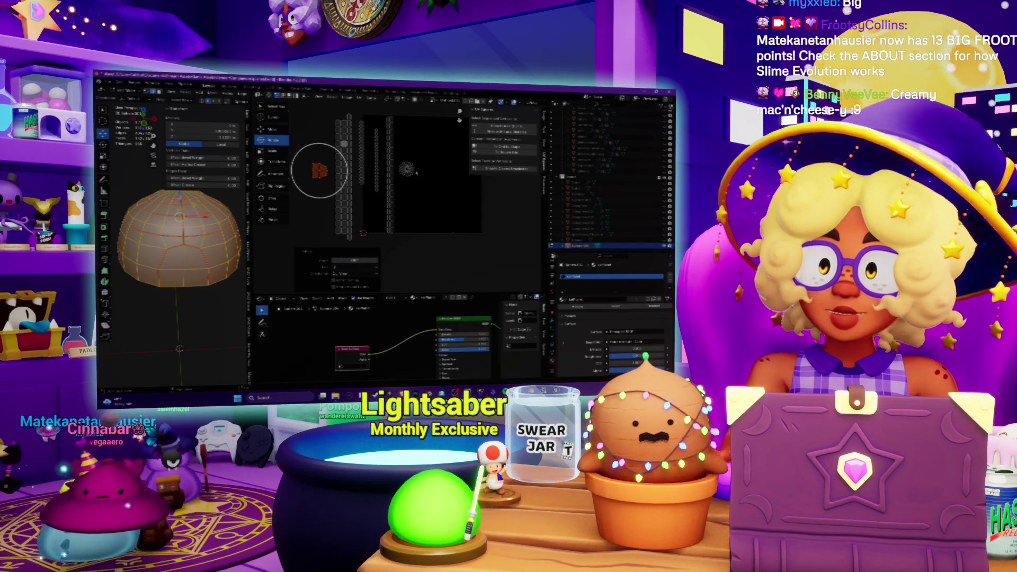
# Circle-select all UV strips and rotate them into stacked horizontal rows
pyautogui.scroll(-1, 417, 173)
pyautogui.moveTo(336, 176)
pyautogui.mouseDown()
pyautogui.moveTo(375, 180)
pyautogui.moveTo(387, 223)
pyautogui.moveTo(356, 254)
pyautogui.mouseUp()
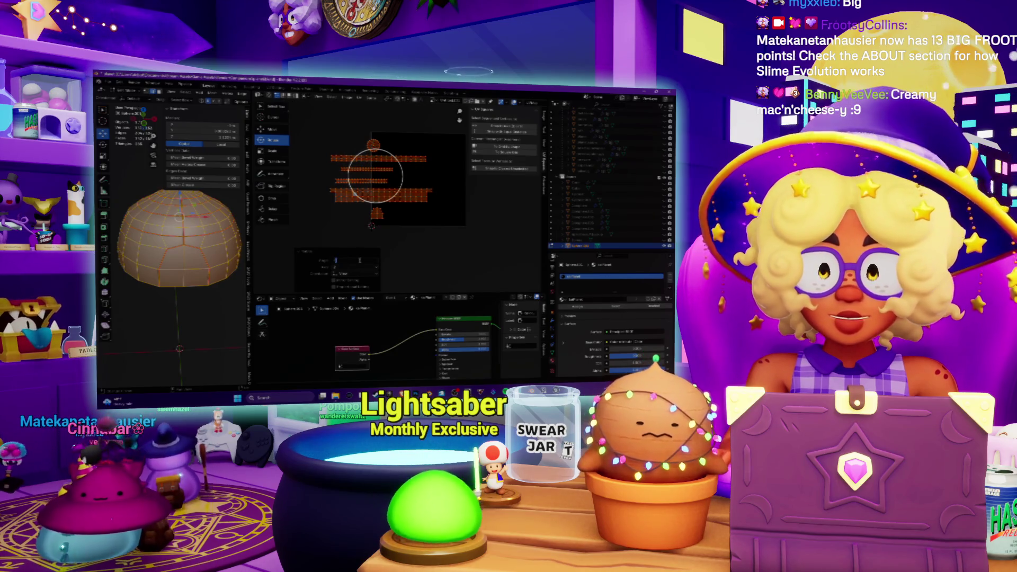
pyautogui.scroll(1, 179, 239)
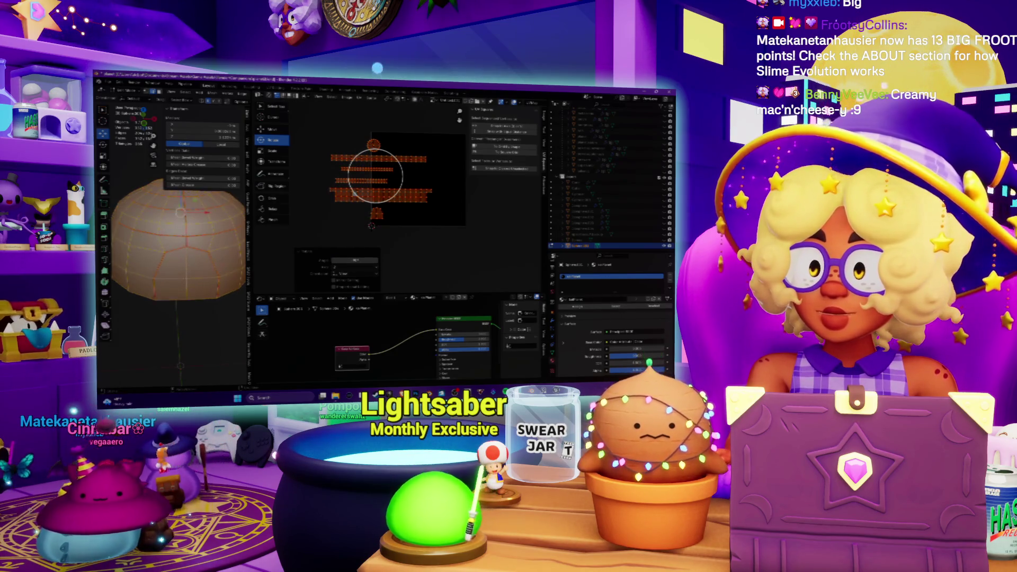
pyautogui.click(374, 176)
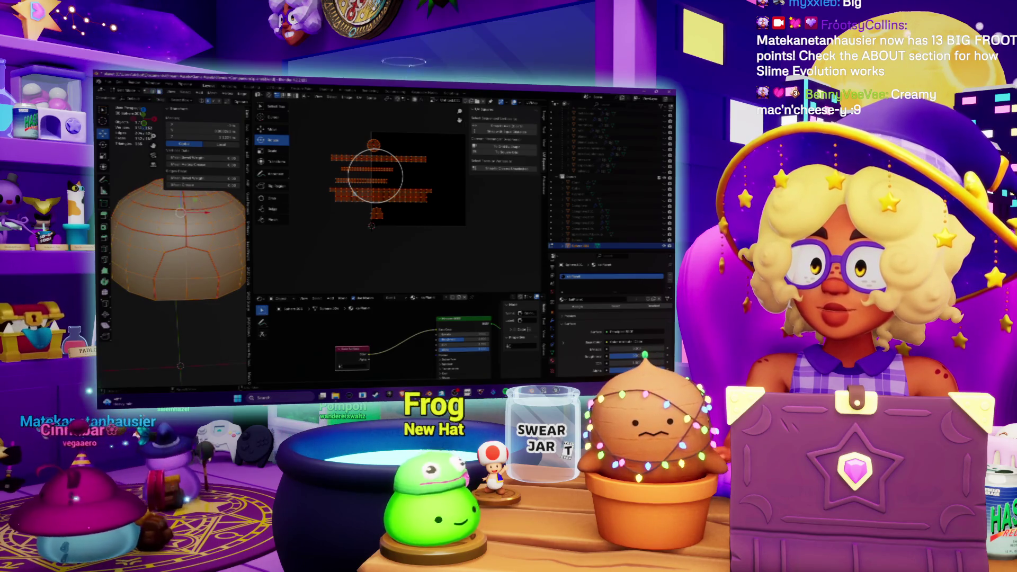
# Select individual face rings on the dome to identify each strip, then select the whole mesh
pyautogui.keyDown('alt'); pyautogui.click(222, 226); pyautogui.keyUp('alt')
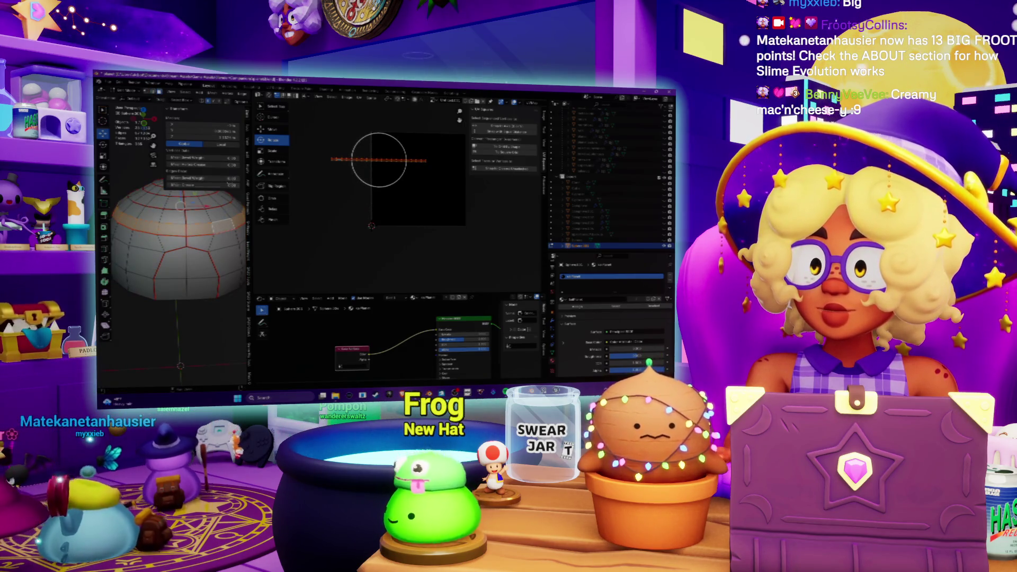
pyautogui.press('a')
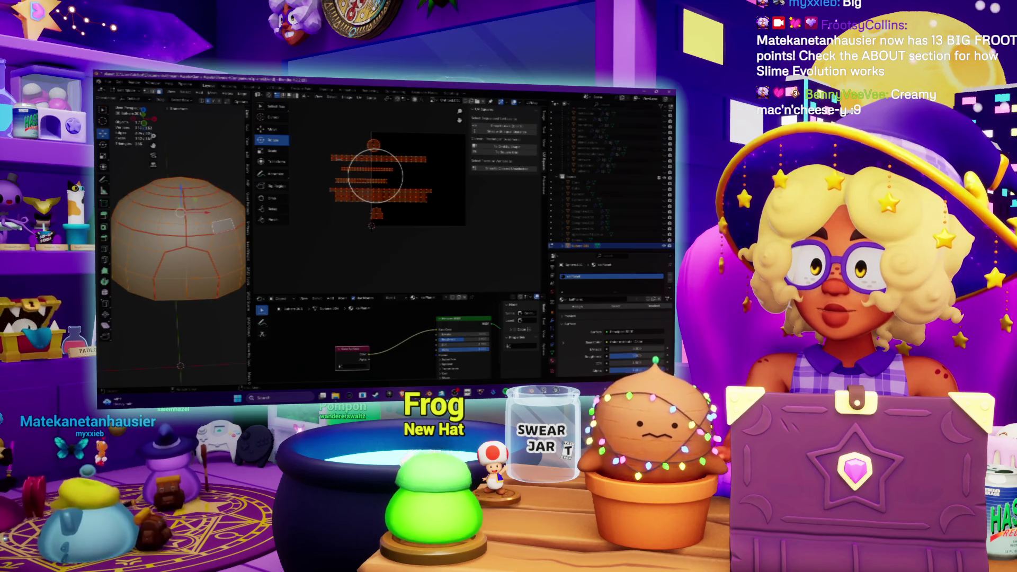
pyautogui.keyDown('alt'); pyautogui.click(218, 211); pyautogui.keyUp('alt')
pyautogui.keyDown('alt'); pyautogui.click(223, 219); pyautogui.keyUp('alt')
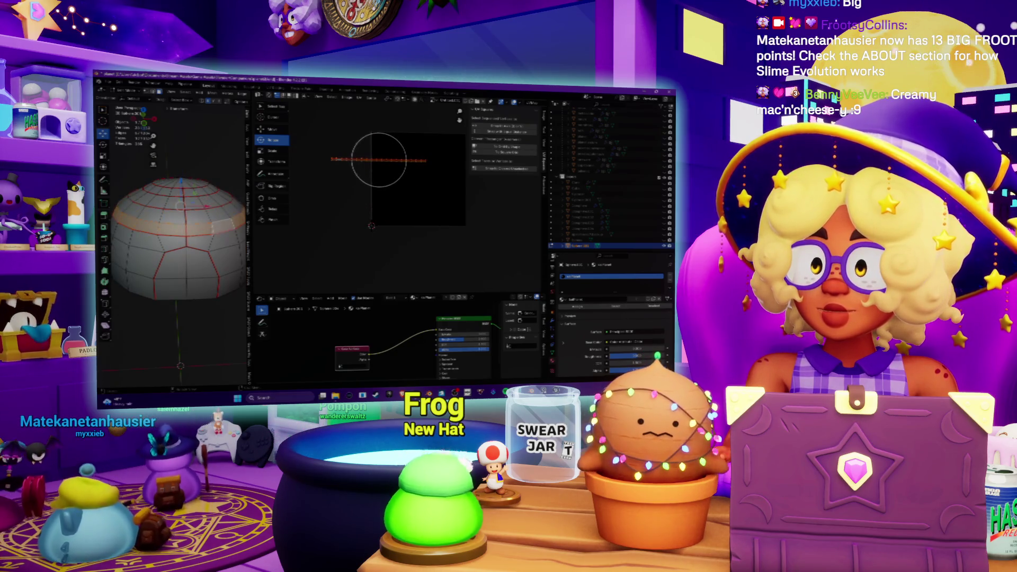
pyautogui.keyDown('alt'); pyautogui.click(200, 203); pyautogui.keyUp('alt')
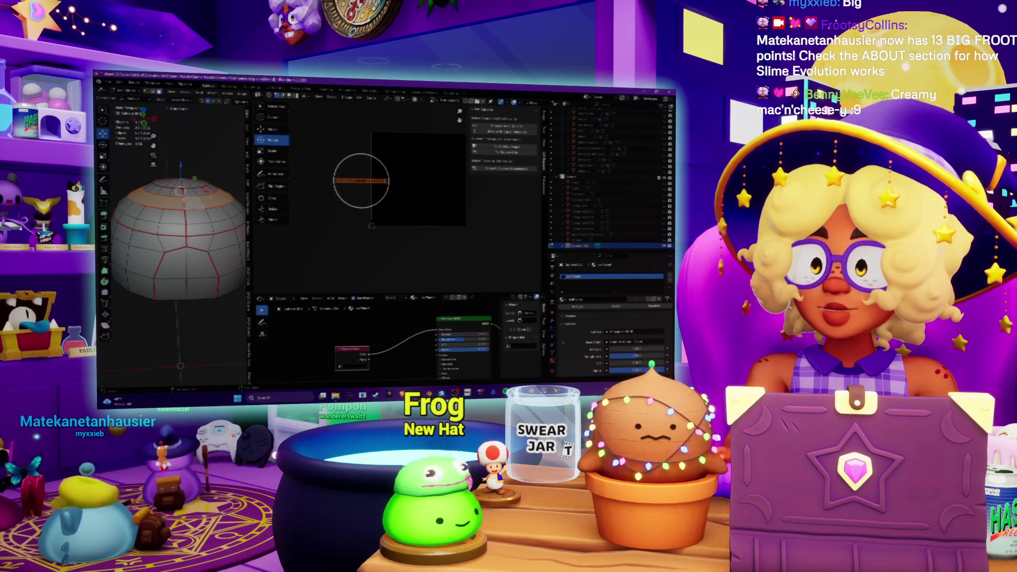
pyautogui.press('a')
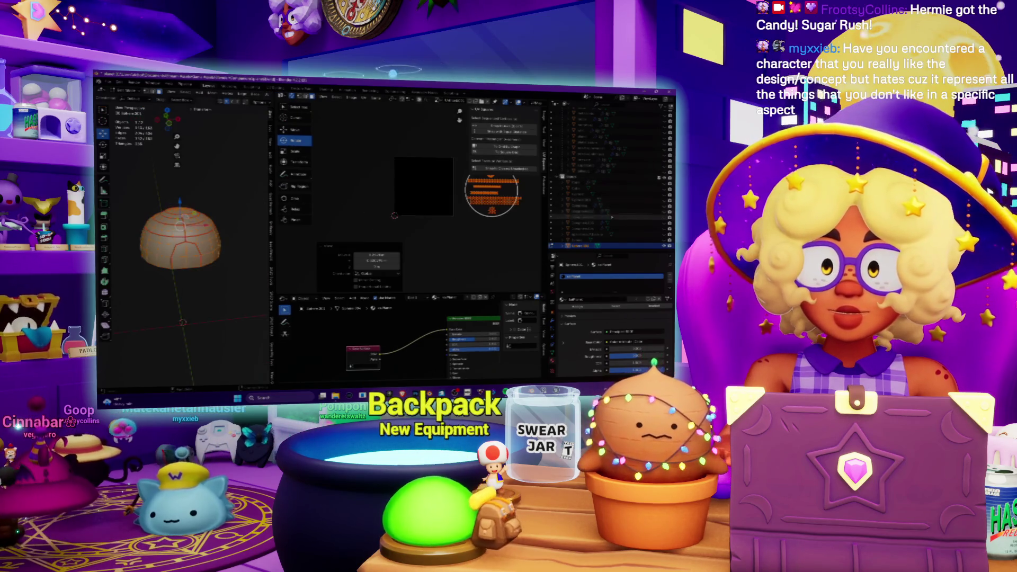
# Rename two objects in the Outliner, confirming each new name
pyautogui.doubleClick(586, 247)
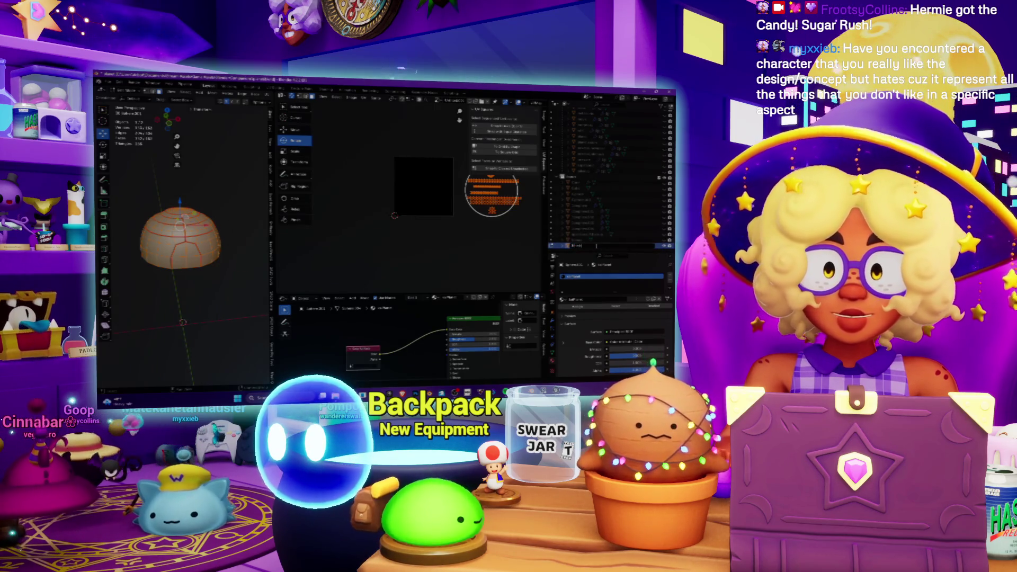
pyautogui.press('Return')
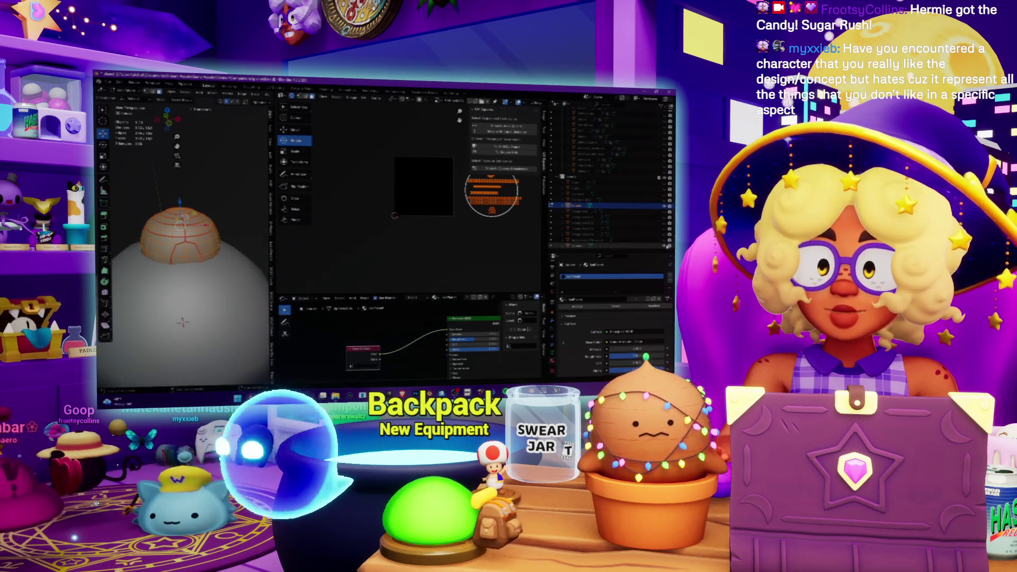
pyautogui.doubleClick(588, 246)
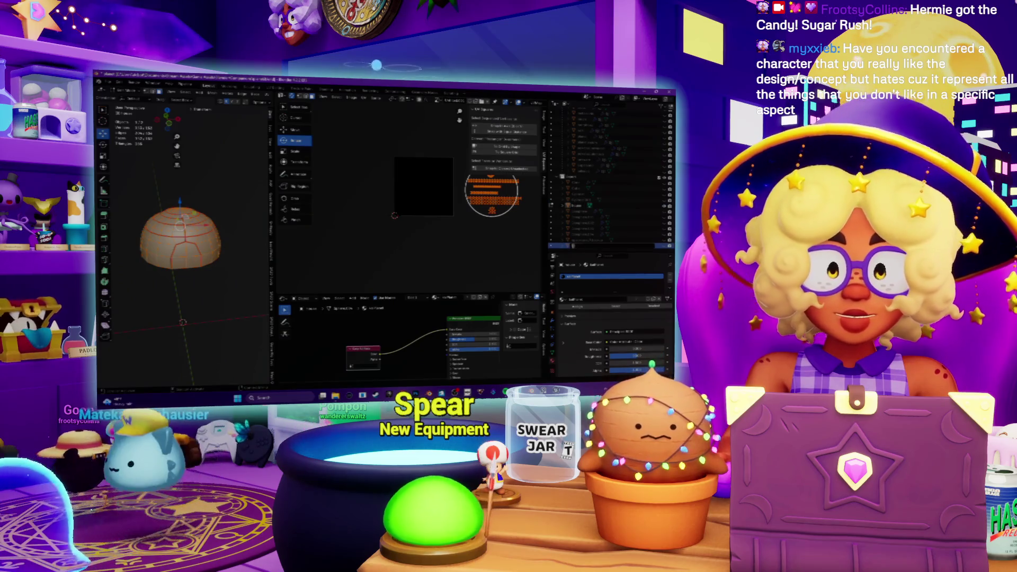
pyautogui.press('Return')
# Unhide the large grey sphere behind the dome with Alt+H and confirm the name 'bel'
pyautogui.scroll(5, 582, 244)
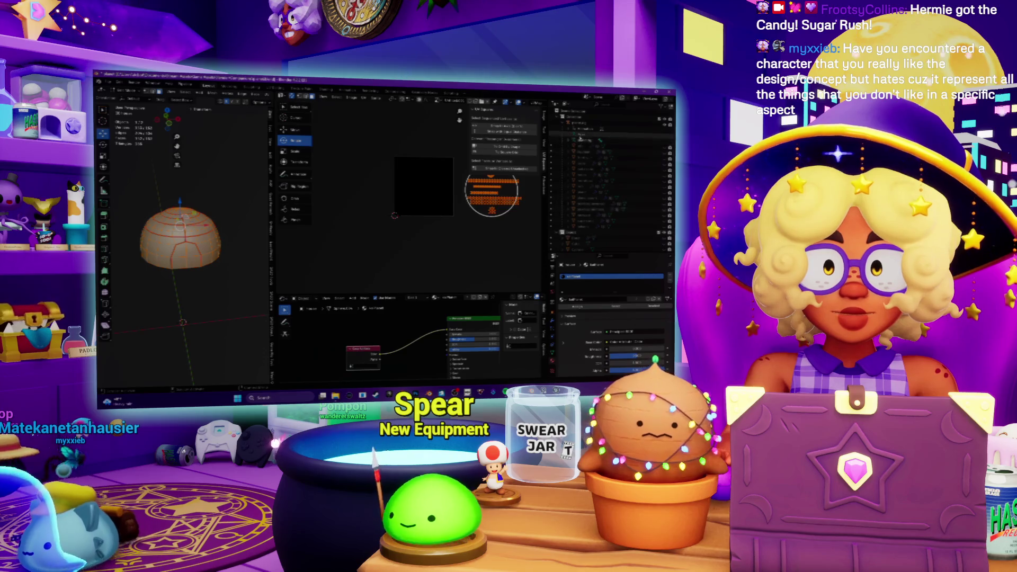
pyautogui.scroll(-5, 580, 138)
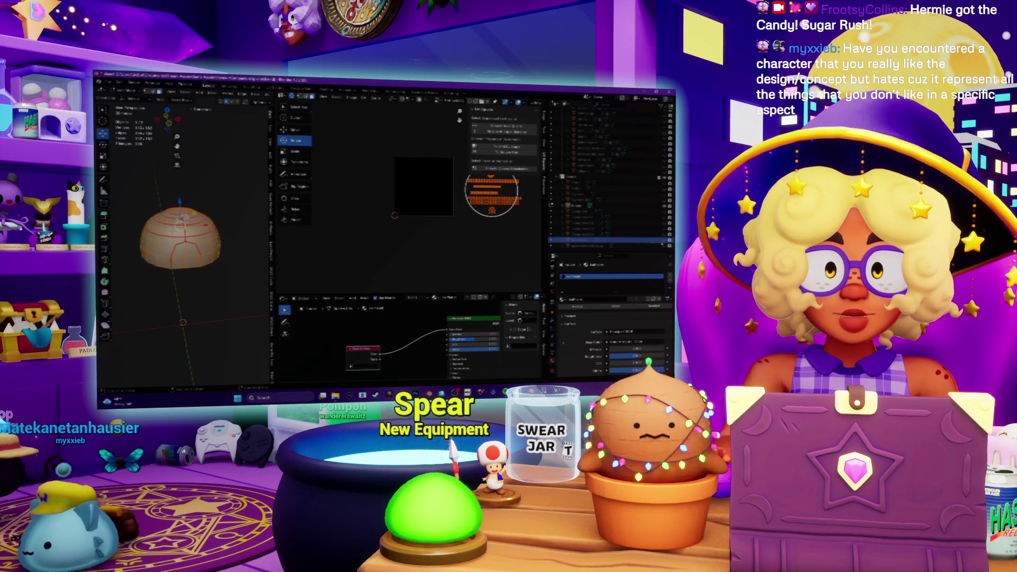
pyautogui.hotkey('alt', 'h')
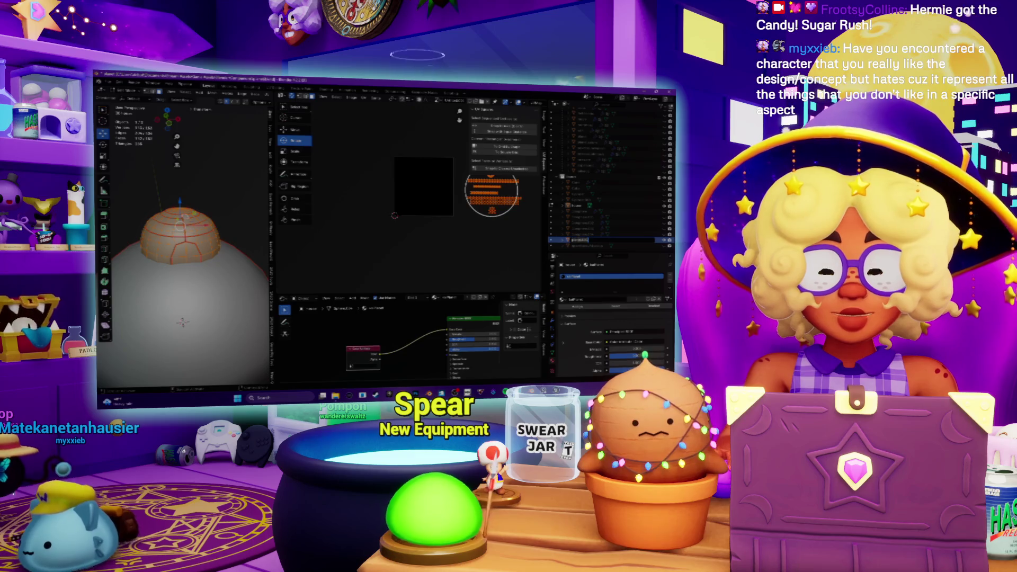
pyautogui.write('bel')
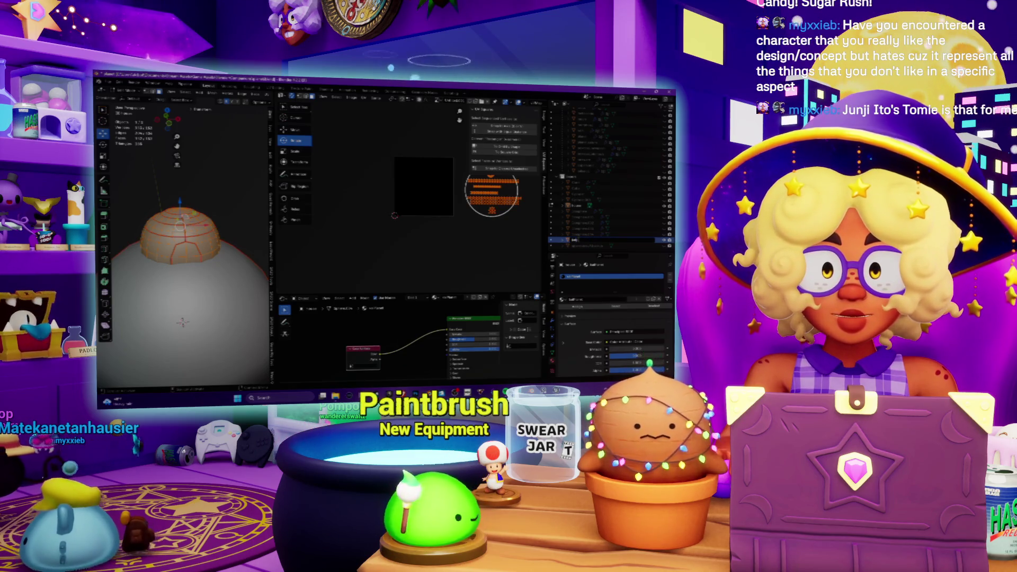
pyautogui.press('Return')
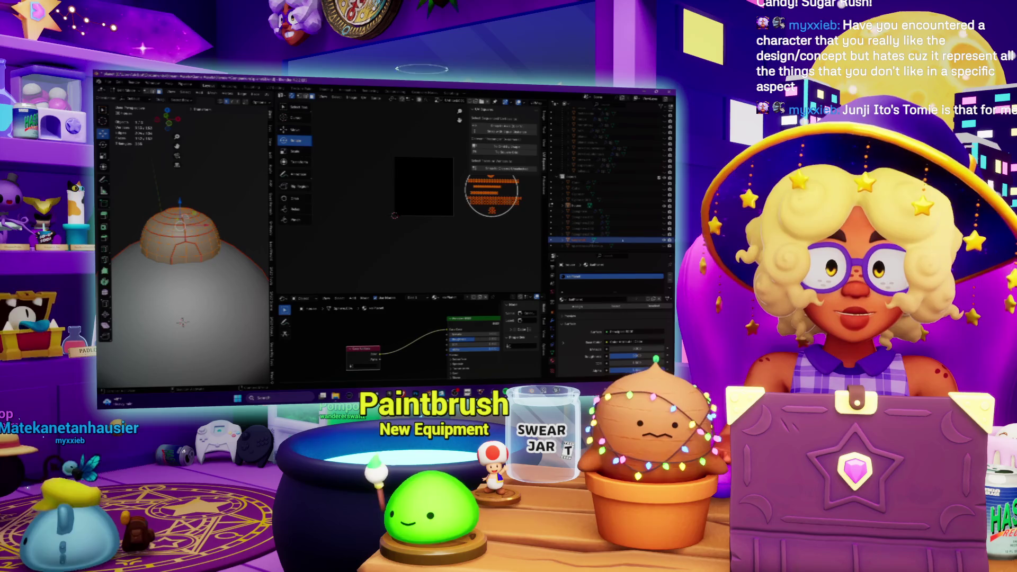
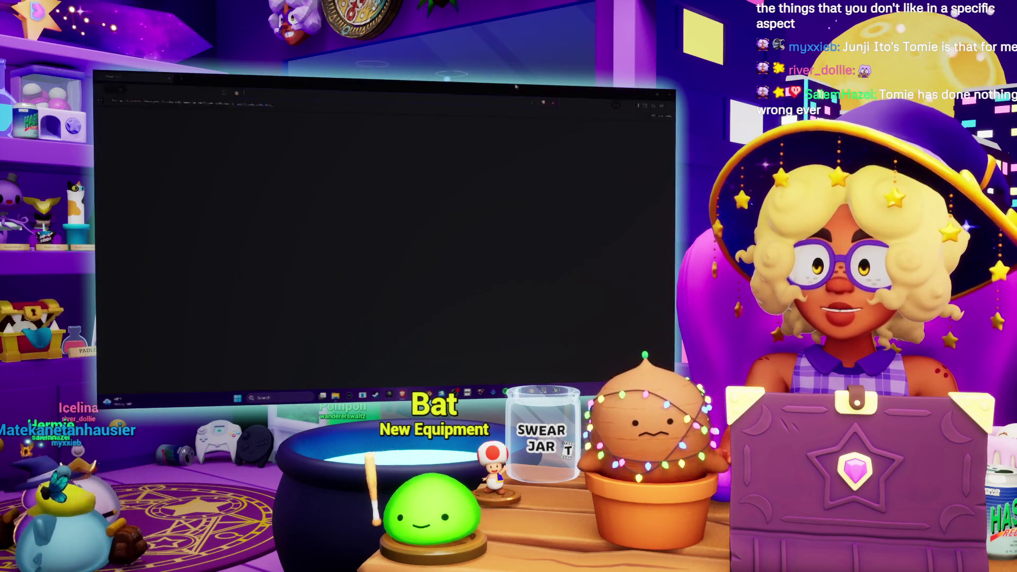
# Search DuckDuckGo for 'tomie' and switch to image results
pyautogui.write('t')
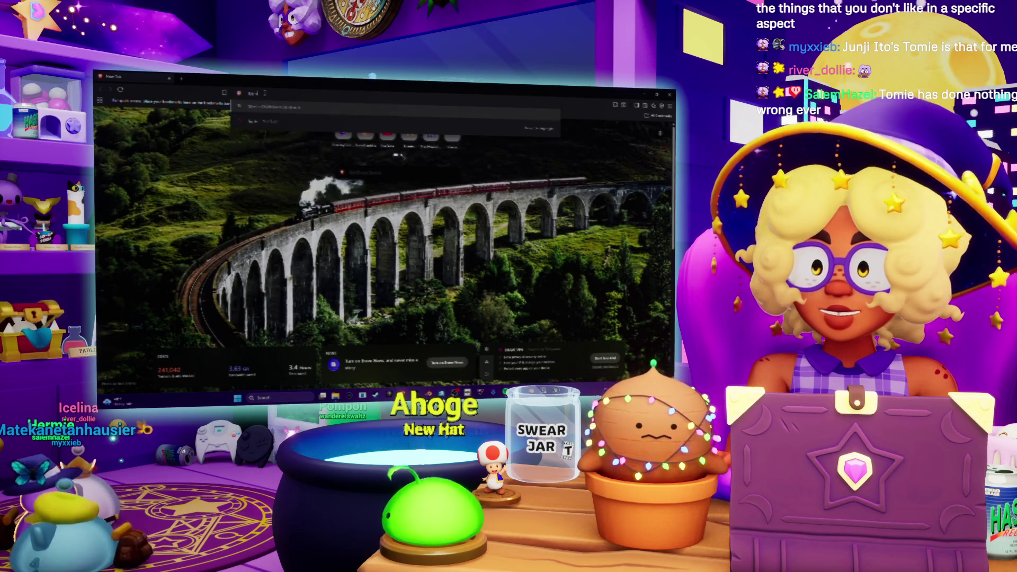
pyautogui.write('omie')
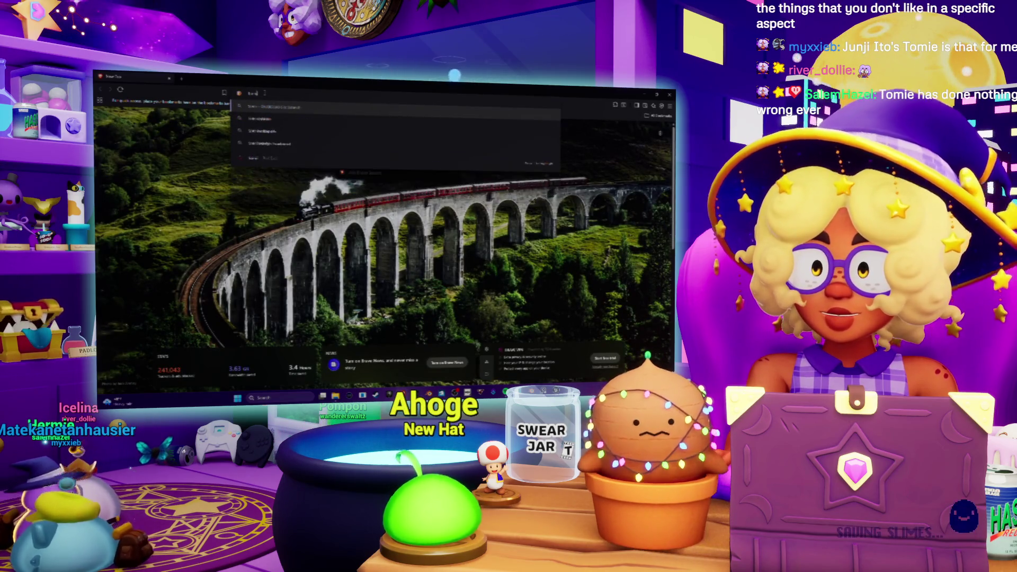
pyautogui.press('Return')
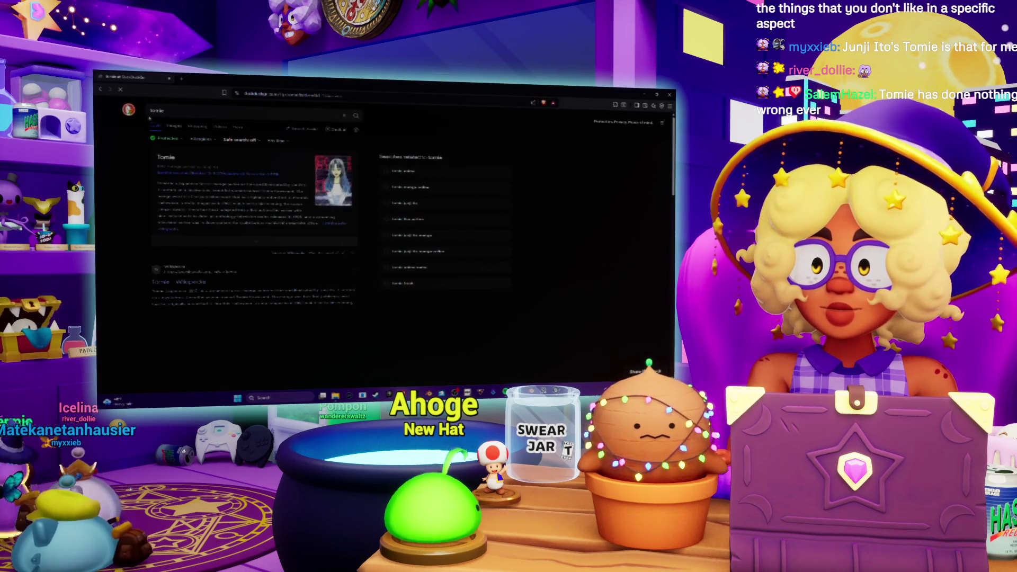
pyautogui.click(174, 126)
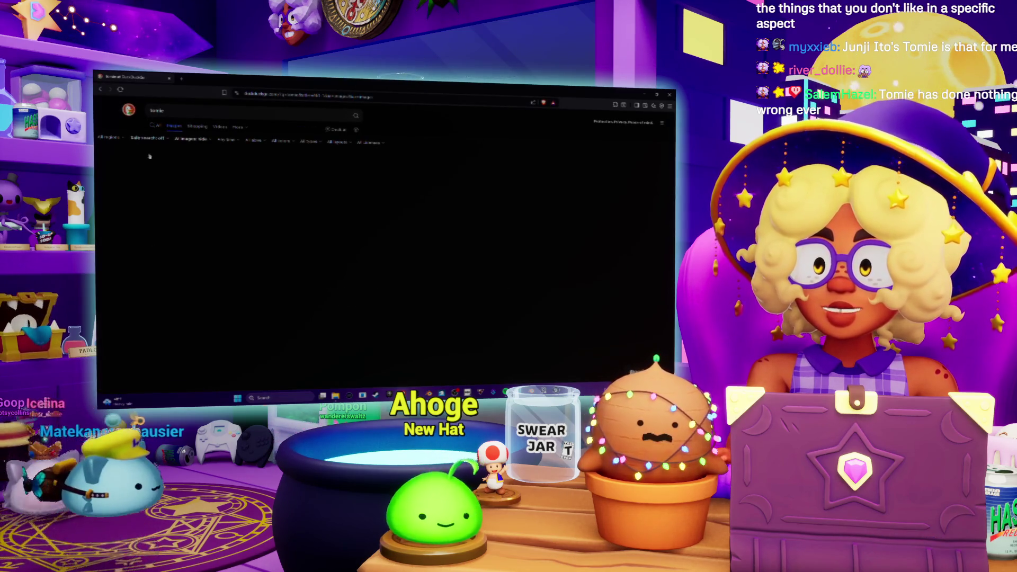
# Scroll through the Tomie image results and preview the live wallpaper result
pyautogui.scroll(-2, 240, 160)
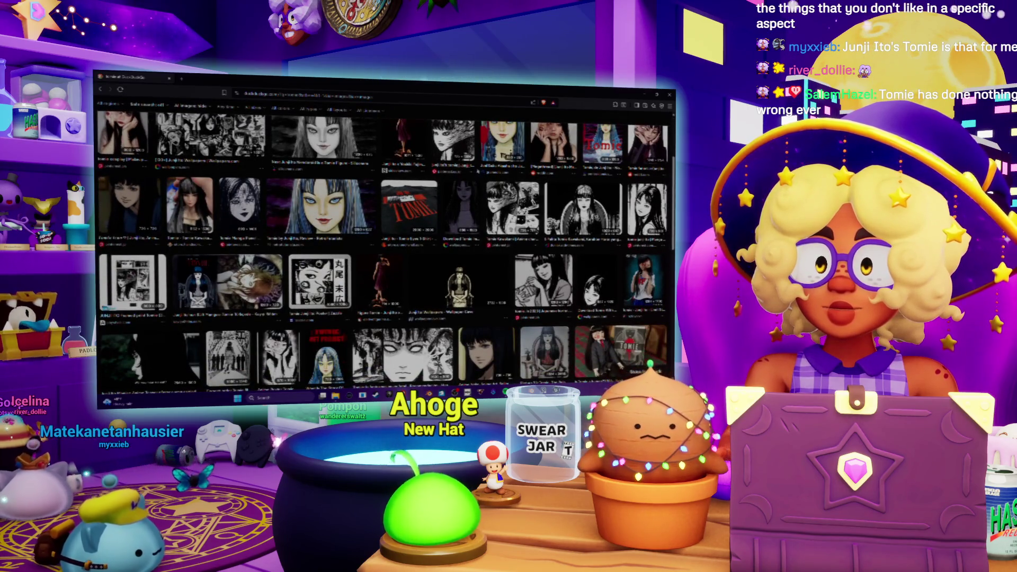
pyautogui.scroll(-2, 384, 238)
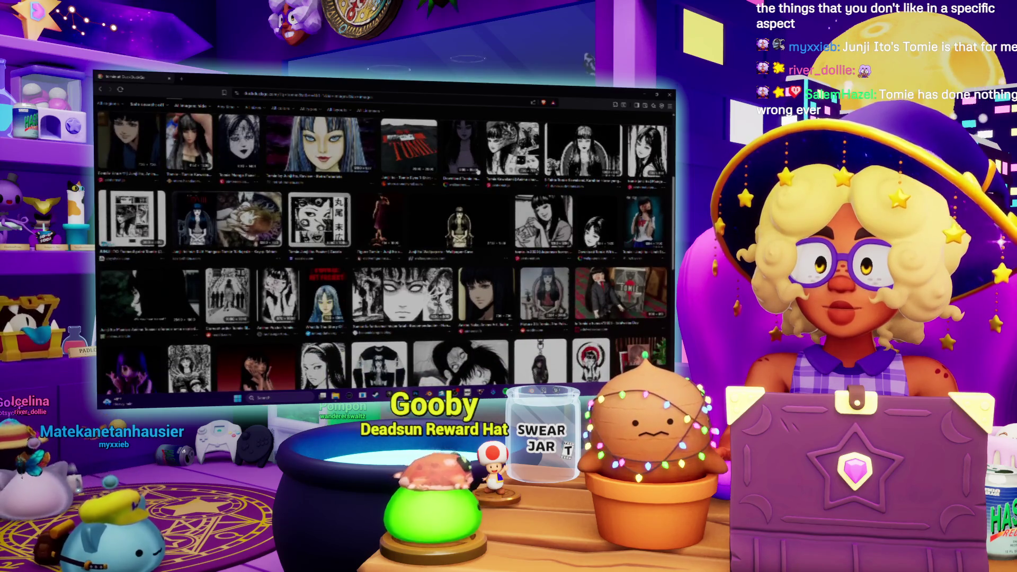
pyautogui.scroll(-2, 384, 239)
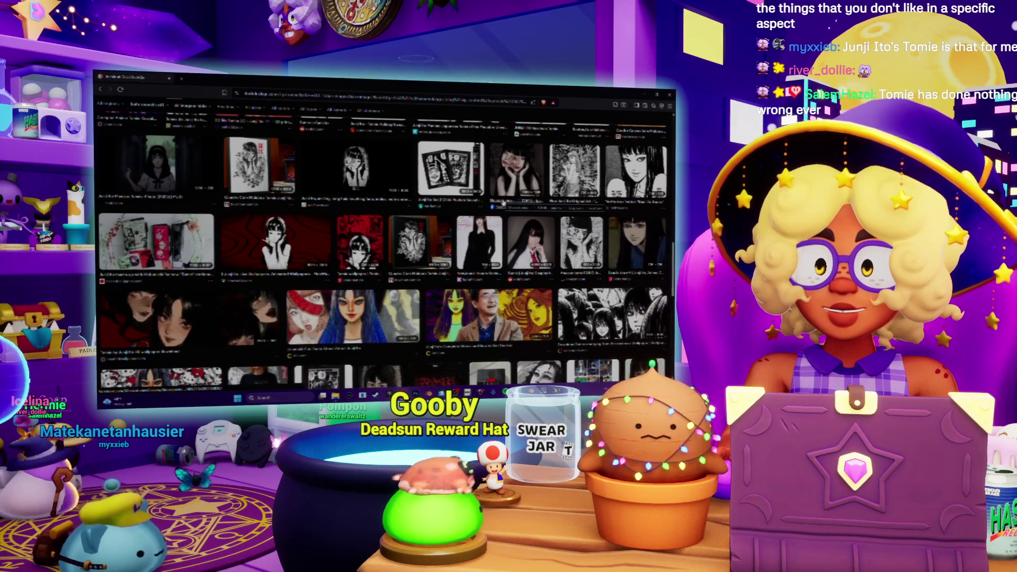
pyautogui.scroll(3, 346, 211)
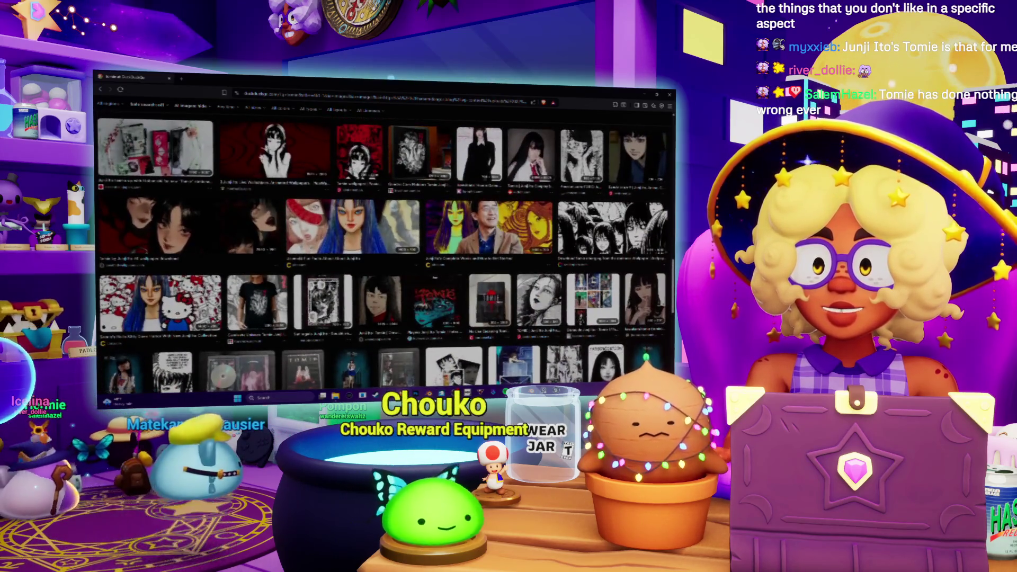
pyautogui.click(273, 153)
# Preview the black-and-white Tomie manga panel and the manga cover, then leave the browser
pyautogui.scroll(-5, 383, 238)
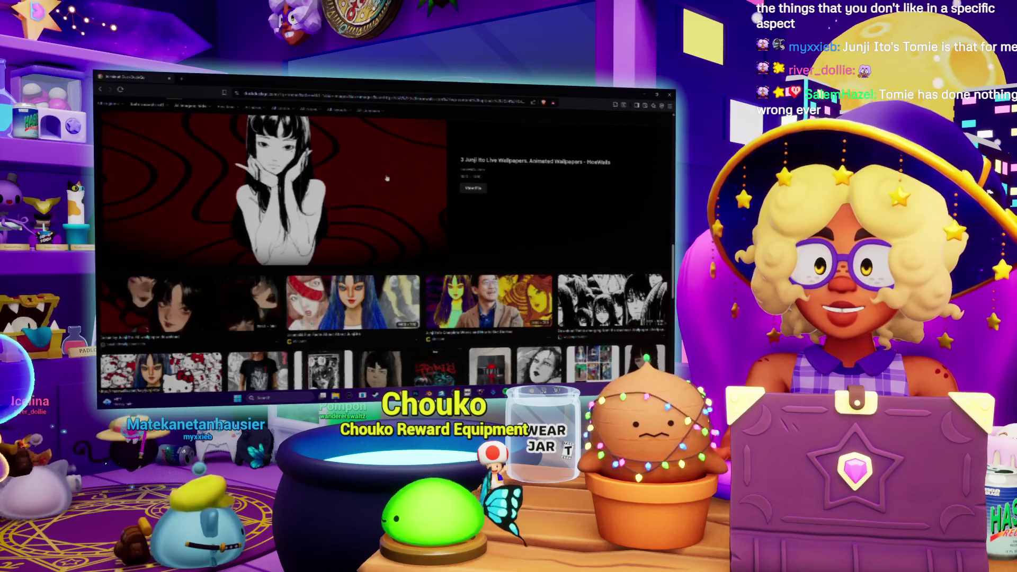
pyautogui.scroll(-10, 384, 238)
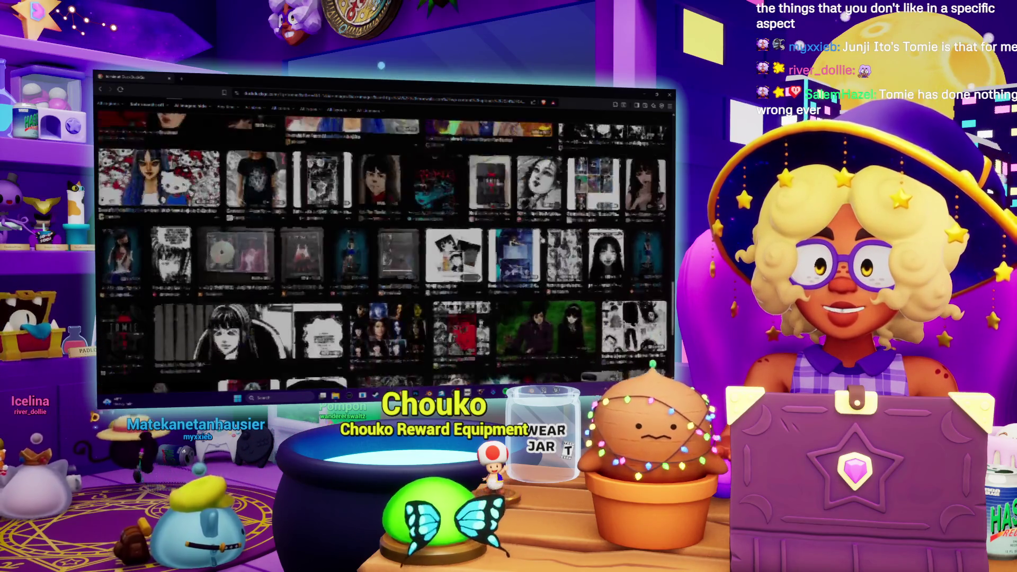
pyautogui.scroll(-2, 199, 233)
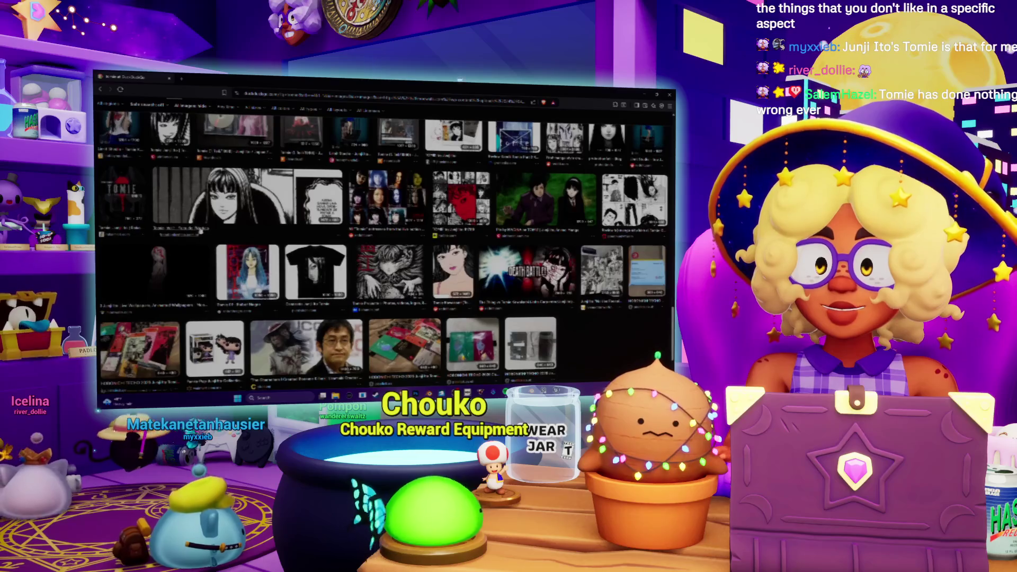
pyautogui.scroll(-2, 289, 224)
pyautogui.scroll(3, 289, 224)
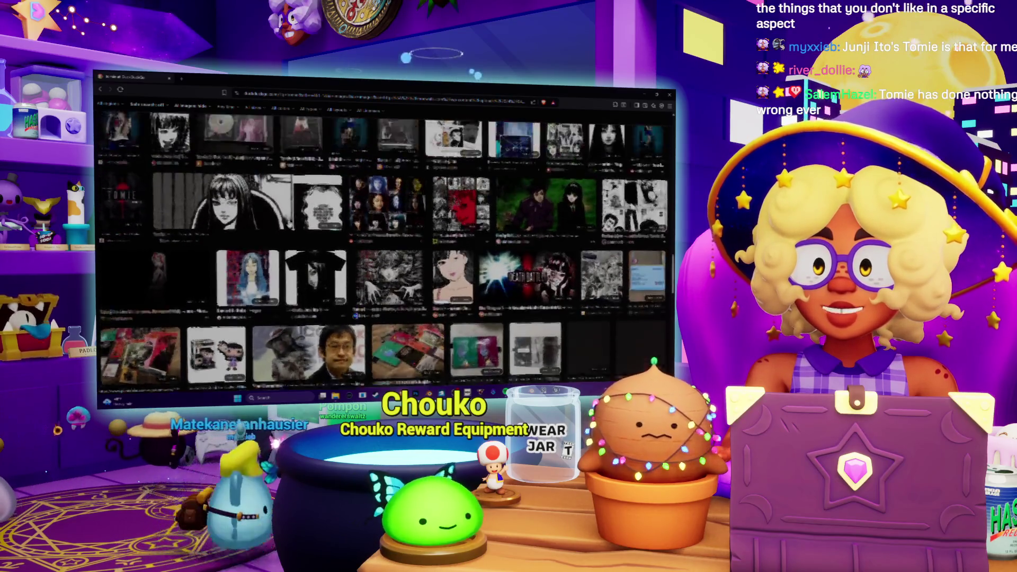
pyautogui.click(179, 163)
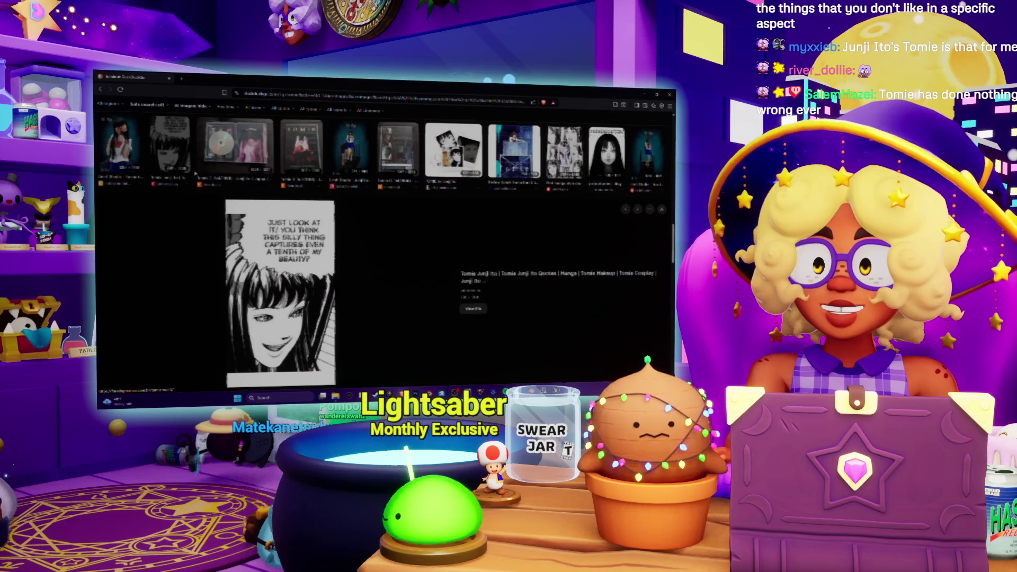
pyautogui.scroll(-2, 402, 203)
pyautogui.scroll(10, 402, 202)
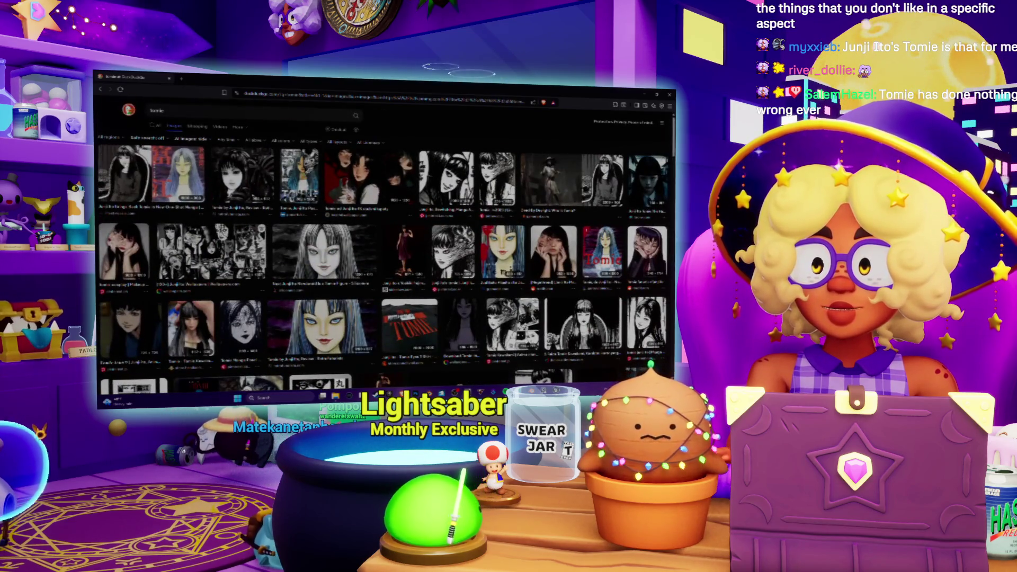
pyautogui.click(179, 174)
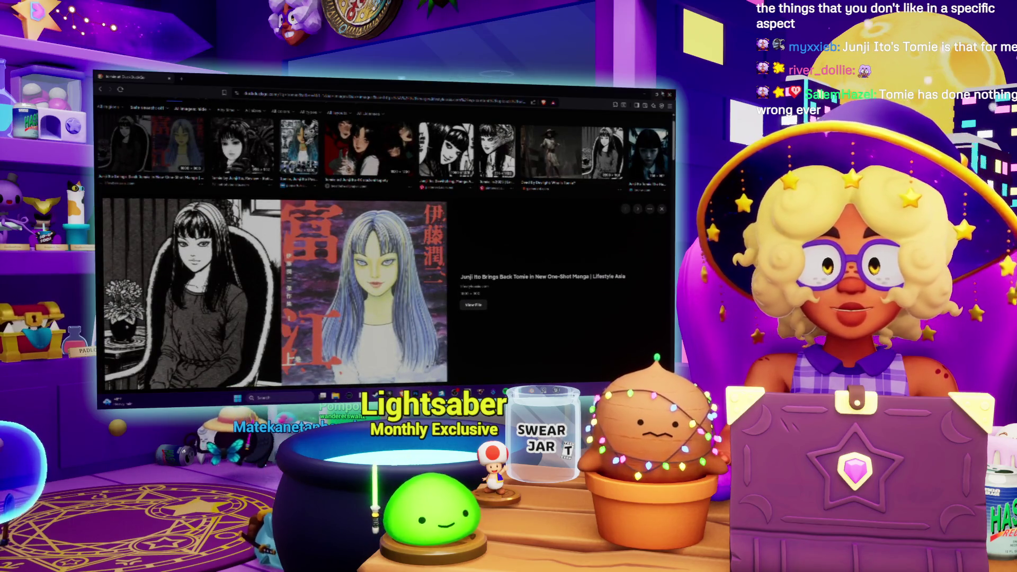
pyautogui.hotkey('alt', 'Tab')
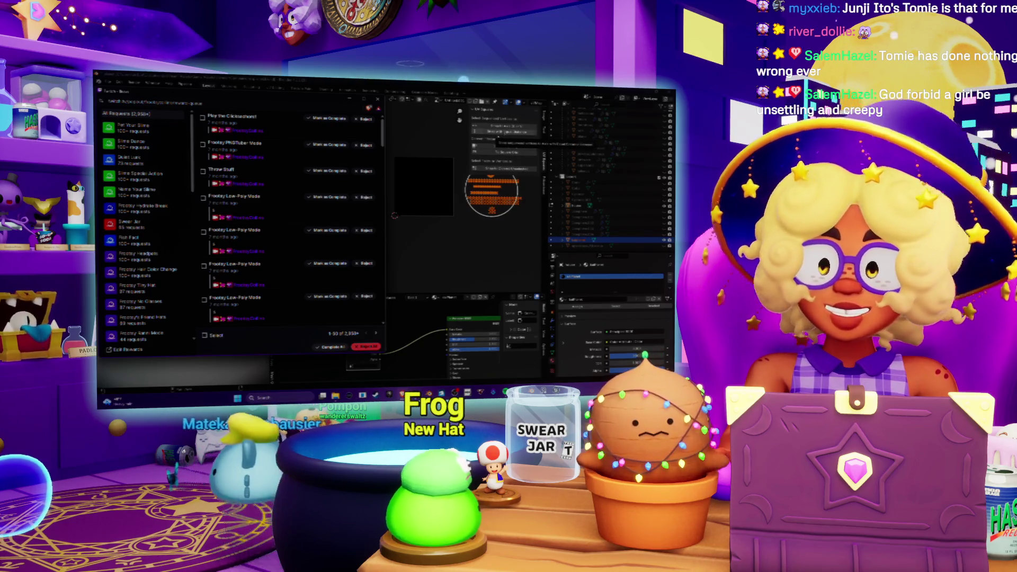
# Back in Blender, hide the orange dome and reveal and select the small grey piece on the sphere
pyautogui.click(408, 171)
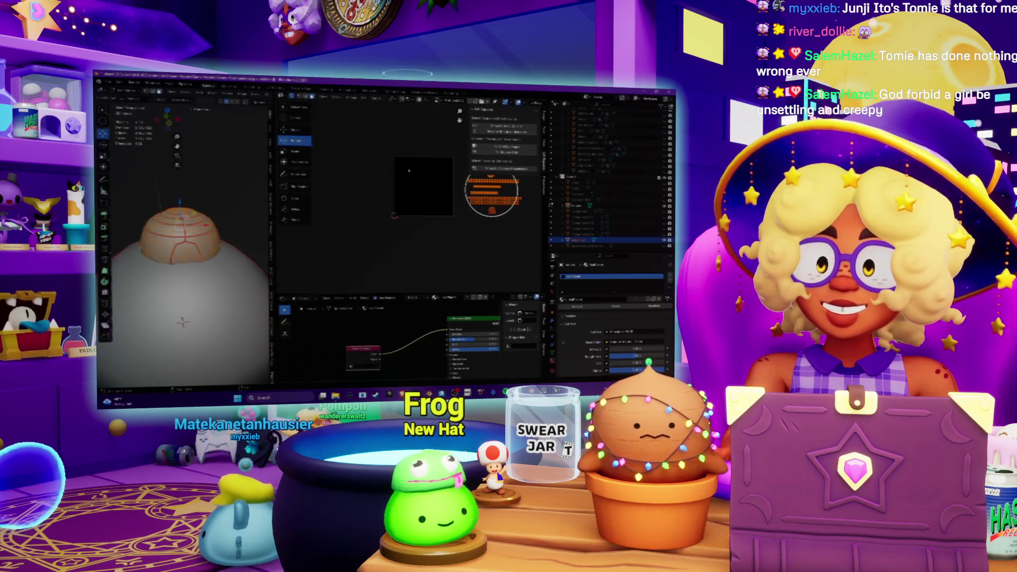
pyautogui.scroll(-2, 409, 171)
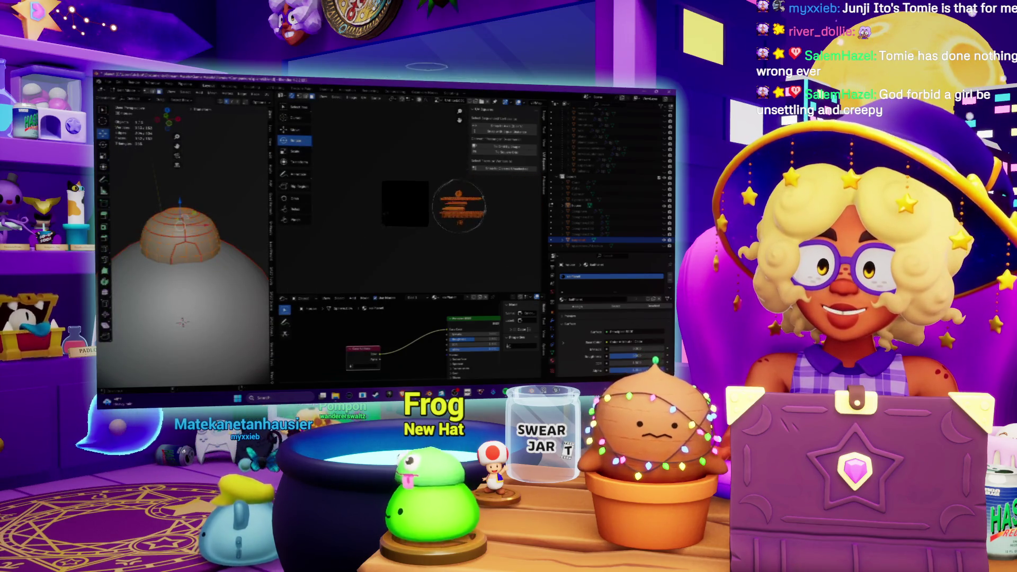
pyautogui.moveTo(409, 170); pyautogui.dragTo(400, 174, button='middle')
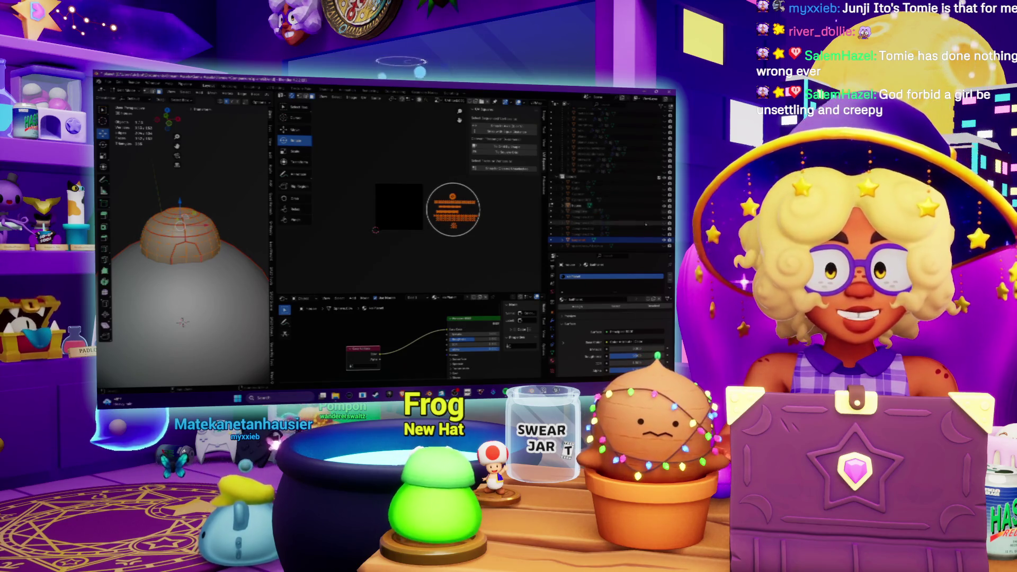
pyautogui.press('h')
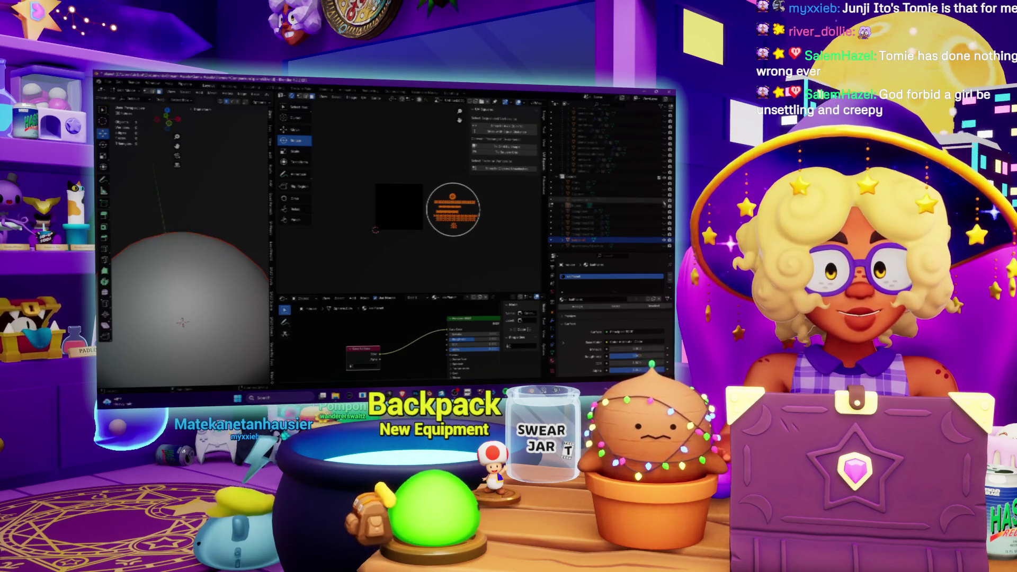
pyautogui.click(663, 202)
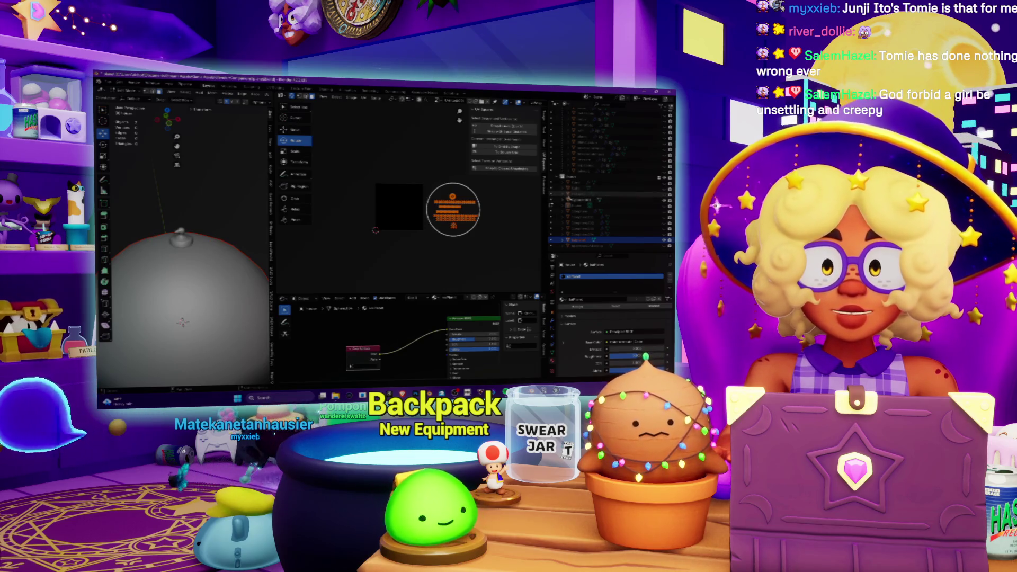
pyautogui.click(577, 200)
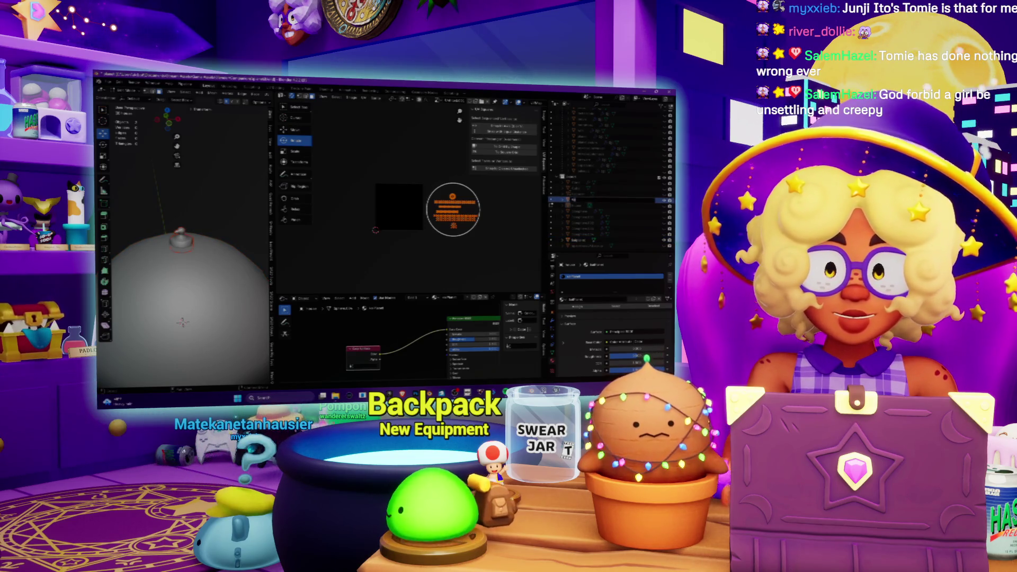
# Toggle the visibility of the pieces on top of the sphere and select them in turn
pyautogui.click(628, 246)
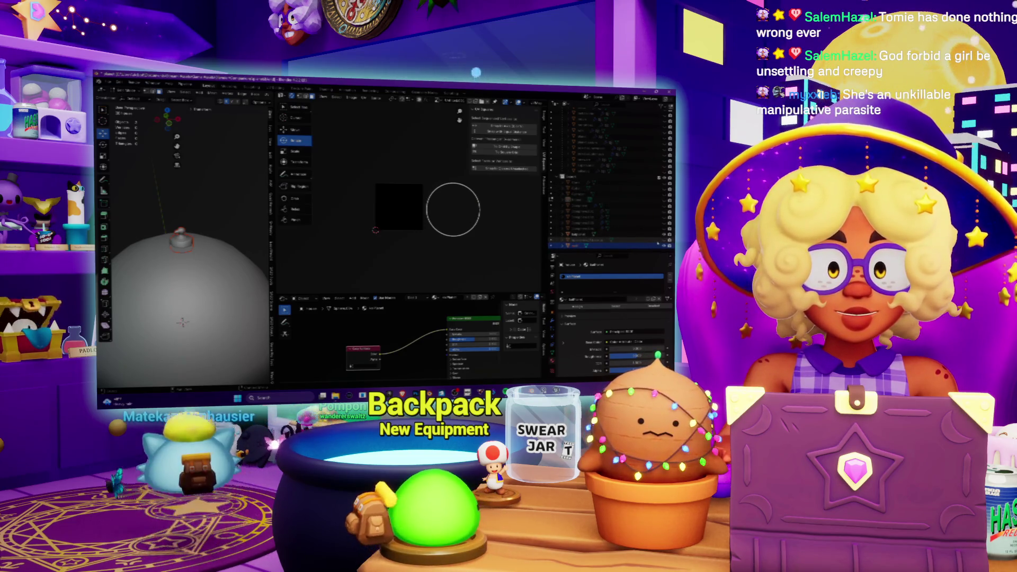
pyautogui.click(660, 202)
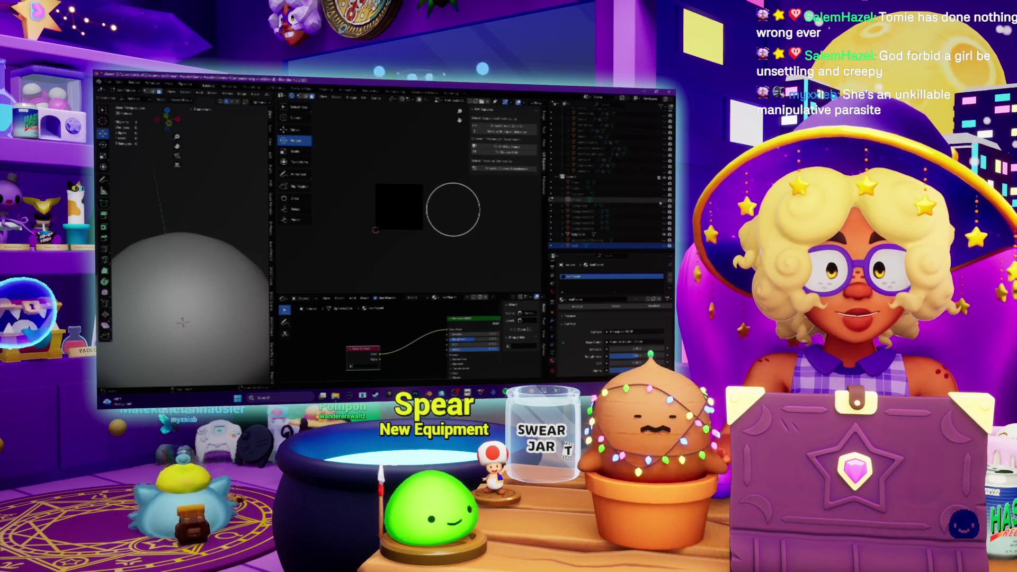
pyautogui.click(660, 202)
pyautogui.click(660, 202)
pyautogui.click(664, 195)
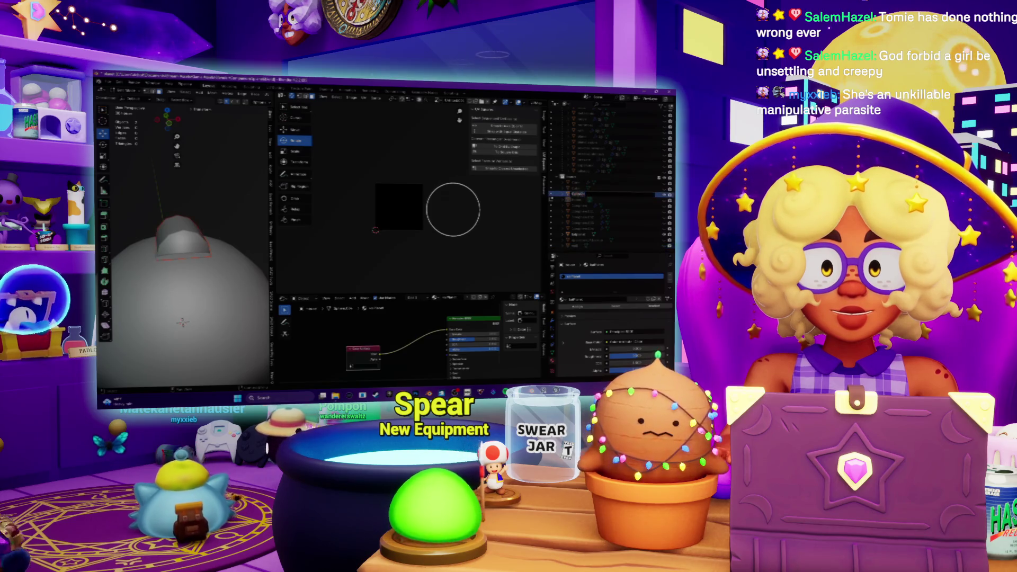
pyautogui.click(578, 194)
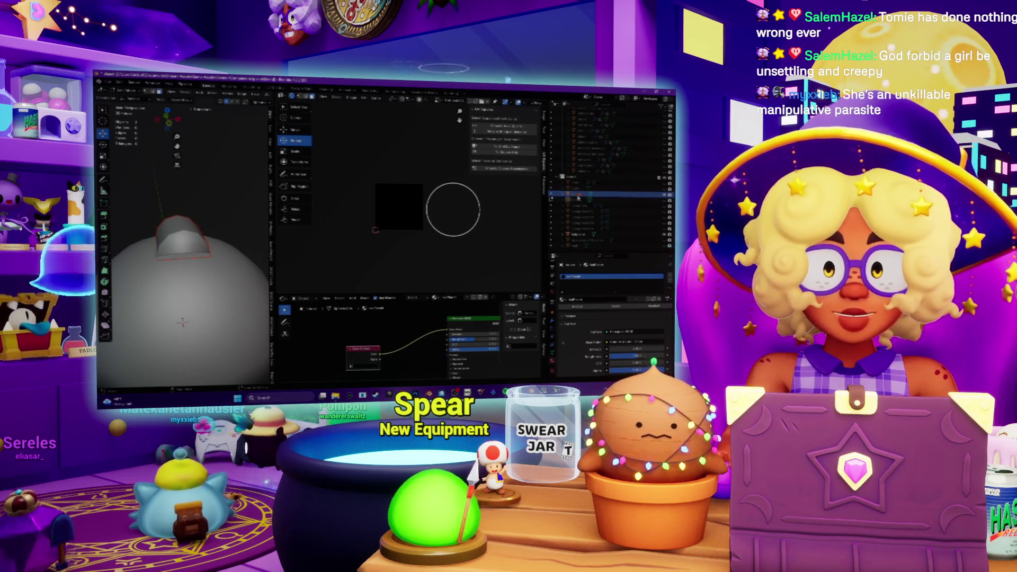
pyautogui.click(652, 233)
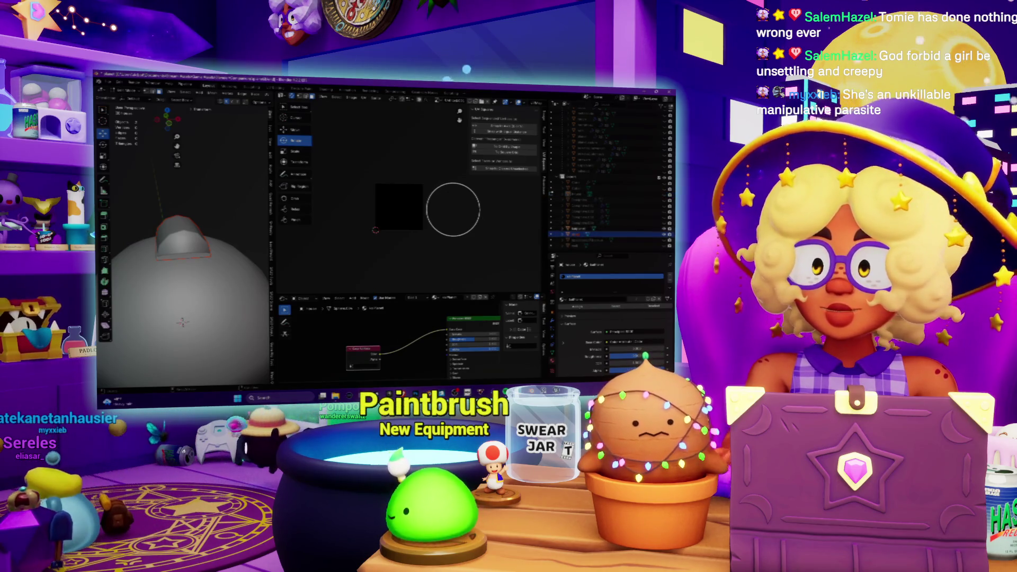
# Hide the large grey sphere, select the dome-shaped base piece and enter Edit Mode
pyautogui.click(665, 228)
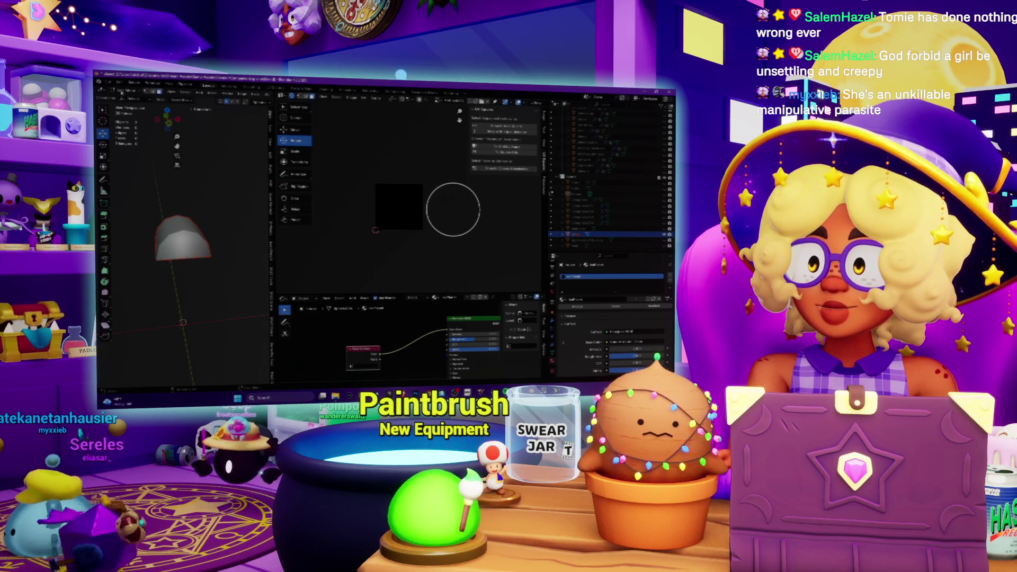
pyautogui.scroll(1, 181, 199)
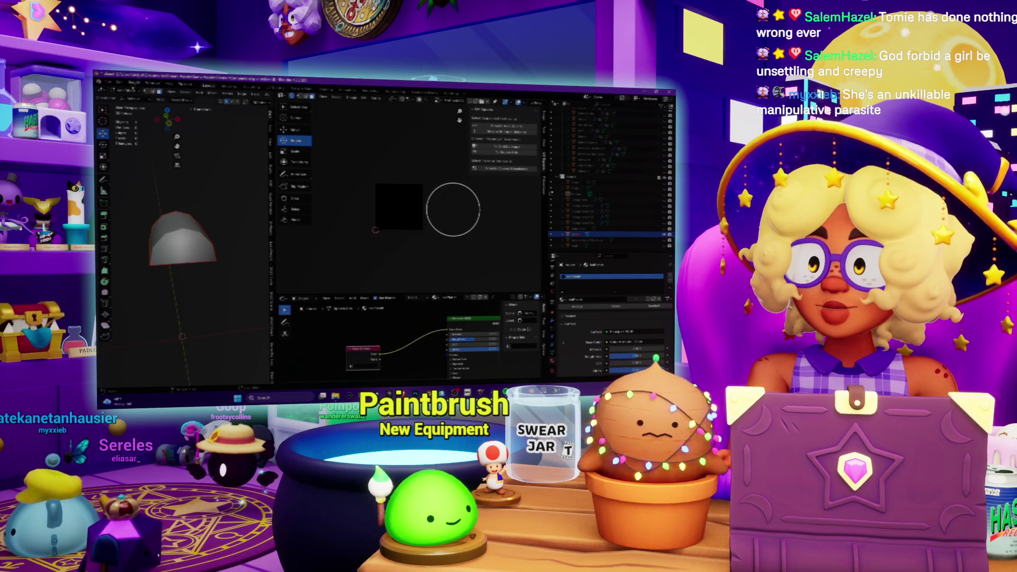
pyautogui.click(179, 205)
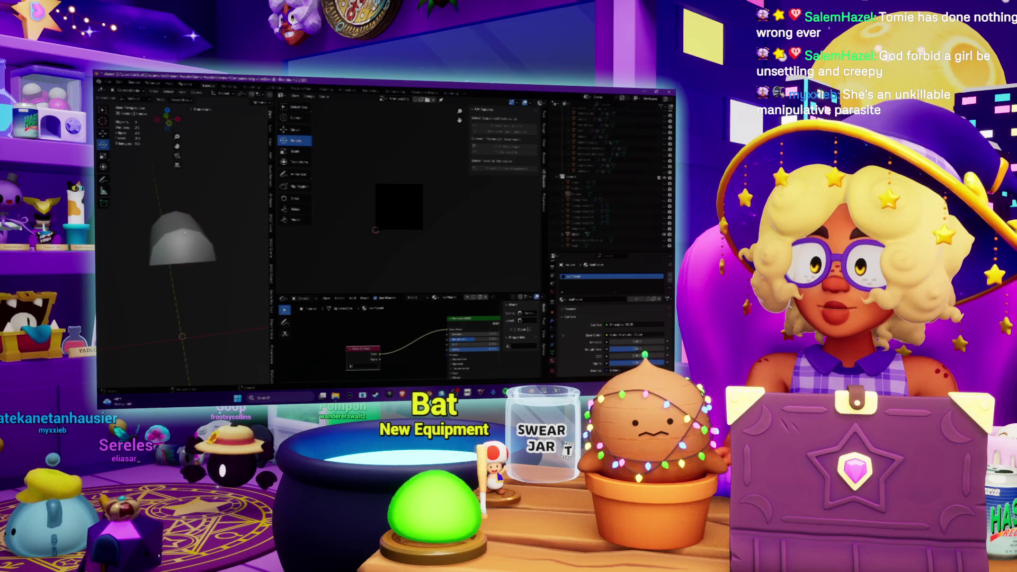
pyautogui.press('Tab')
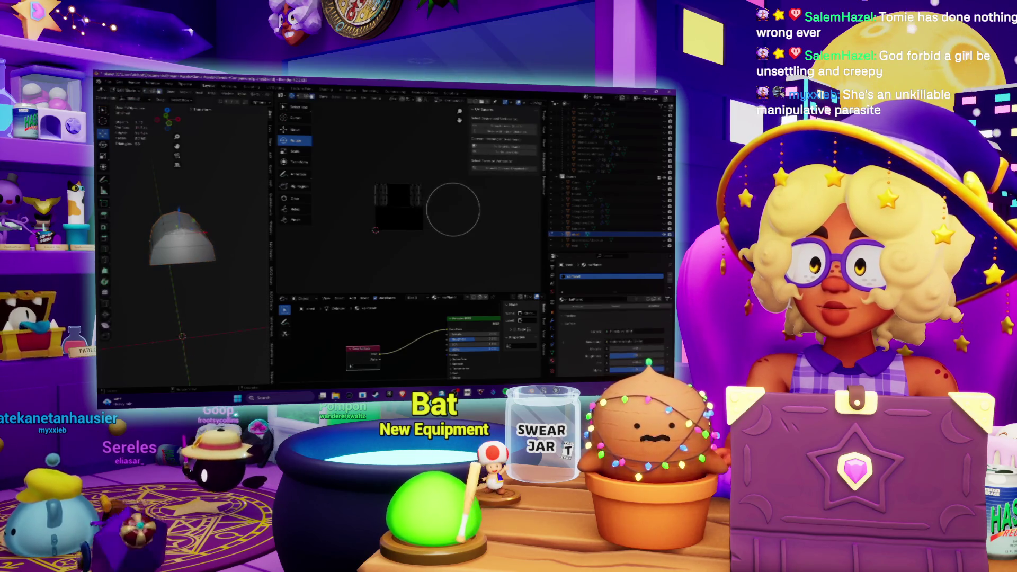
# Widen the 3D viewport beside the UV layout and orbit to look down on the dome at an angle
pyautogui.moveTo(201, 249); pyautogui.dragTo(305, 252, button='middle')
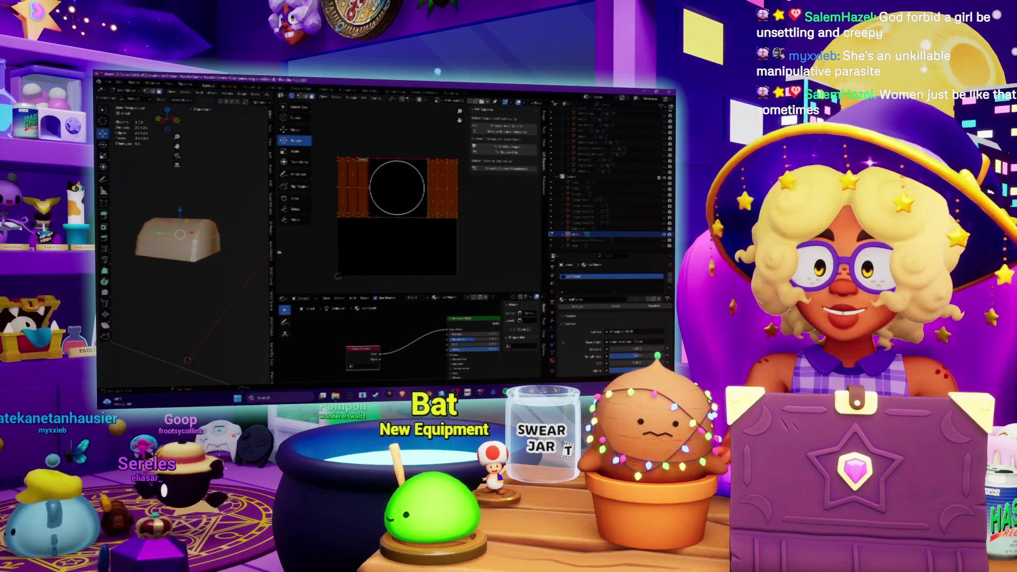
pyautogui.moveTo(273, 248); pyautogui.dragTo(385, 249)
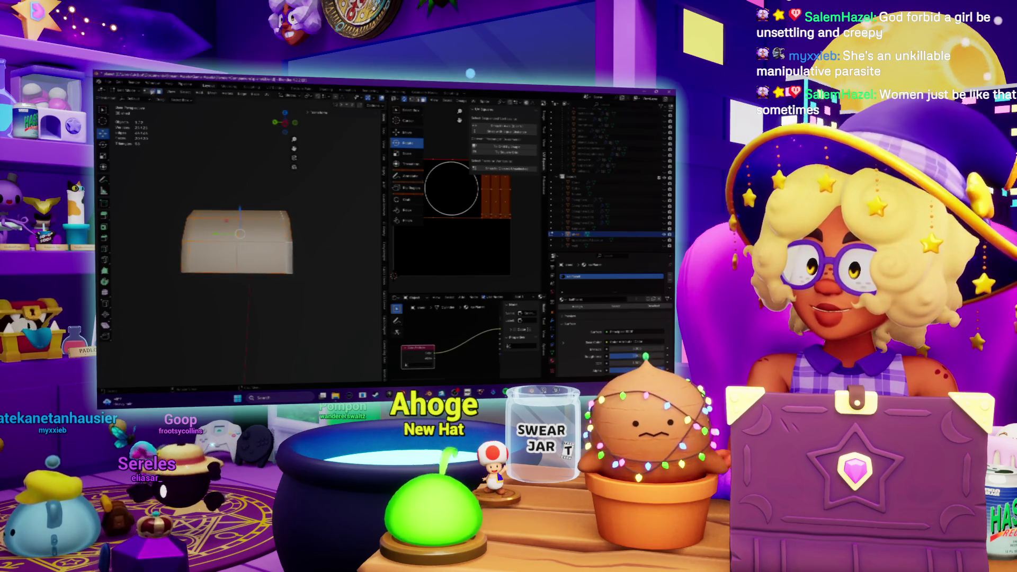
pyautogui.moveTo(280, 197); pyautogui.dragTo(259, 228, button='middle')
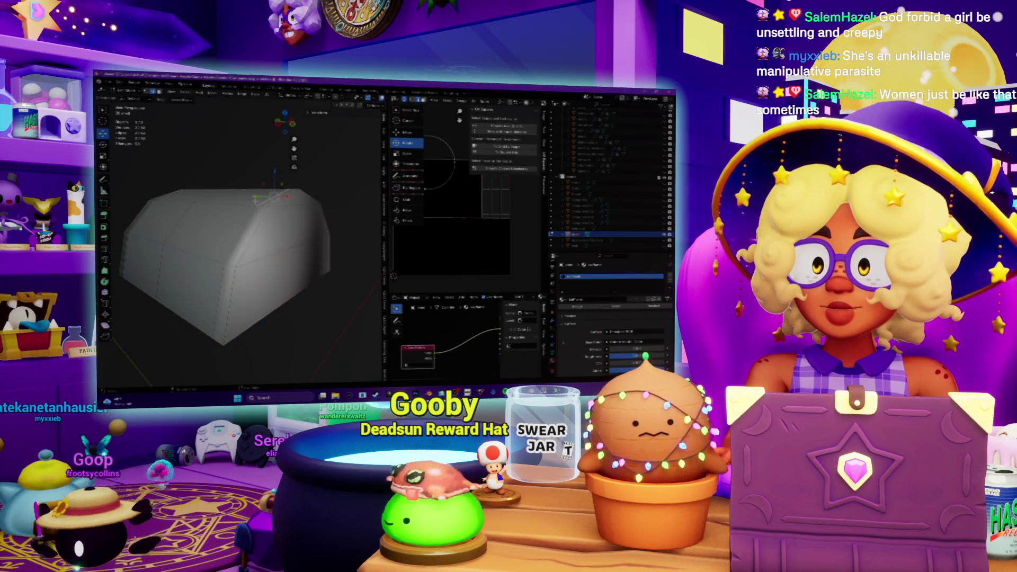
pyautogui.moveTo(238, 239)
pyautogui.mouseDown(button='middle')
pyautogui.moveTo(270, 233)
pyautogui.moveTo(278, 220)
pyautogui.mouseUp(button='middle')
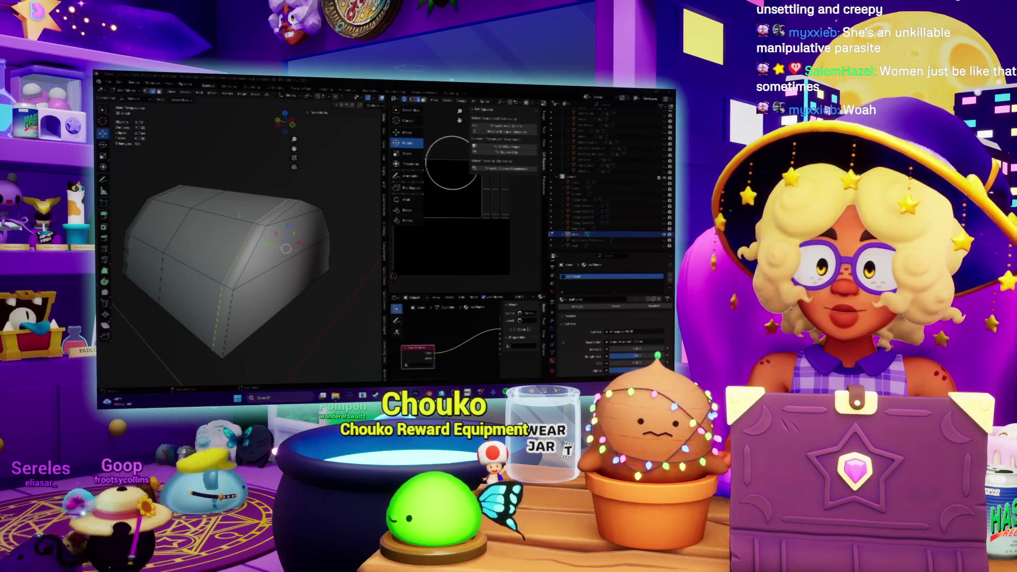
# Orbit around the base, select an edge loop across its top and mark it as a seam
pyautogui.moveTo(238, 275); pyautogui.dragTo(201, 264, button='middle')
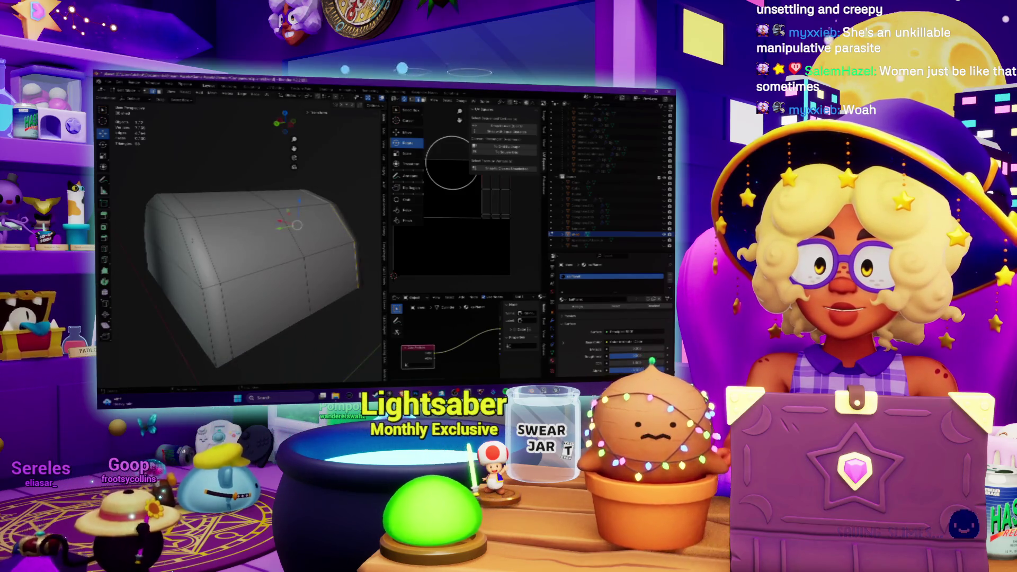
pyautogui.moveTo(329, 233); pyautogui.dragTo(275, 235, button='middle')
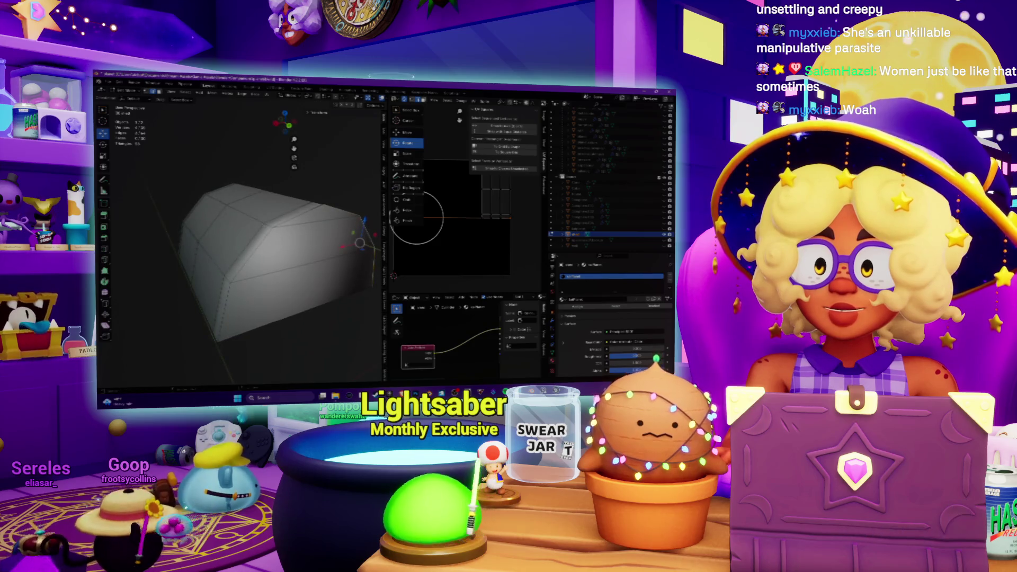
pyautogui.keyDown('alt'); pyautogui.click(283, 211); pyautogui.keyUp('alt')
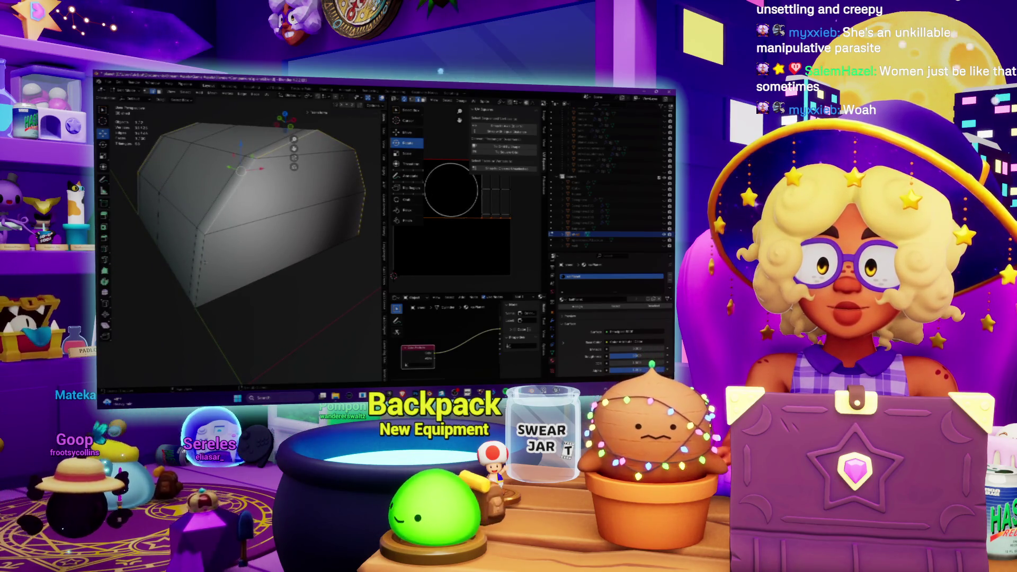
pyautogui.rightClick(233, 212)
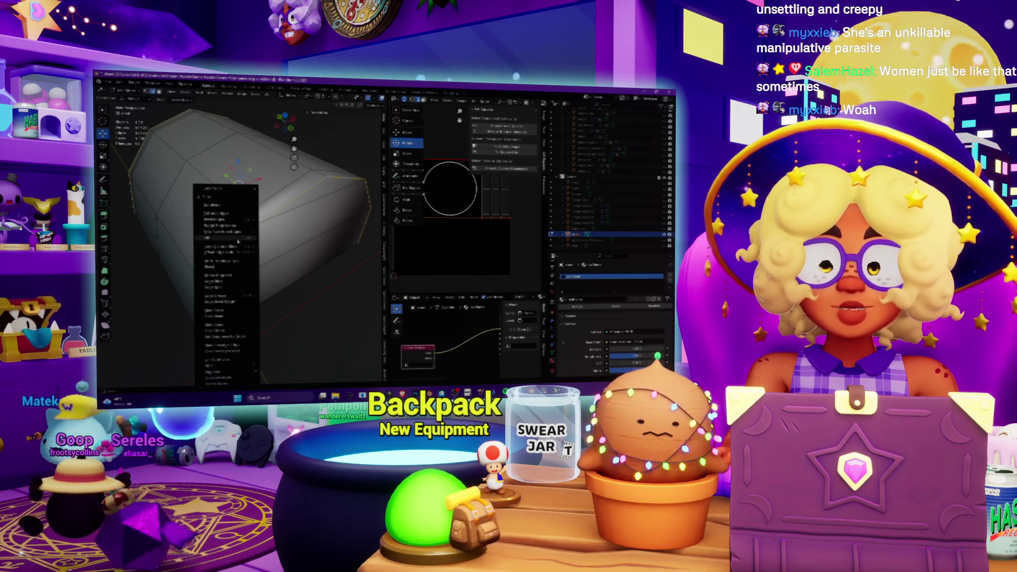
pyautogui.click(238, 241)
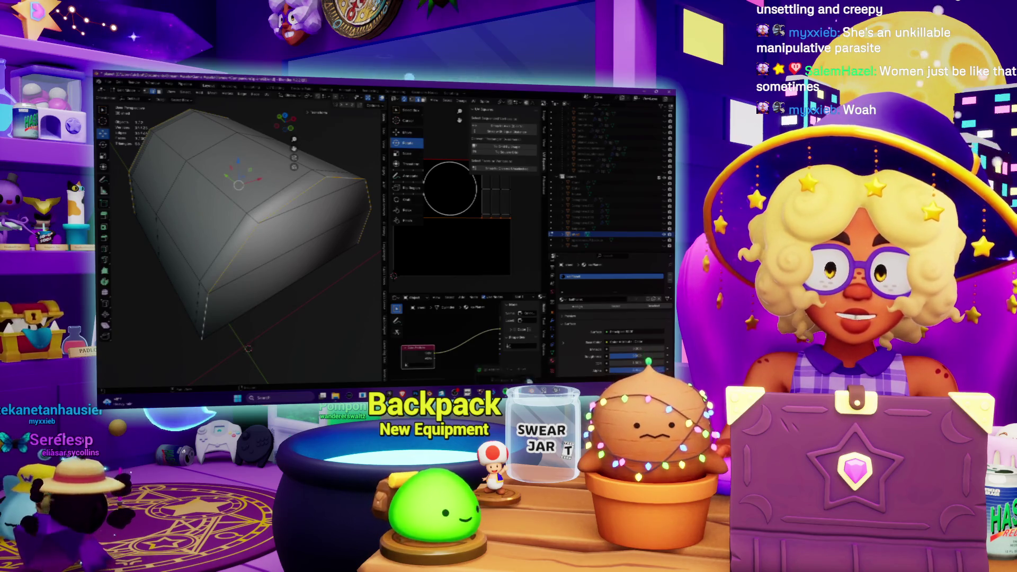
pyautogui.hotkey('alt', 'Tab')
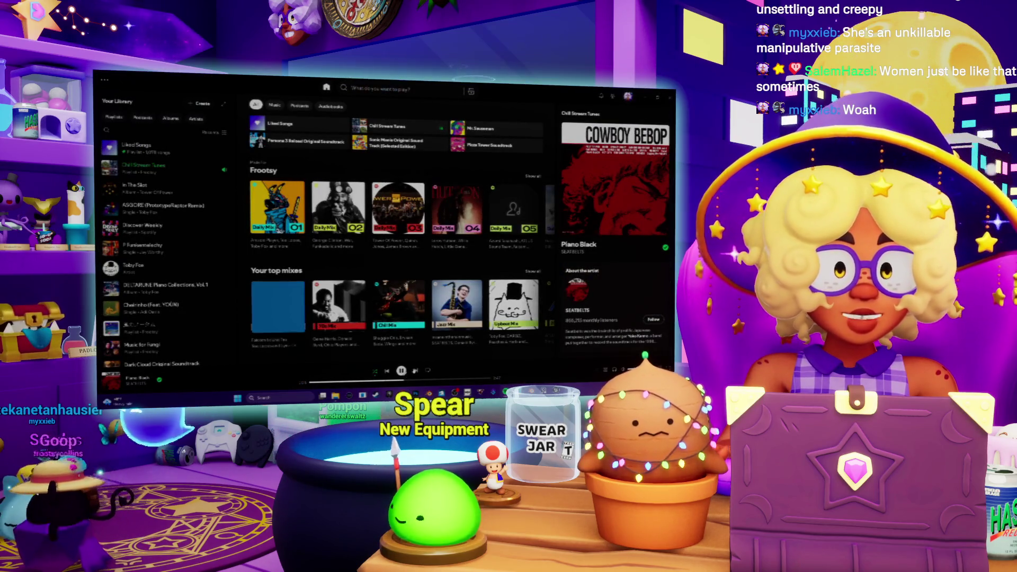
# Pause Spotify playback and bring the TODO notes to the front
pyautogui.press('space')
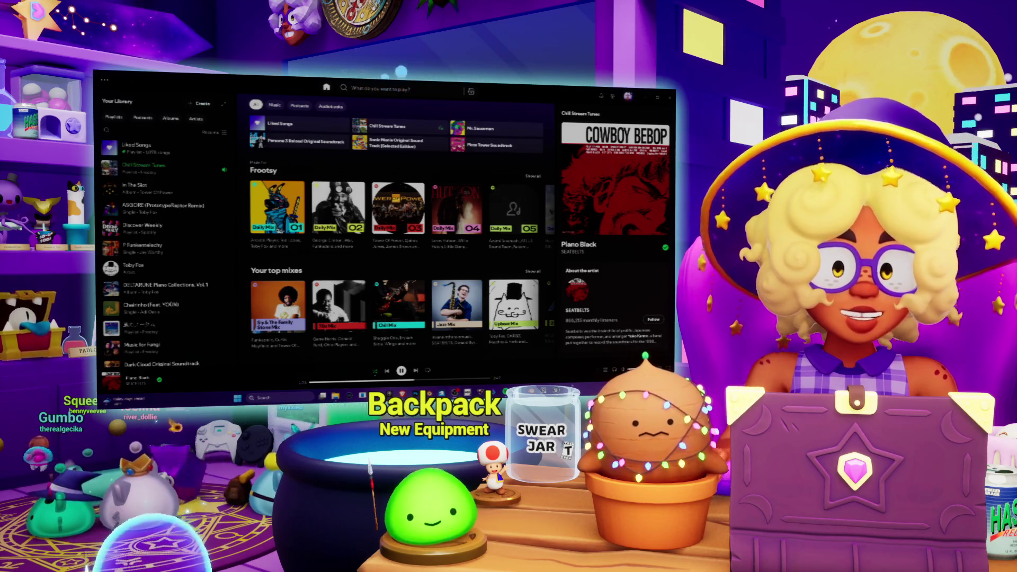
pyautogui.hotkey('alt', 'Tab')
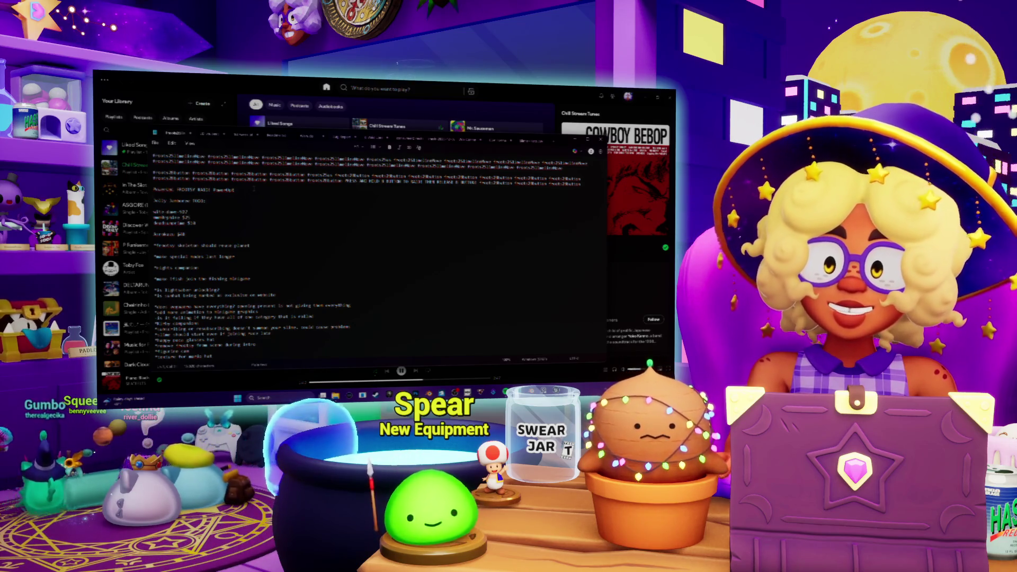
# Add blank lines under the Jolly Jamboree TODO heading and type a 'Stats:' line, then return to Blender
pyautogui.press('Return')
pyautogui.press('Return')
pyautogui.press('Return')
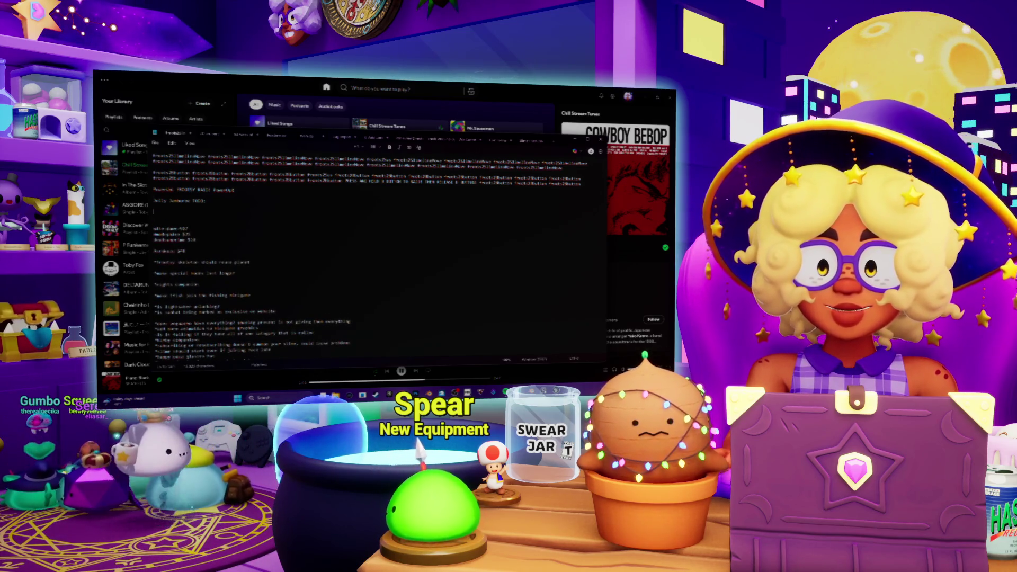
pyautogui.press('Return')
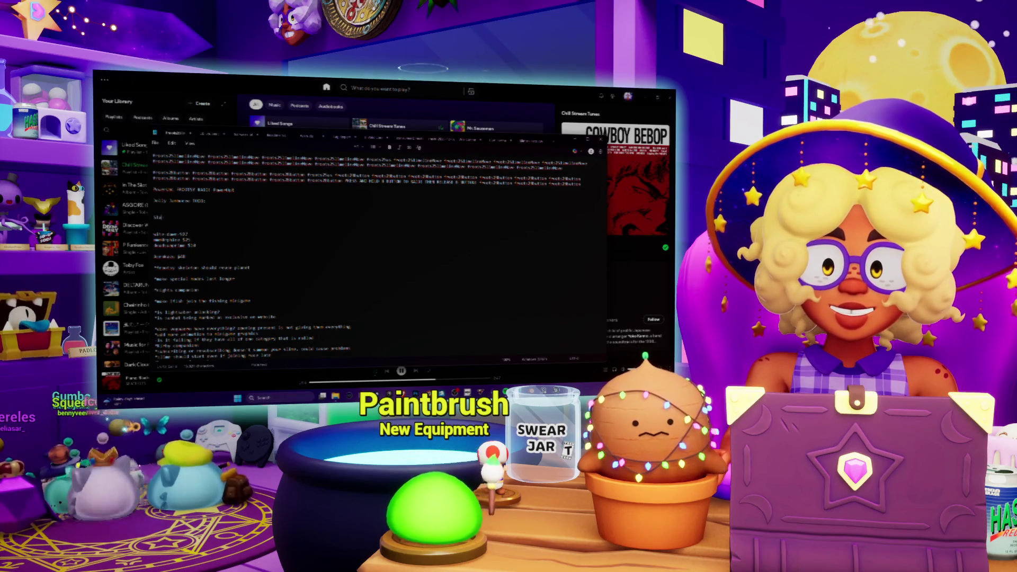
pyautogui.write('ts:')
pyautogui.press('Return')
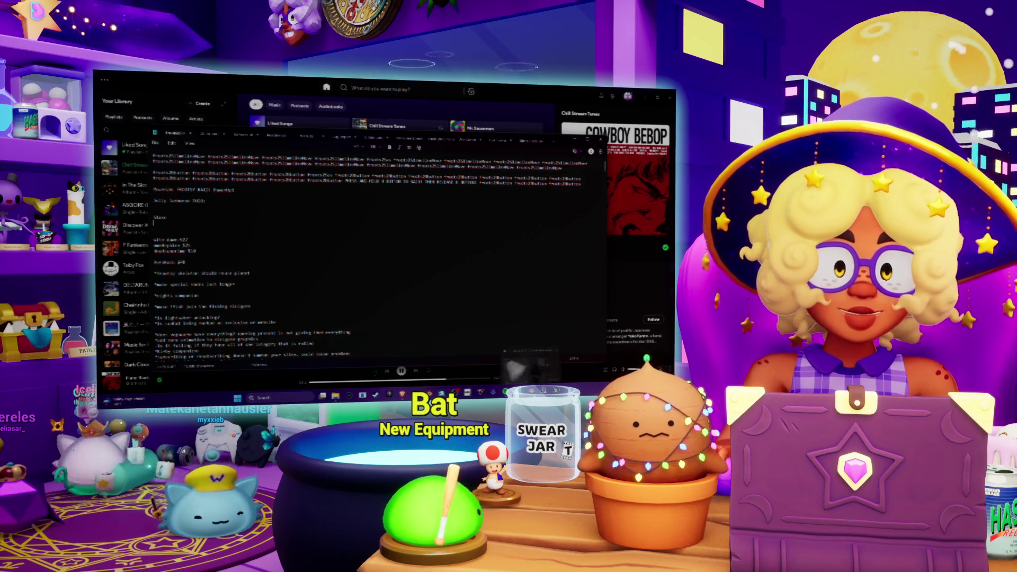
pyautogui.hotkey('alt', 'Tab')
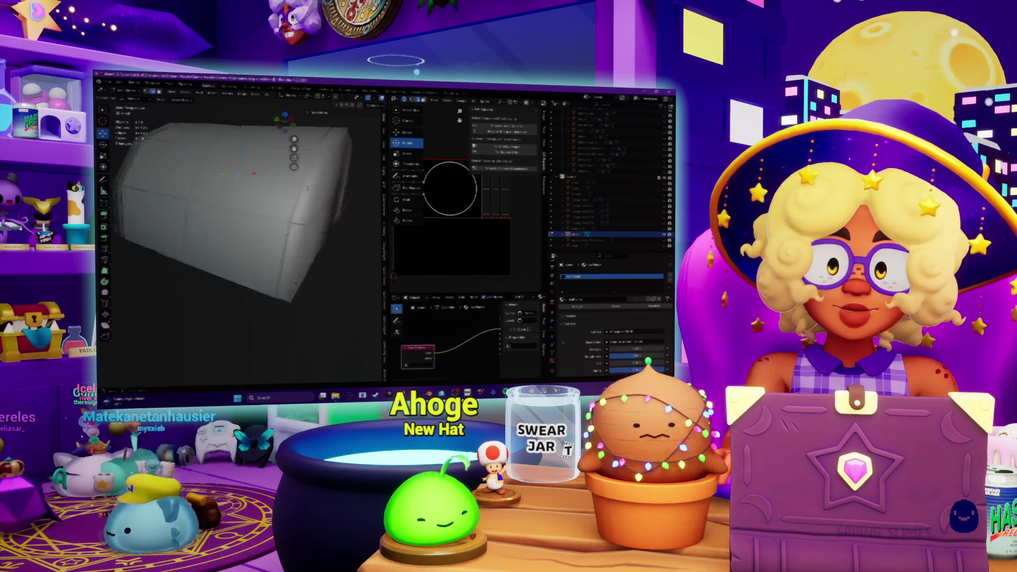
# Mark the chosen edges as seams, then select the whole mesh and unwrap it into UV islands
pyautogui.scroll(-3, 243, 223)
pyautogui.moveTo(243, 222); pyautogui.dragTo(207, 203, button='middle')
pyautogui.rightClick(207, 202)
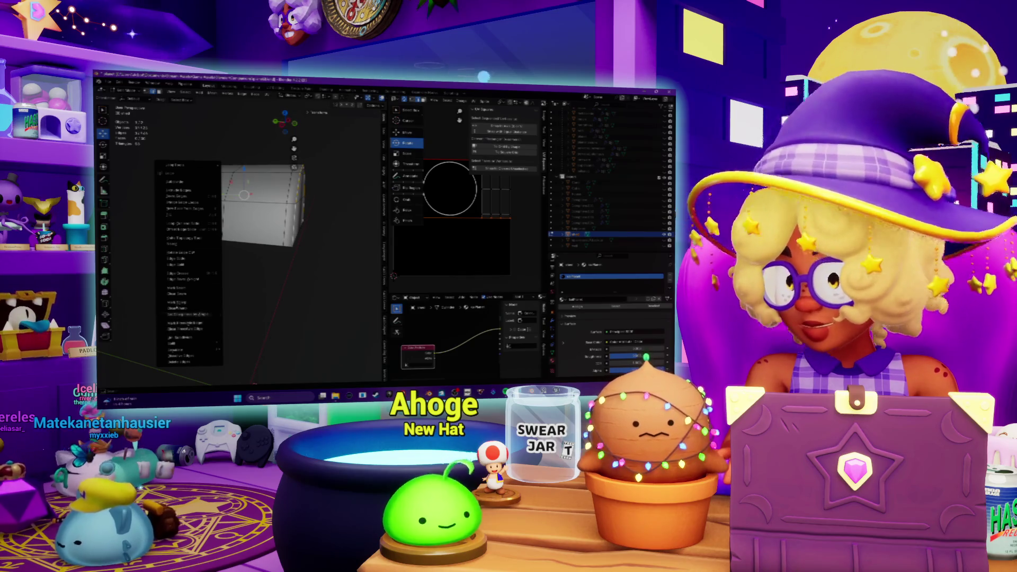
pyautogui.click(175, 315)
pyautogui.moveTo(175, 316); pyautogui.dragTo(222, 291, button='middle')
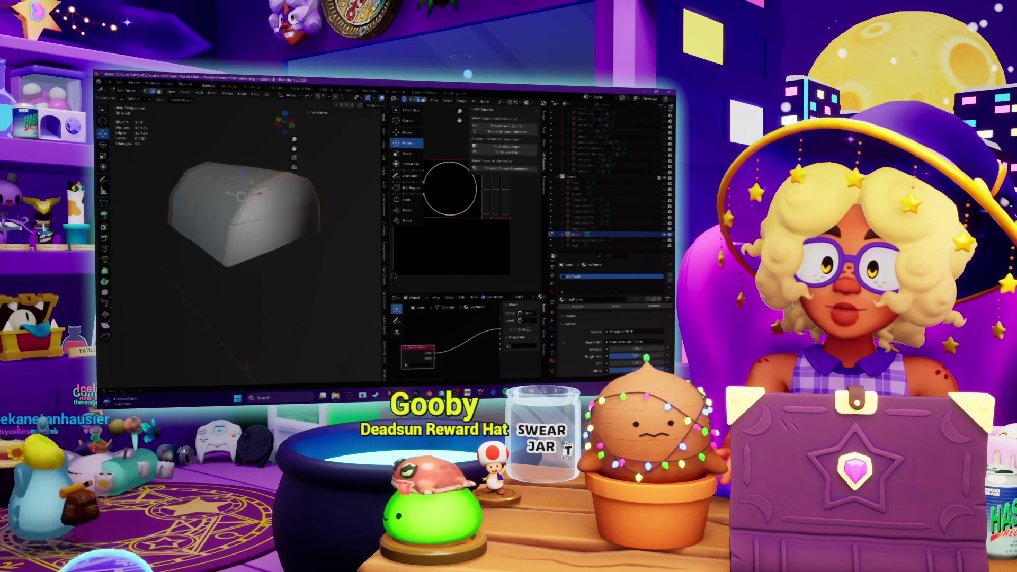
pyautogui.press('a')
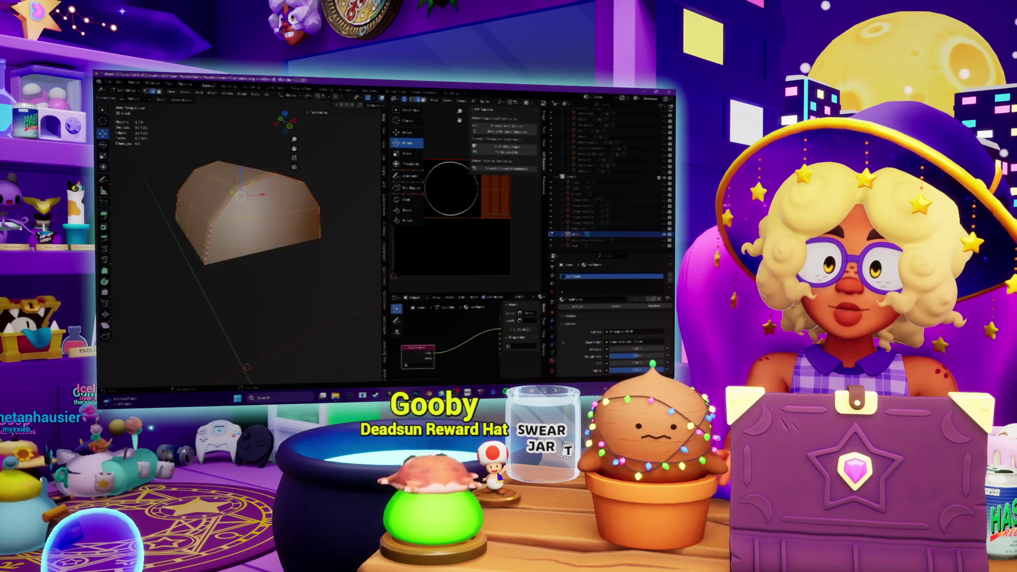
pyautogui.press('u')
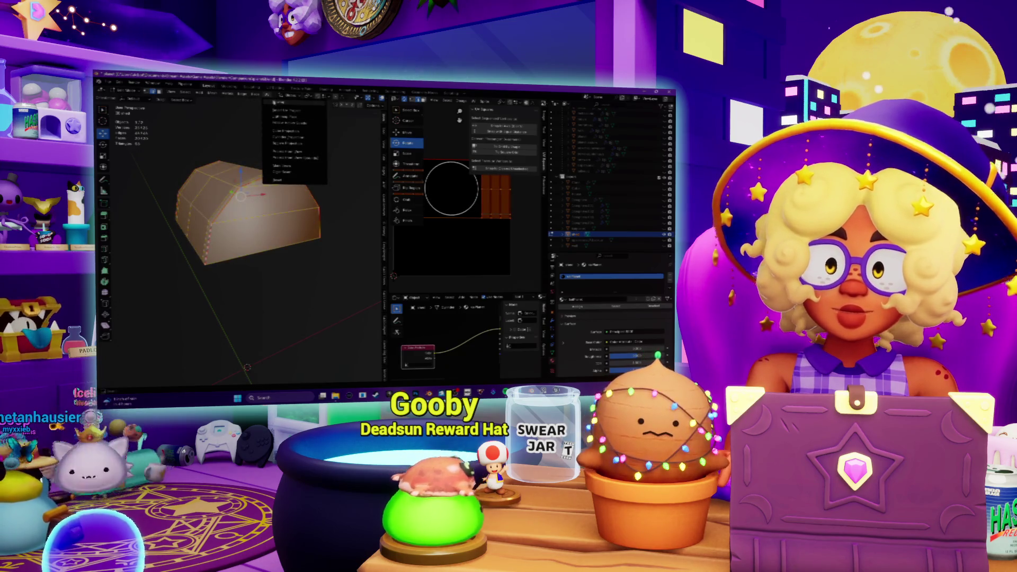
pyautogui.click(278, 102)
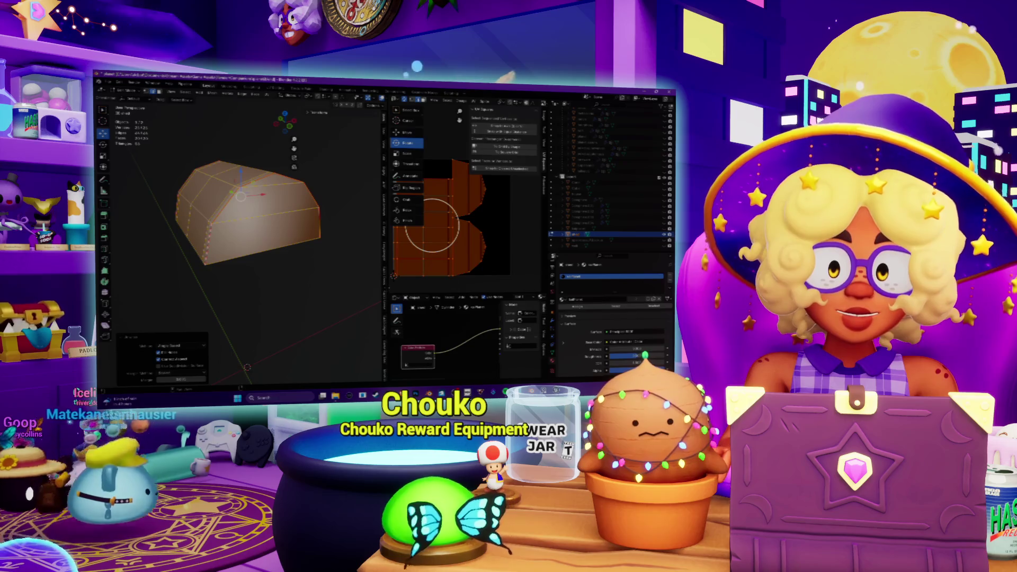
# Widen the UV Editor and select only the right-side bumps of the UV island
pyautogui.moveTo(389, 233); pyautogui.dragTo(290, 233)
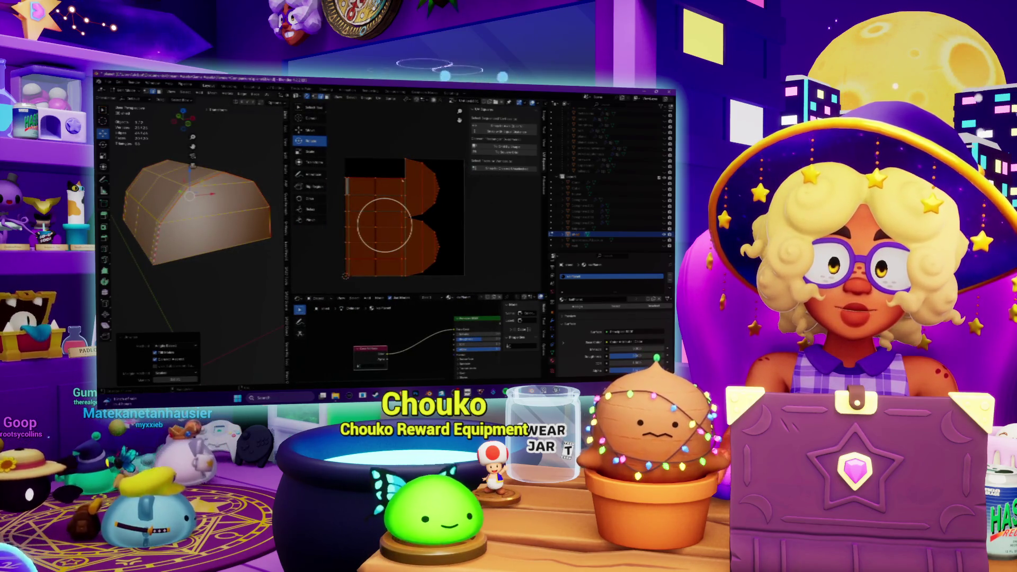
pyautogui.middleClick(407, 225)
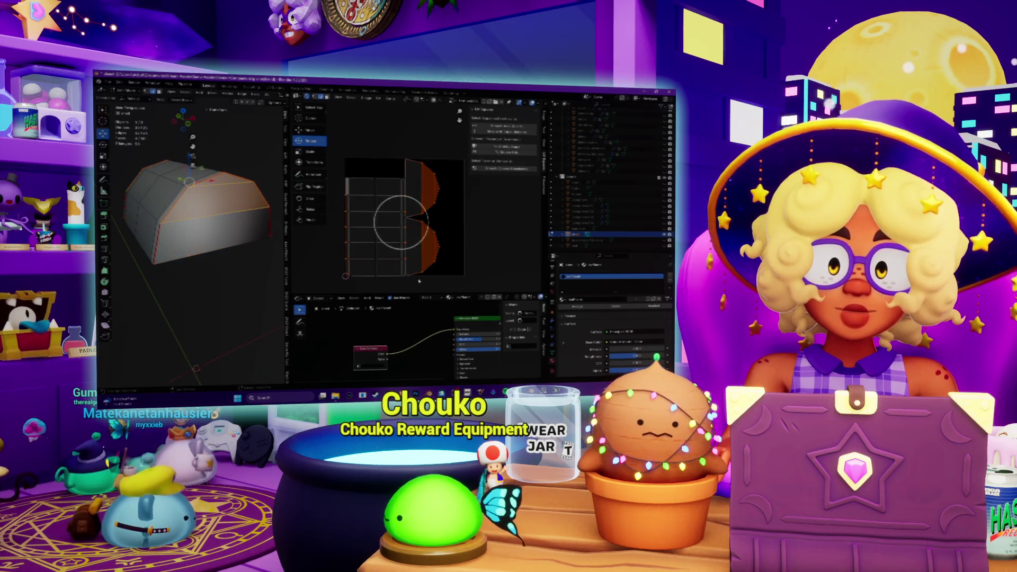
pyautogui.moveTo(401, 223); pyautogui.dragTo(384, 223)
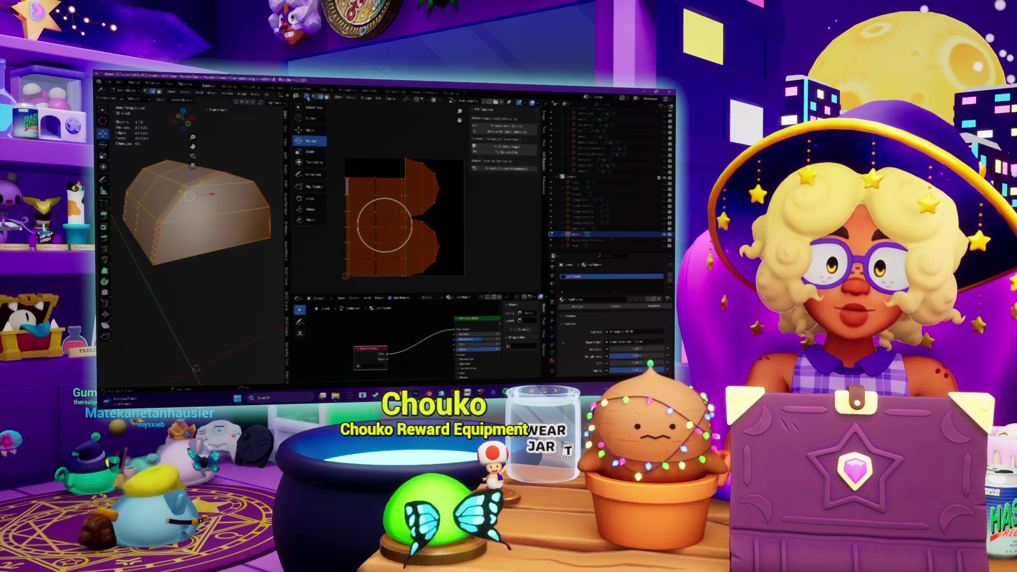
pyautogui.hotkey('alt', 'a')
pyautogui.moveTo(401, 229); pyautogui.dragTo(415, 226)
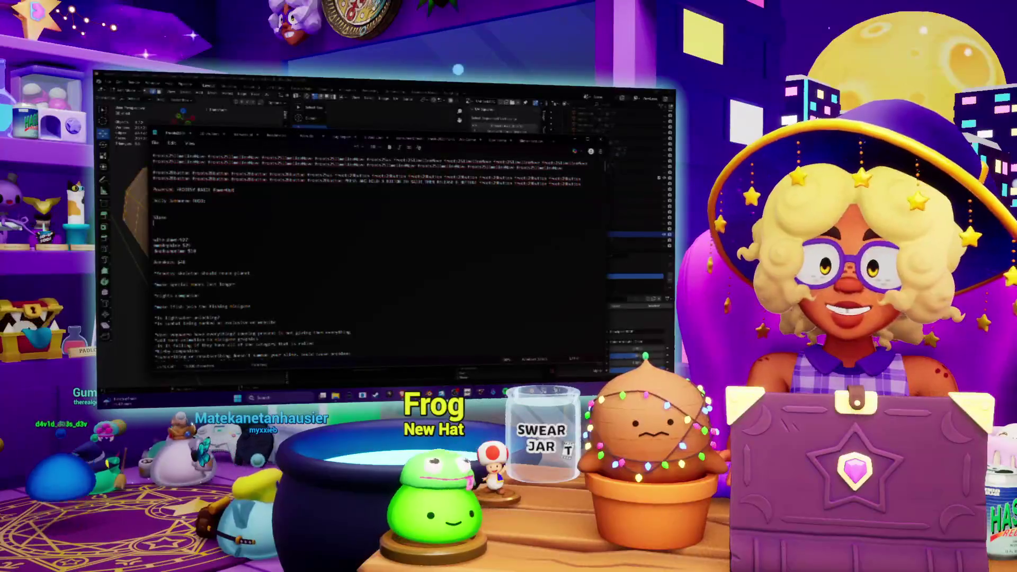
# Add the Lake Inferno and Loch $55 entries on separate lines, then bring Blender forward
pyautogui.write('sad')
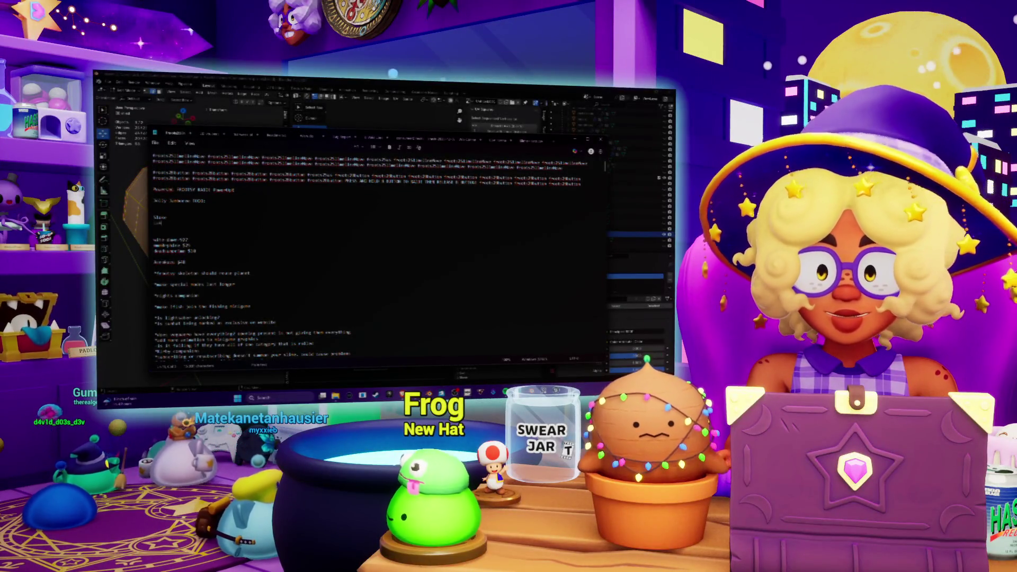
pyautogui.write('ke Inferno')
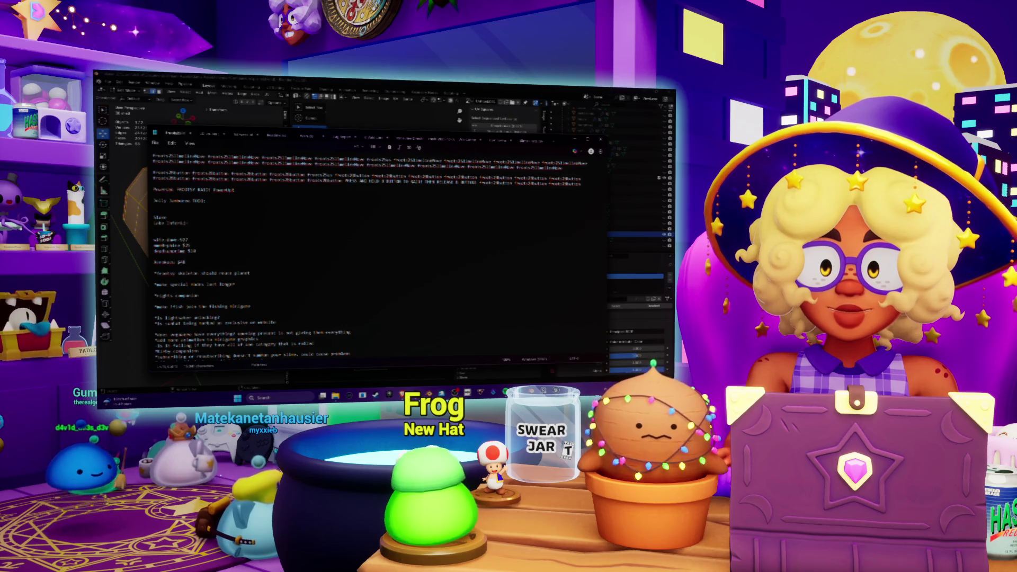
pyautogui.press('Return')
pyautogui.write('Ice')
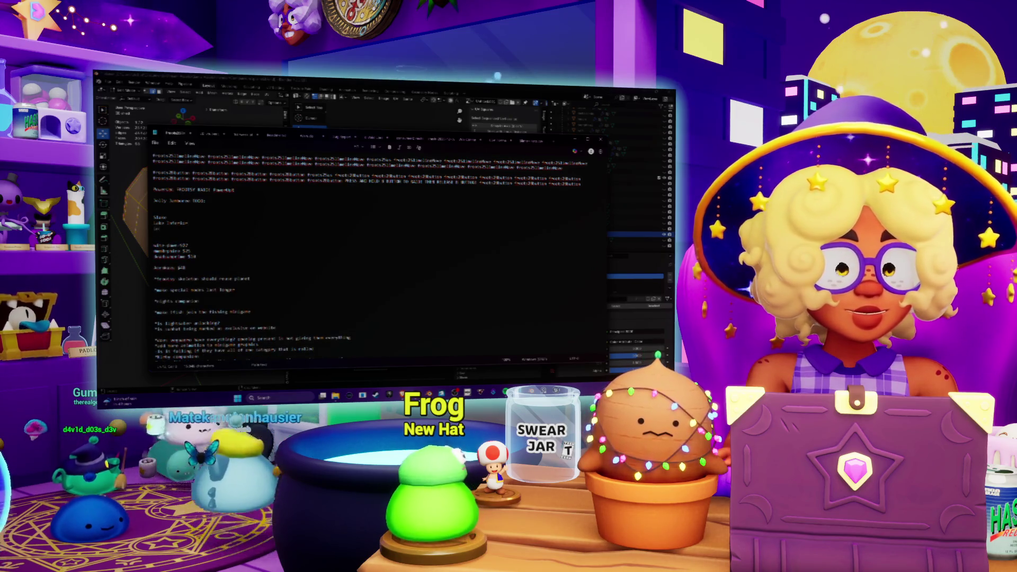
pyautogui.write('a $55')
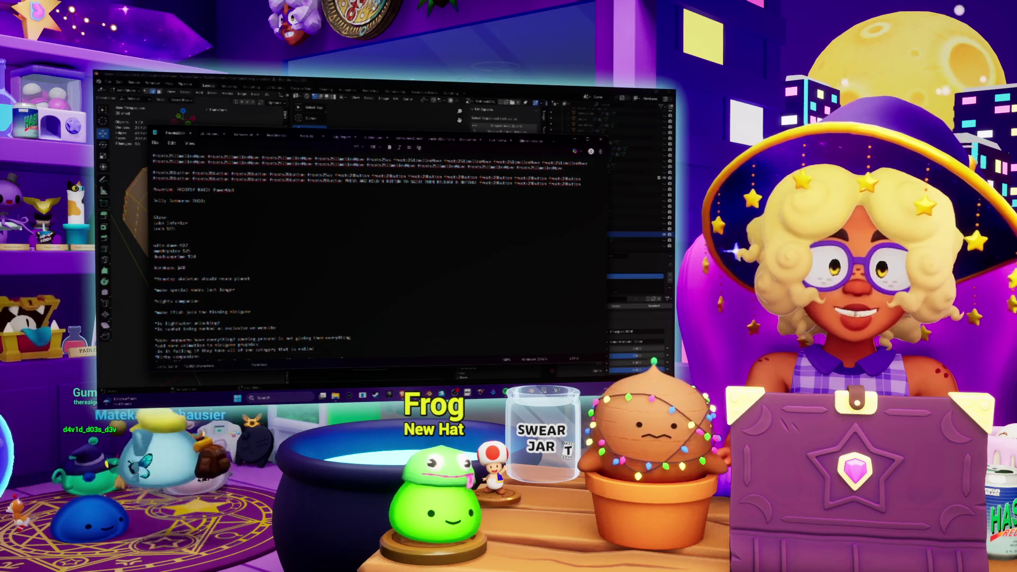
pyautogui.click(403, 87)
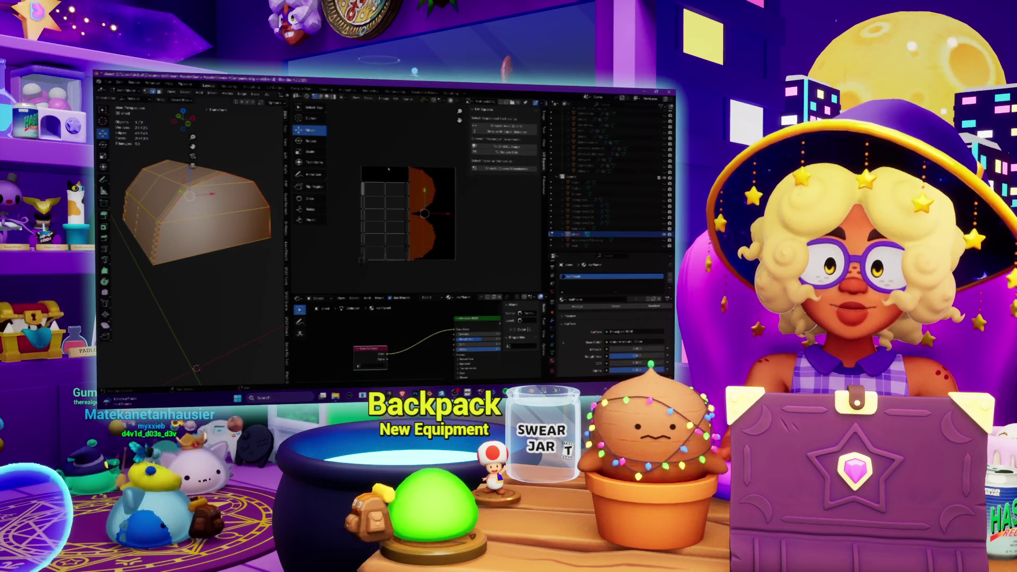
# Move the UV island above the image area, widen the 3D view and hide the edited base piece
pyautogui.moveTo(388, 170); pyautogui.dragTo(365, 92)
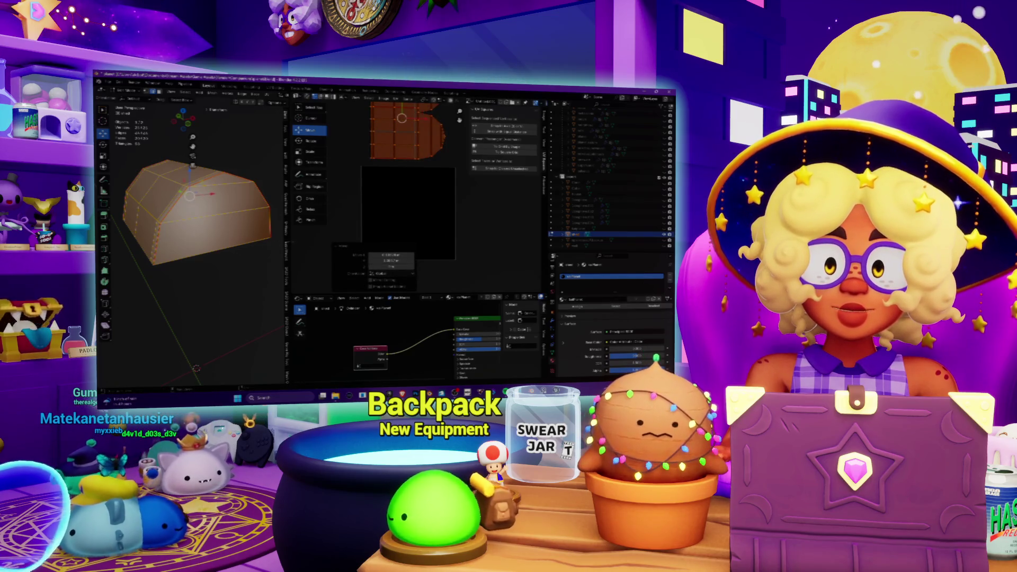
pyautogui.moveTo(288, 212); pyautogui.dragTo(387, 211)
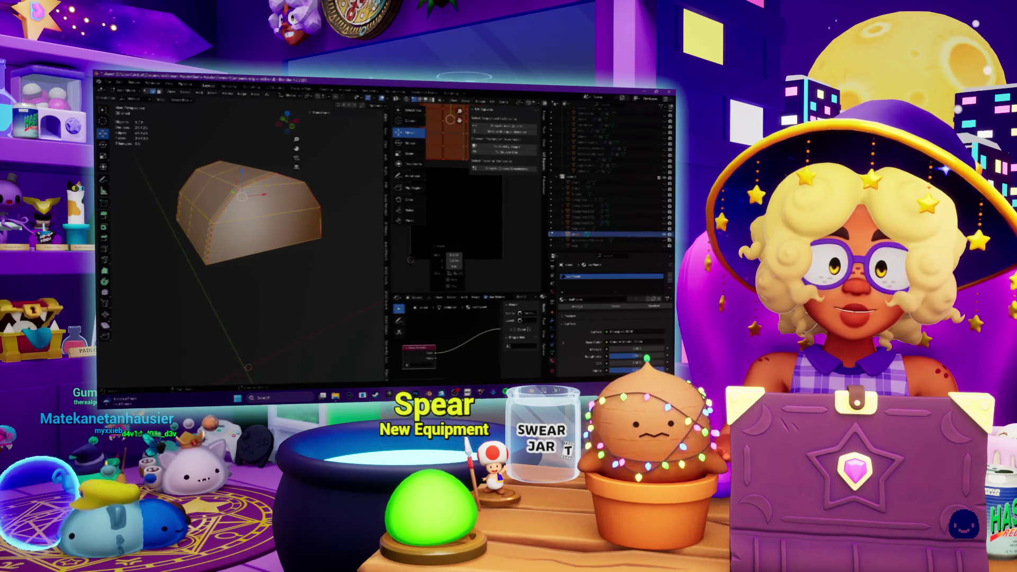
pyautogui.press('Delete')
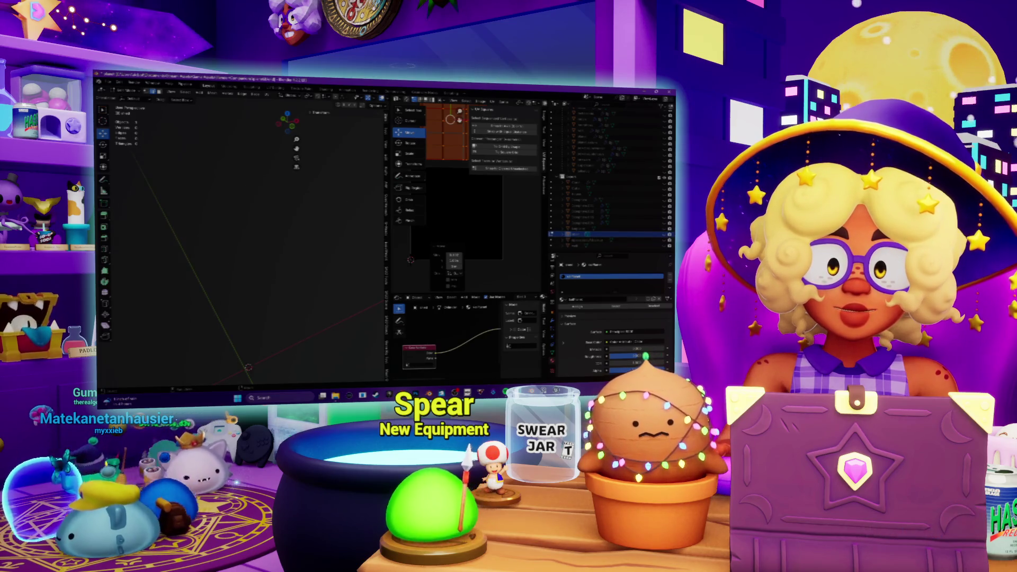
pyautogui.hotkey('alt', 'Tab')
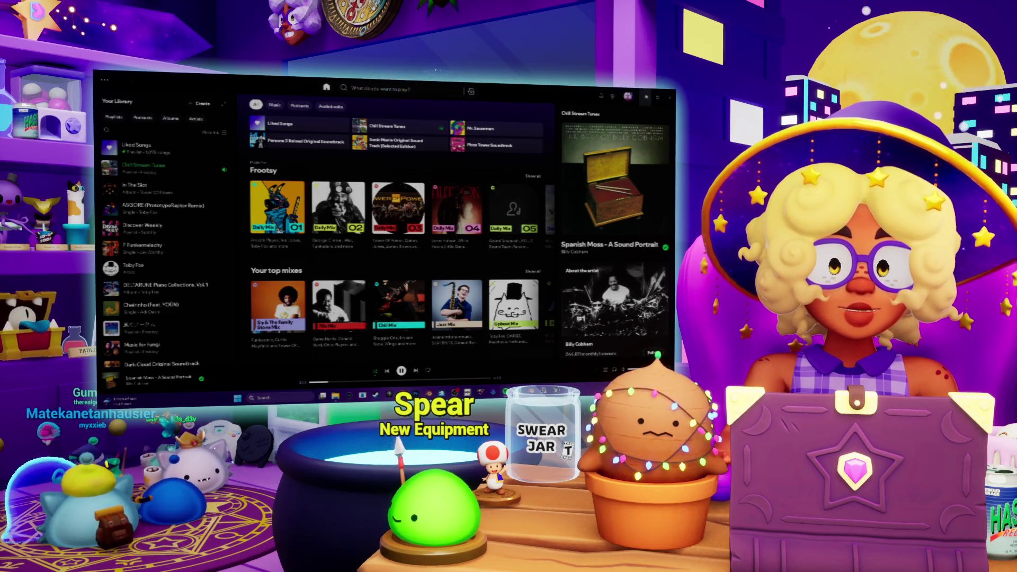
pyautogui.hotkey('alt', 'Tab')
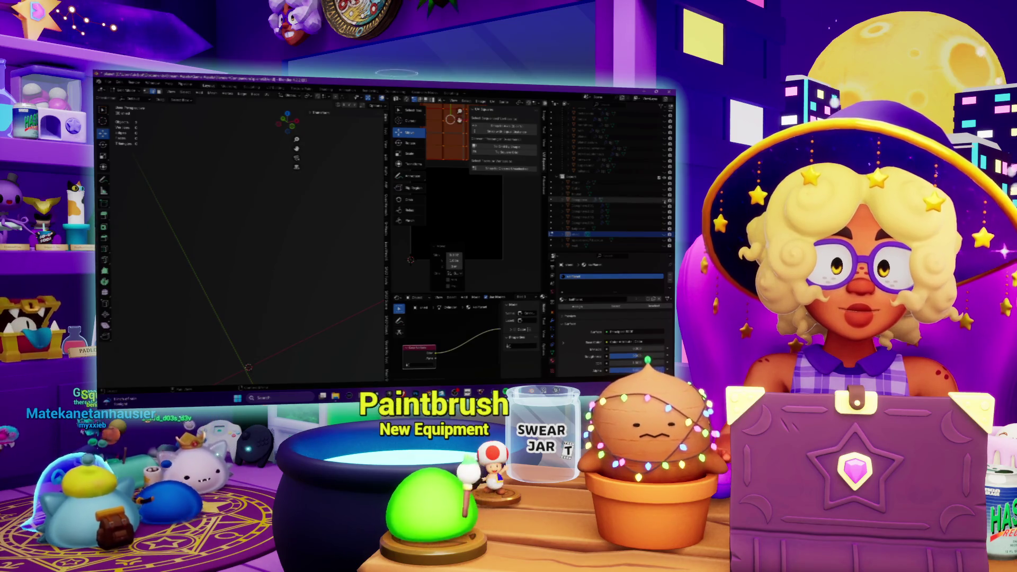
# Reveal the sculpted dodo figurine in the Outliner and switch it into Edit Mode
pyautogui.click(665, 197)
pyautogui.click(665, 197)
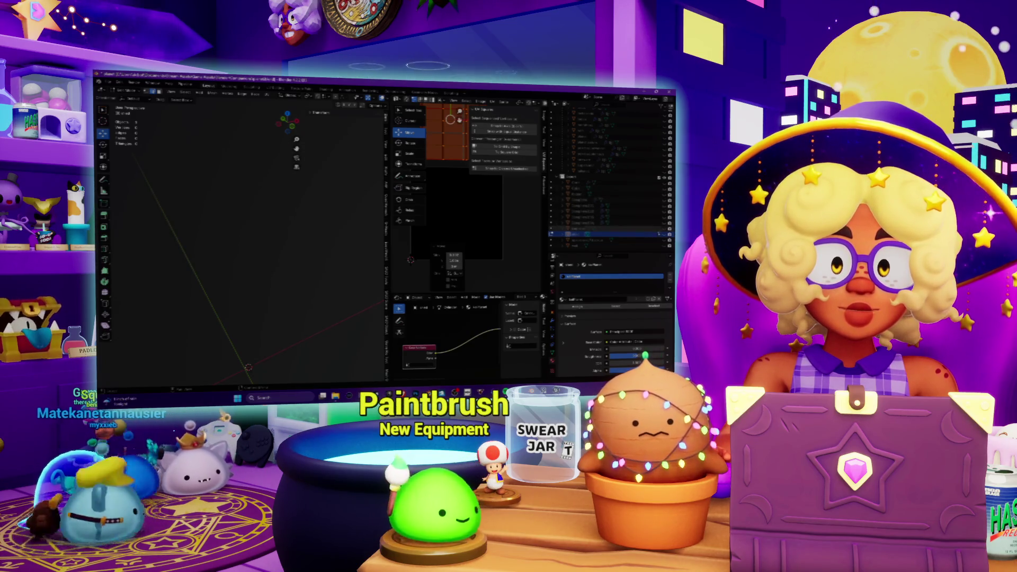
pyautogui.click(664, 245)
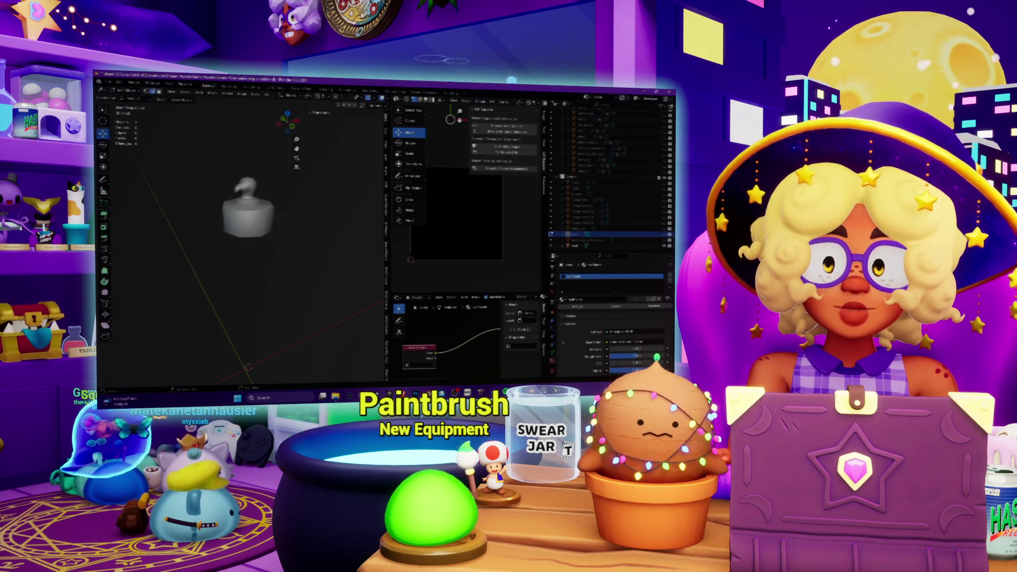
pyautogui.click(127, 91)
pyautogui.click(127, 105)
pyautogui.click(136, 92)
pyautogui.click(130, 111)
# Deselect all and add an edge loop around the octagonal base, undoing an extra loop
pyautogui.scroll(2, 244, 212)
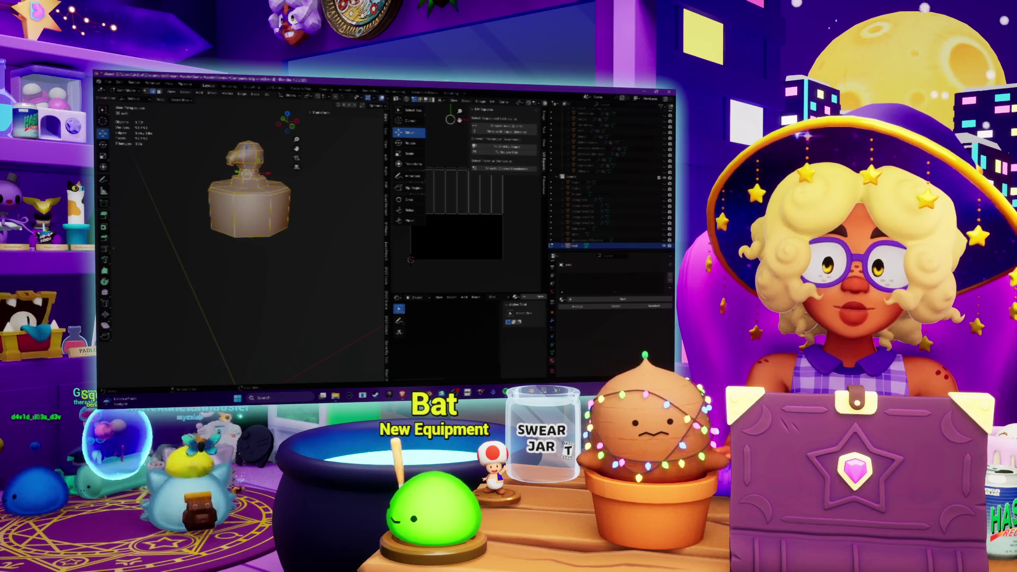
pyautogui.hotkey('alt', 'a')
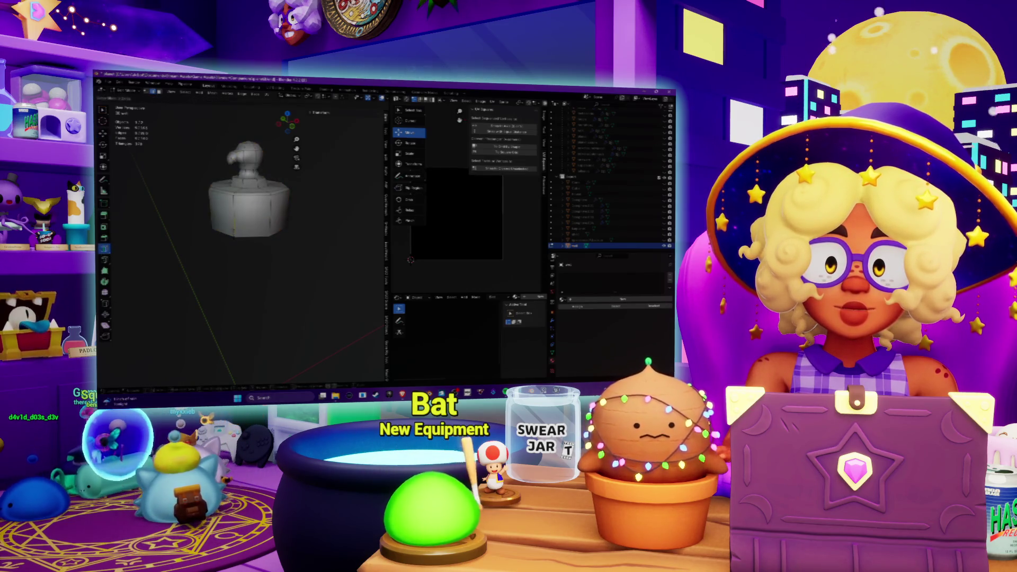
pyautogui.click(233, 233)
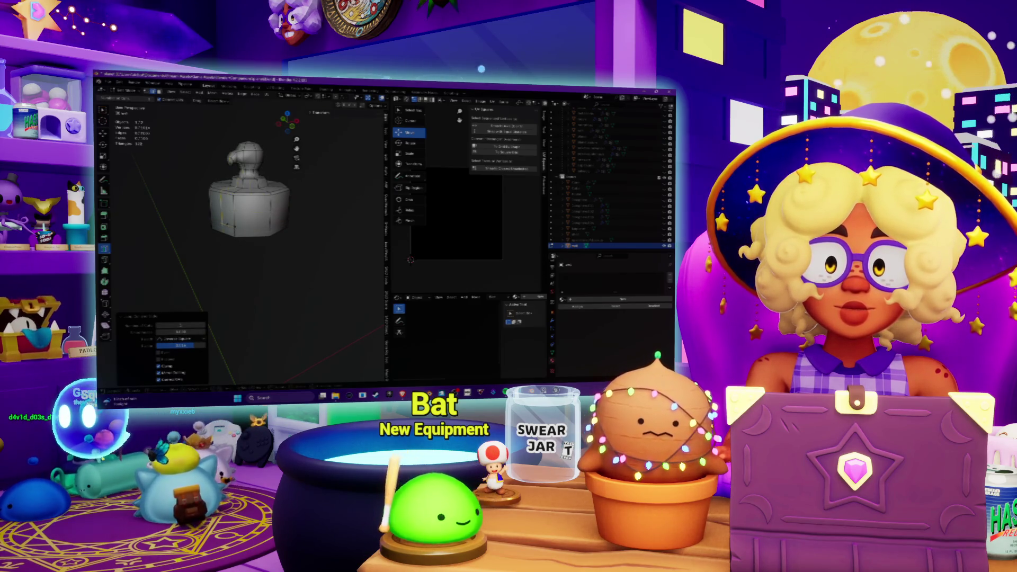
pyautogui.keyDown('alt'); pyautogui.click(231, 221); pyautogui.keyUp('alt')
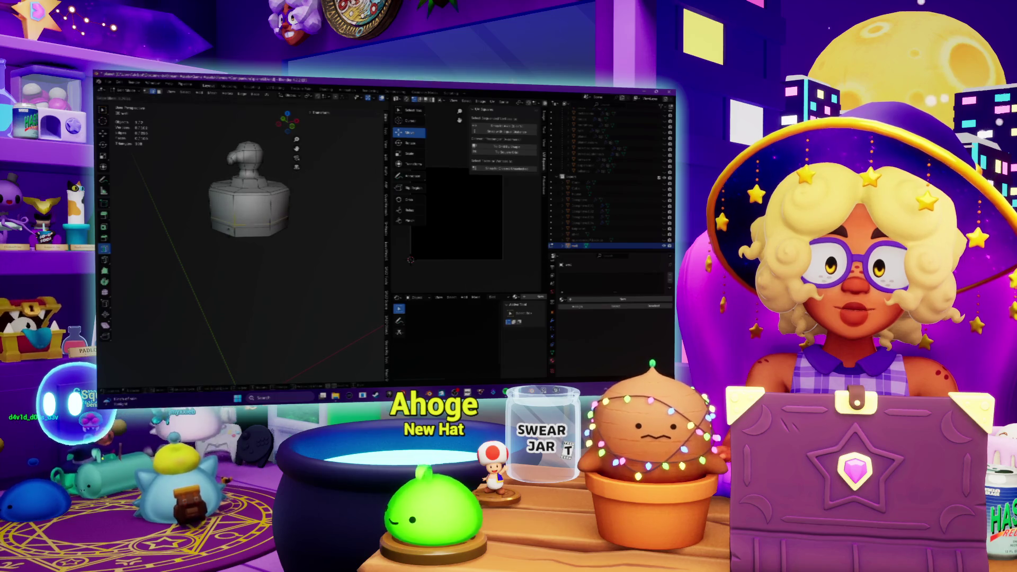
pyautogui.click(248, 223)
pyautogui.hotkey('ctrl', 'z')
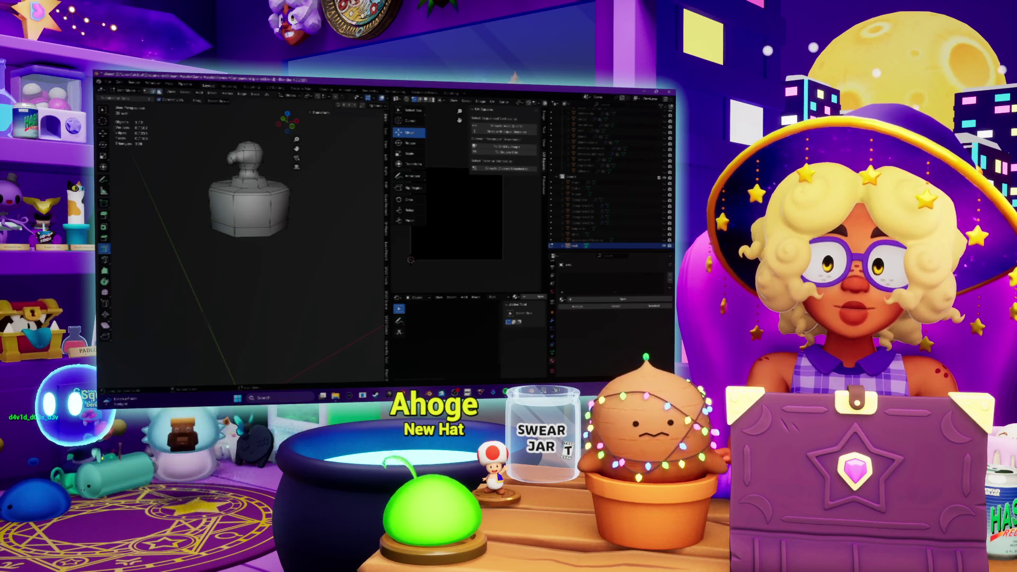
pyautogui.scroll(2, 249, 175)
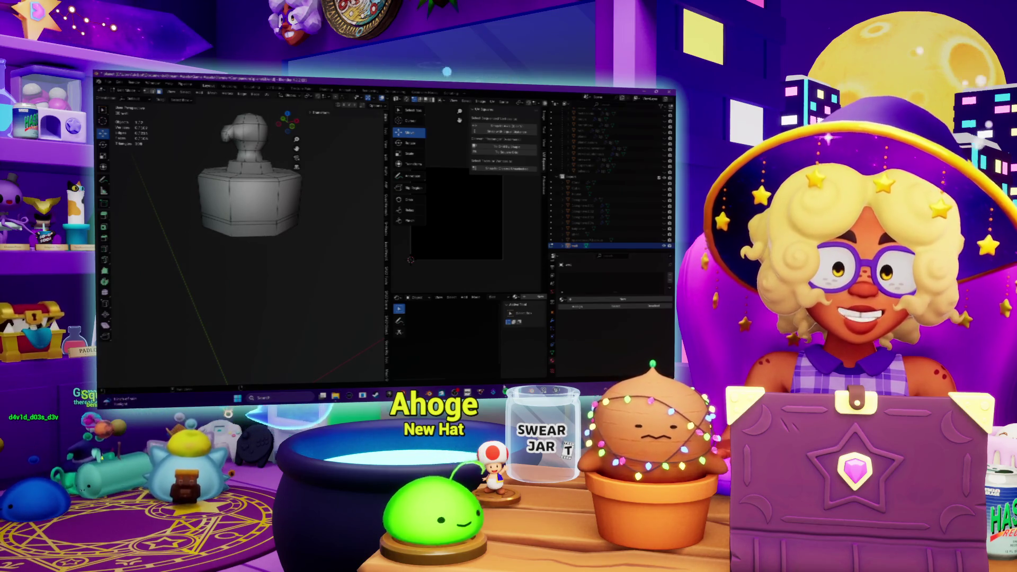
pyautogui.hotkey('alt', 'Tab')
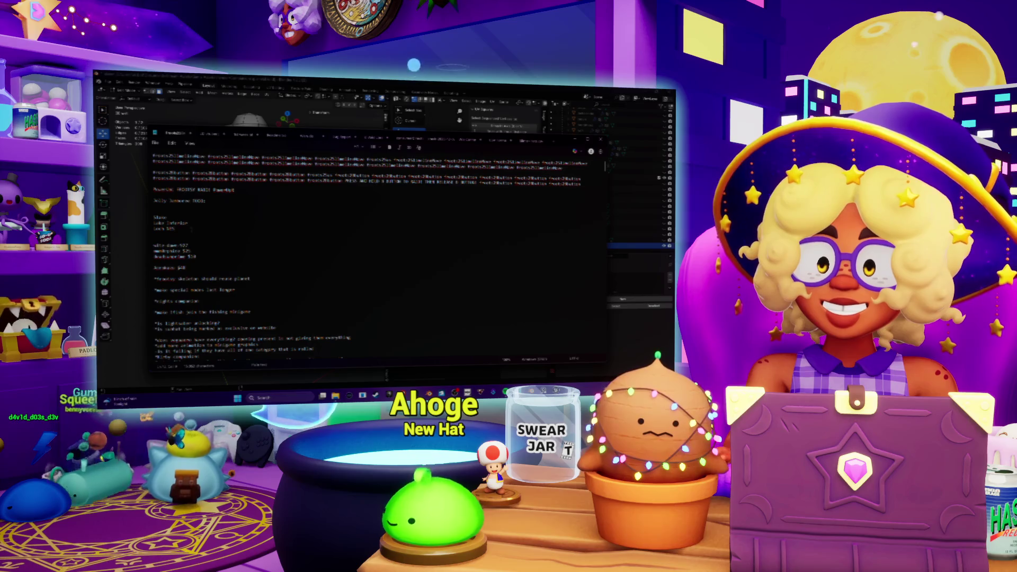
# Add new lines under 'Loch $55' and 'Lake Gooooo' in the Slime list, typing 'Aod'
pyautogui.press('Return')
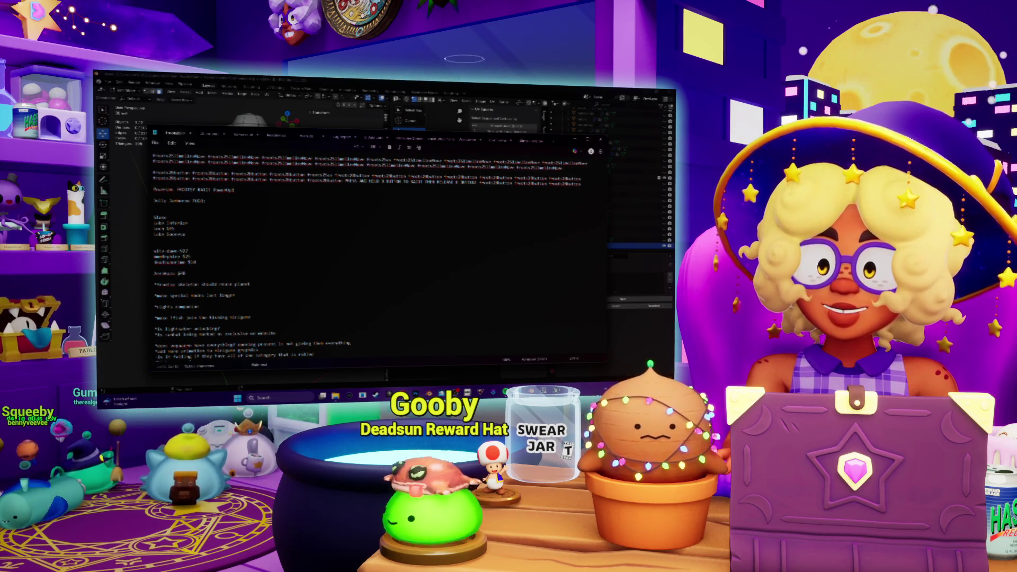
pyautogui.press('Return')
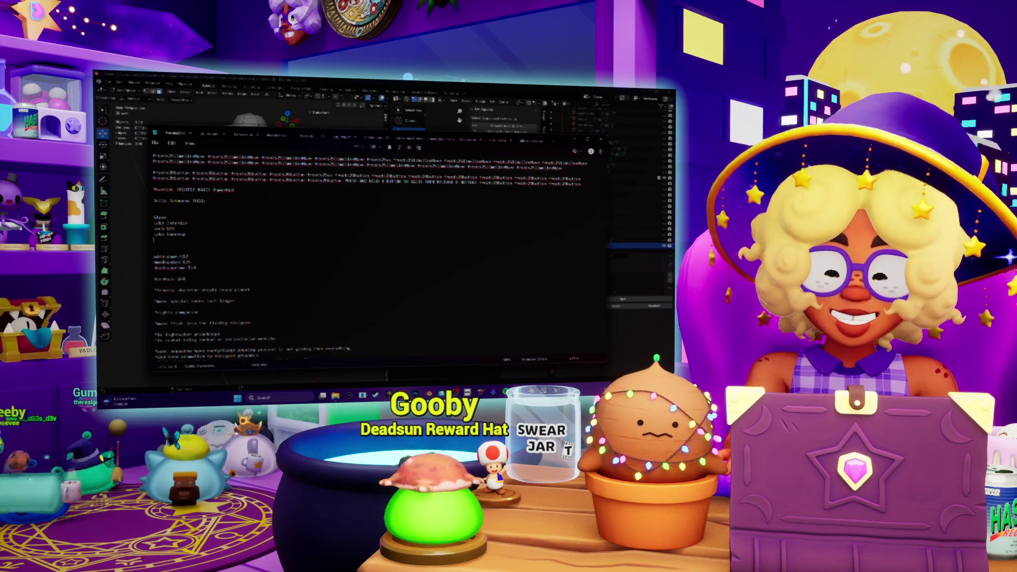
pyautogui.write('Aod')
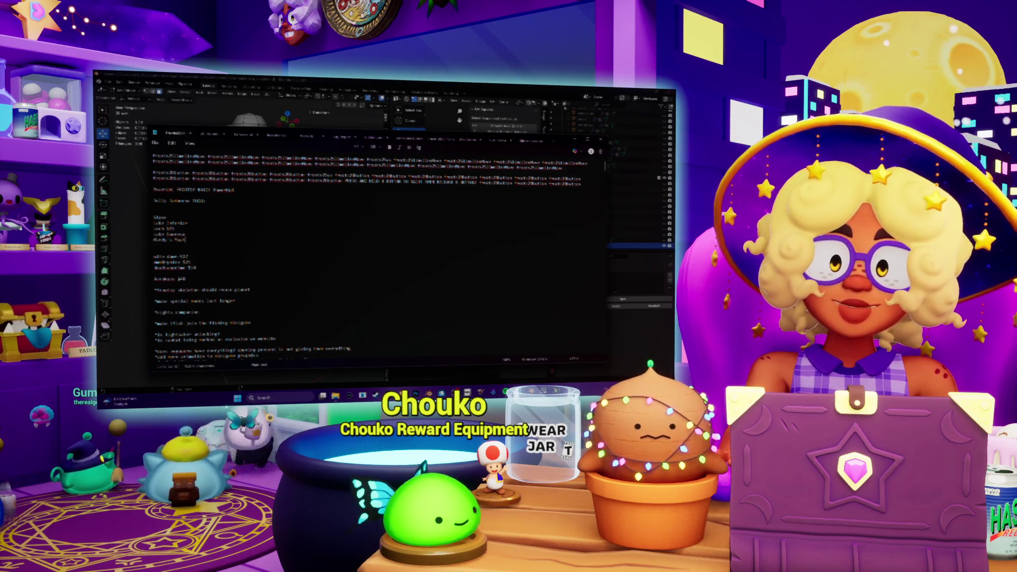
pyautogui.click(542, 87)
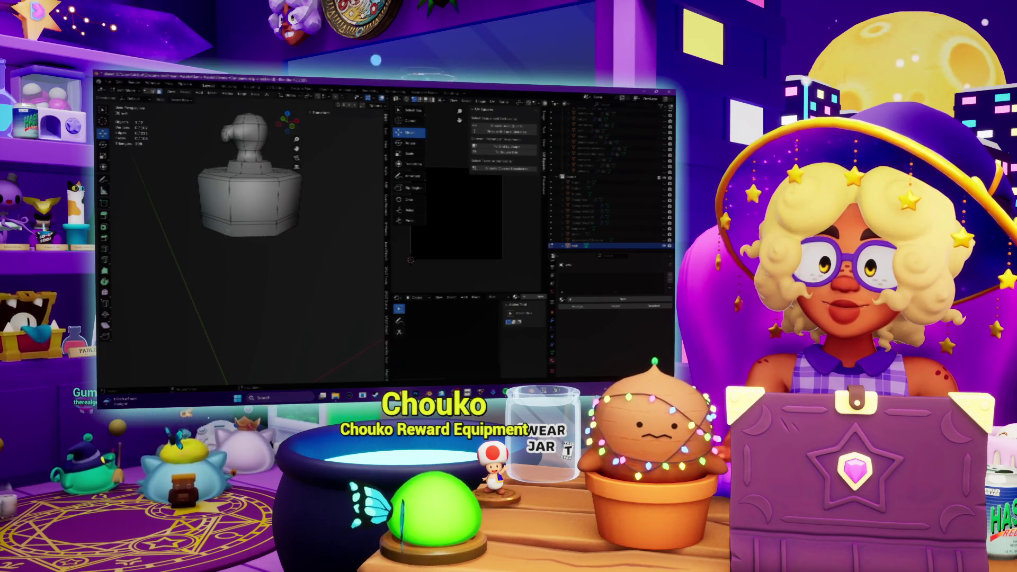
# Scale the bottom slab of the octagonal base outward and frame it in the view
pyautogui.click(286, 227)
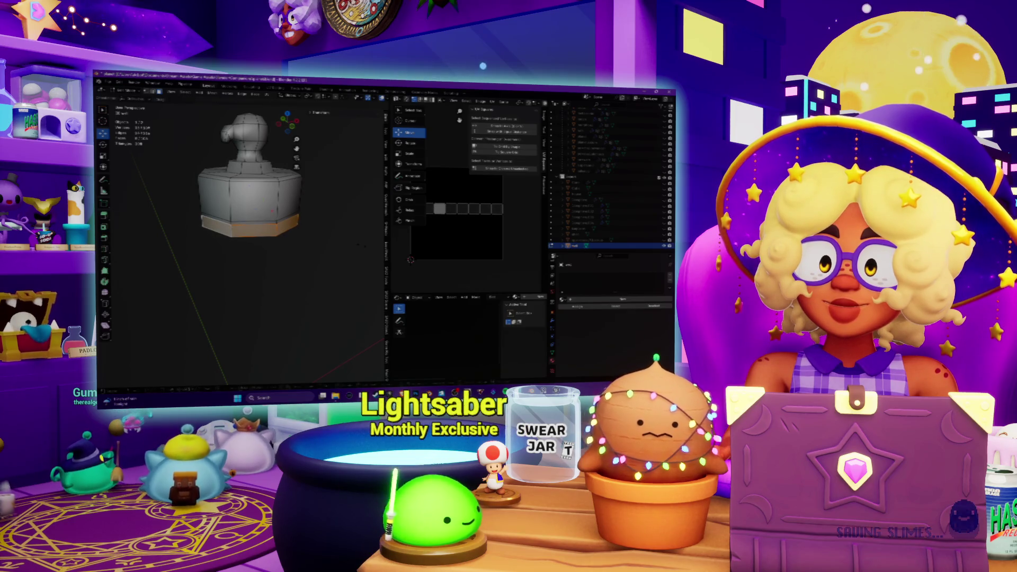
pyautogui.press('s')
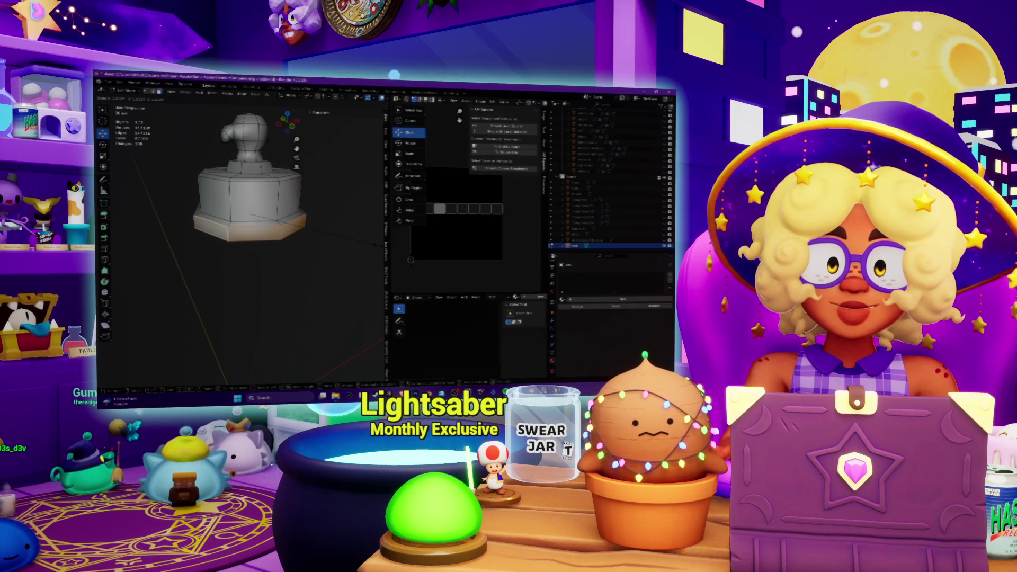
pyautogui.click(377, 245)
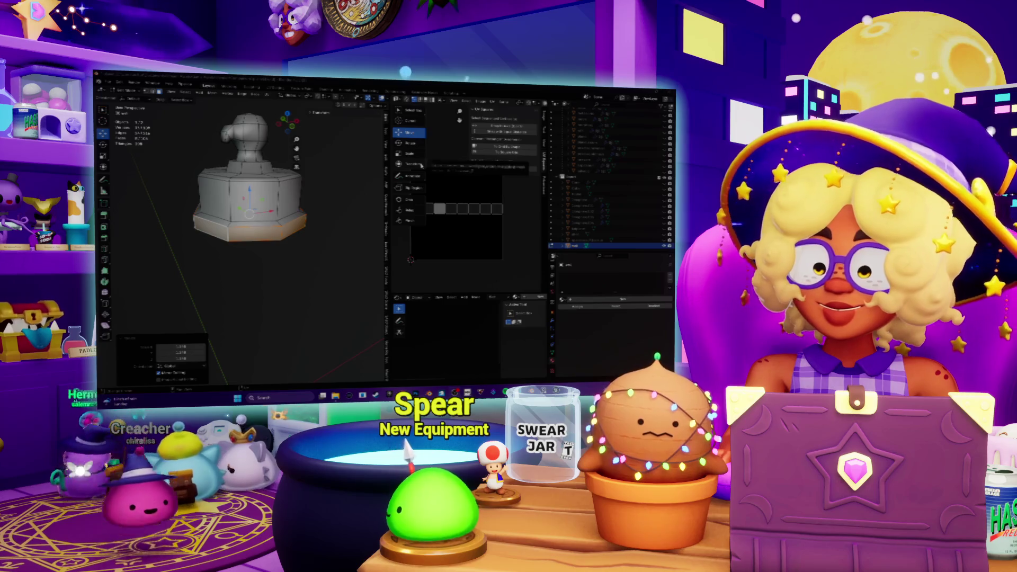
pyautogui.press('KP_Decimal')
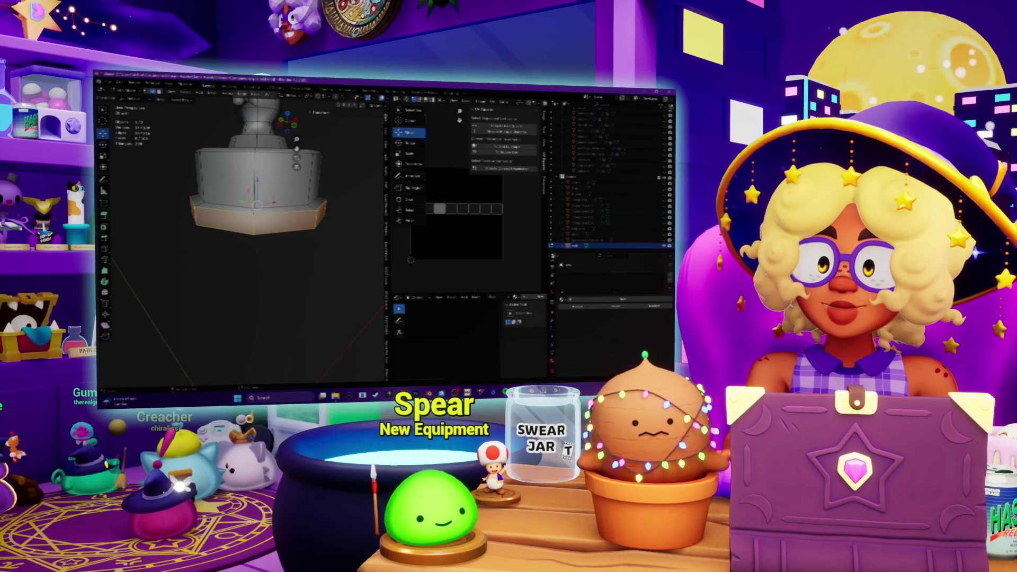
# Move the part vertically along the Z axis and confirm the move
pyautogui.hotkey('alt', 'a')
pyautogui.press('g')
pyautogui.press('z')
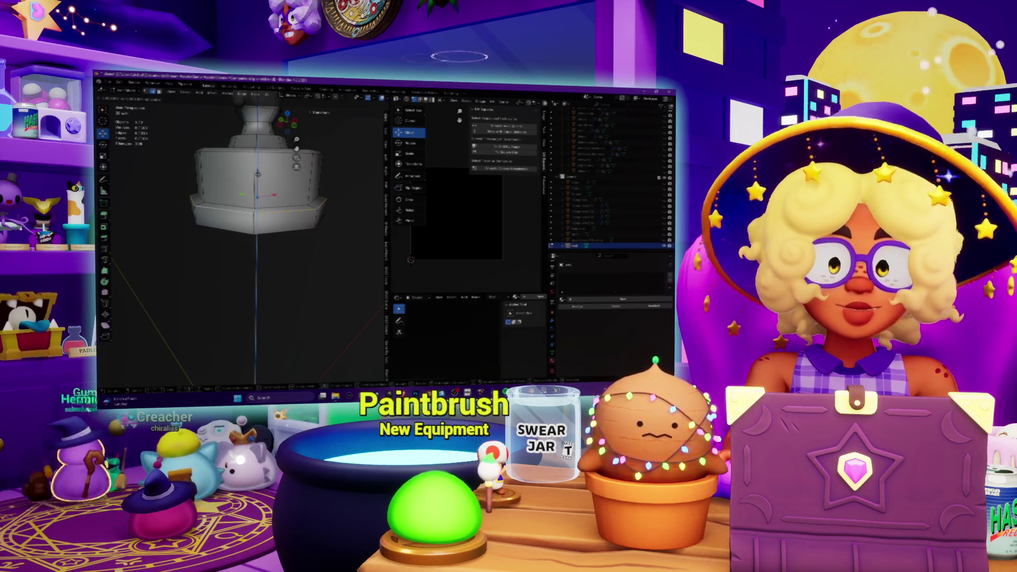
pyautogui.press('Return')
# Deselect everything and orbit around the figurine to look over its octagonal base
pyautogui.scroll(-5, 258, 175)
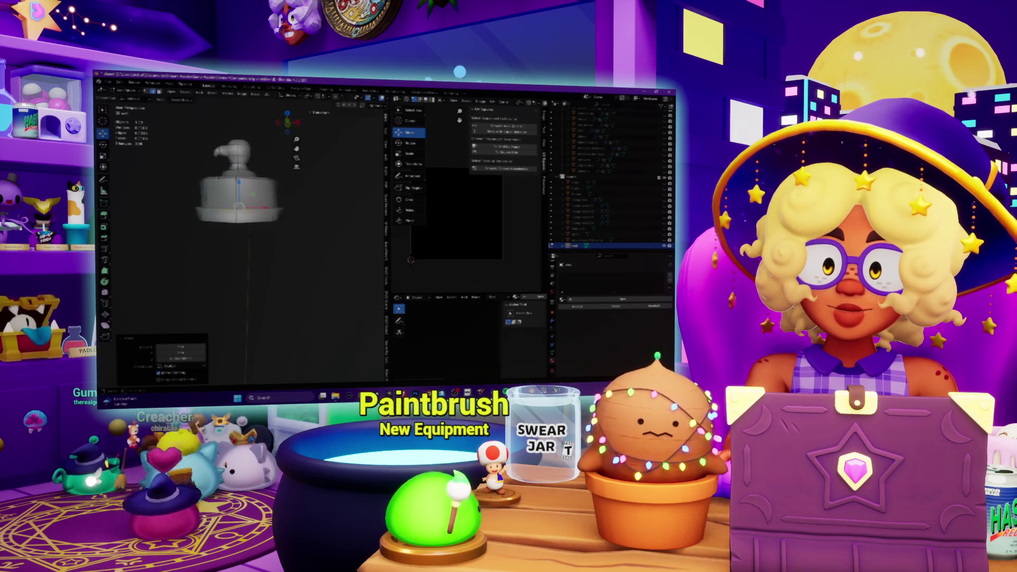
pyautogui.moveTo(254, 238); pyautogui.dragTo(291, 227, button='middle')
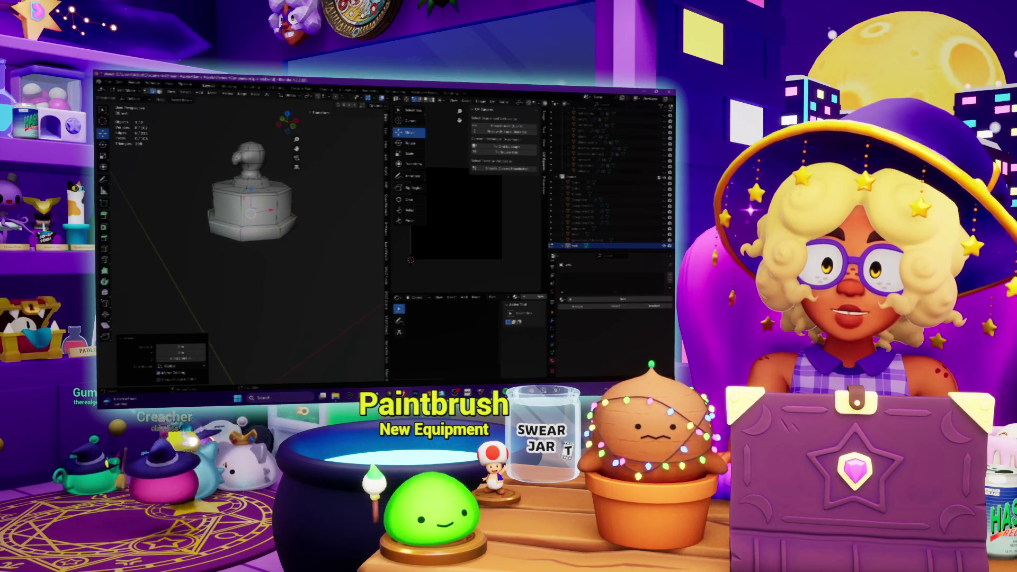
pyautogui.hotkey('alt', 'a')
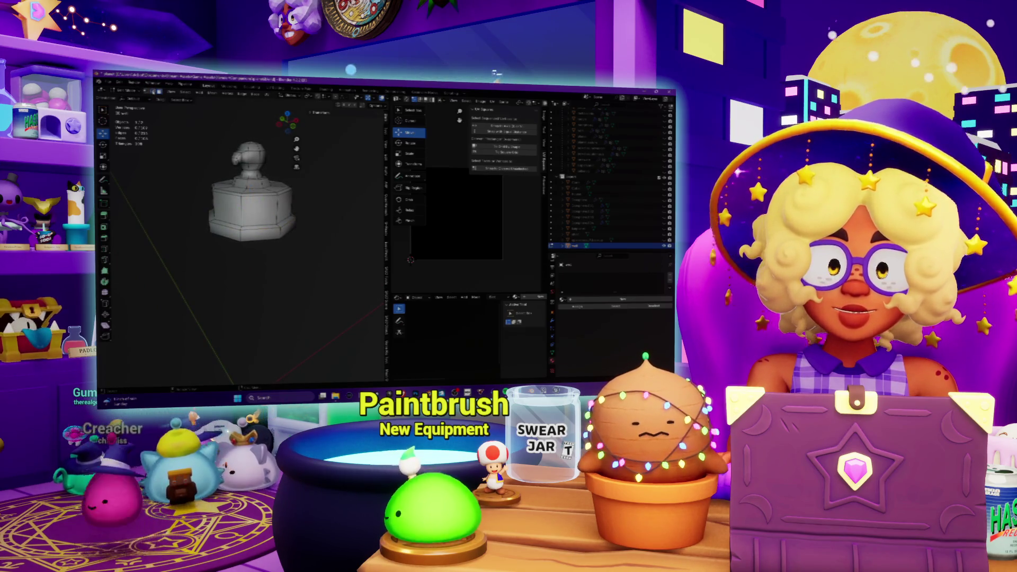
pyautogui.scroll(3, 254, 175)
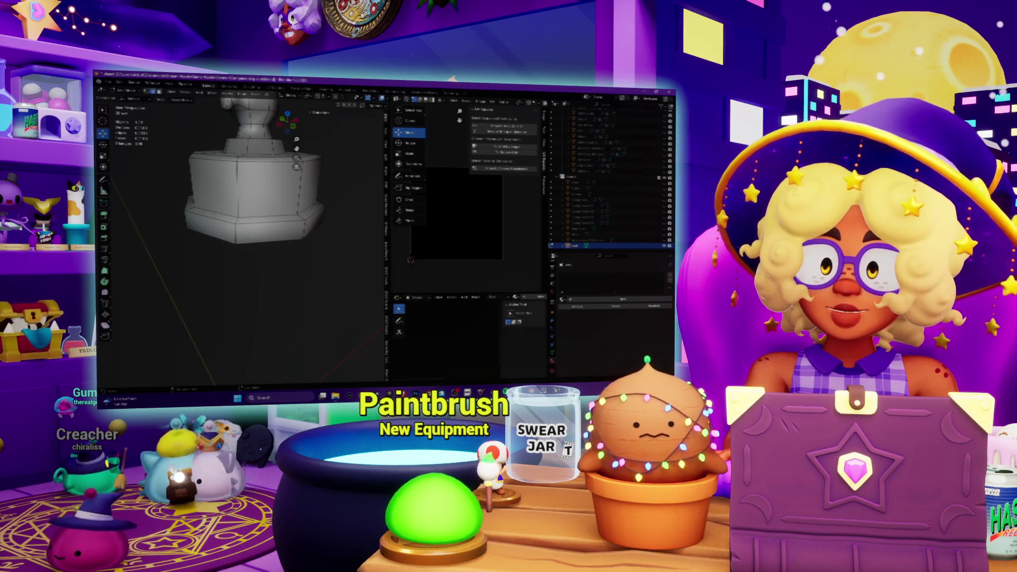
pyautogui.moveTo(249, 239); pyautogui.dragTo(249, 201, button='middle')
pyautogui.scroll(-4, 249, 211)
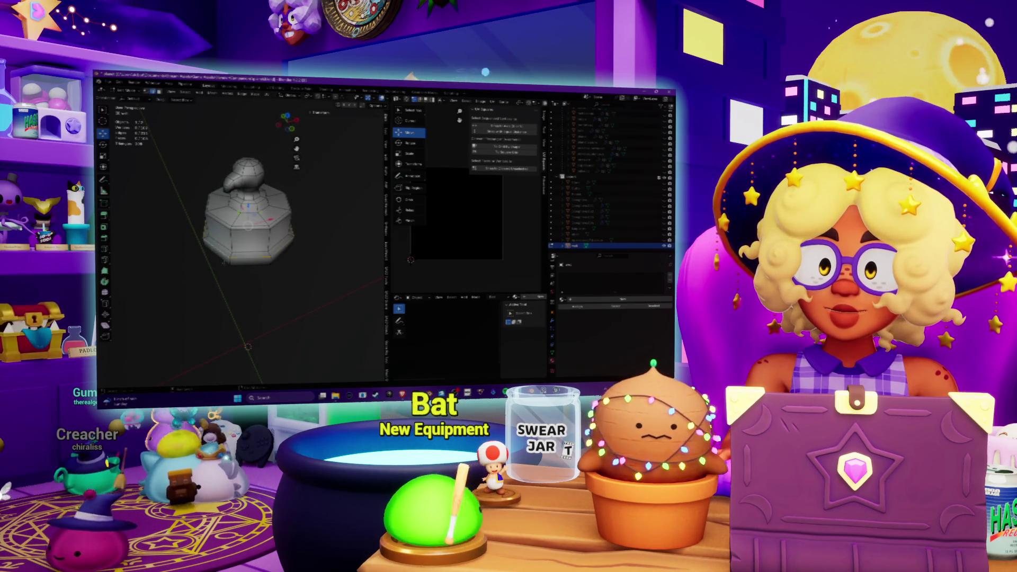
pyautogui.moveTo(327, 270); pyautogui.dragTo(307, 266, button='middle')
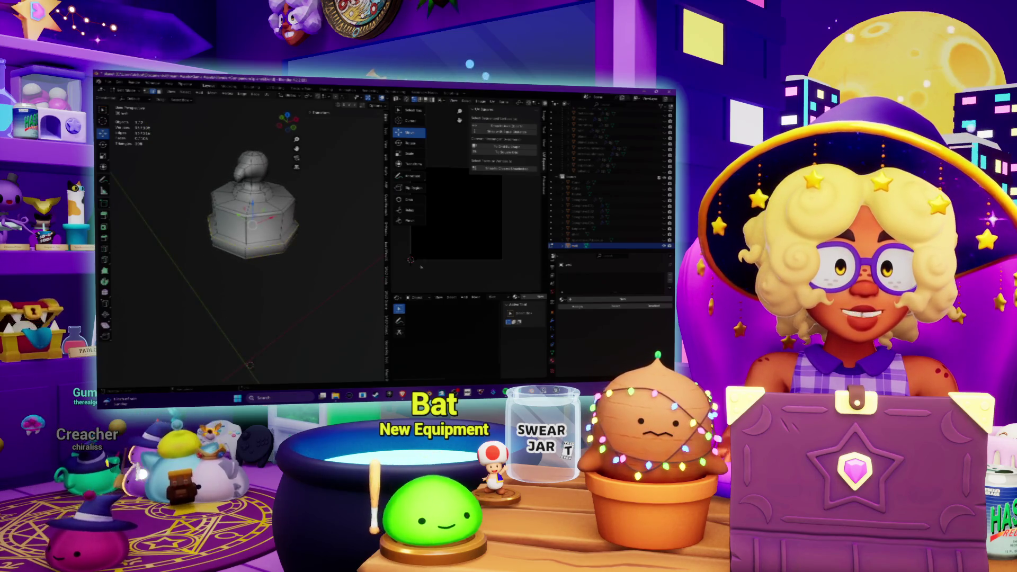
pyautogui.hotkey('alt', 'Tab')
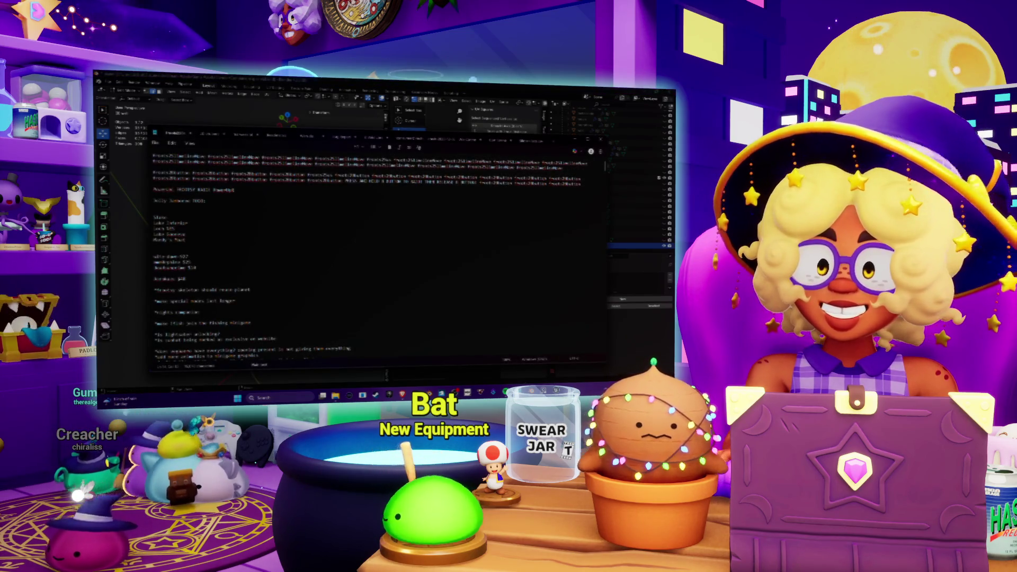
# Add a new entry line beneath the lake names in the notes list, then bring up the browser
pyautogui.press('Return')
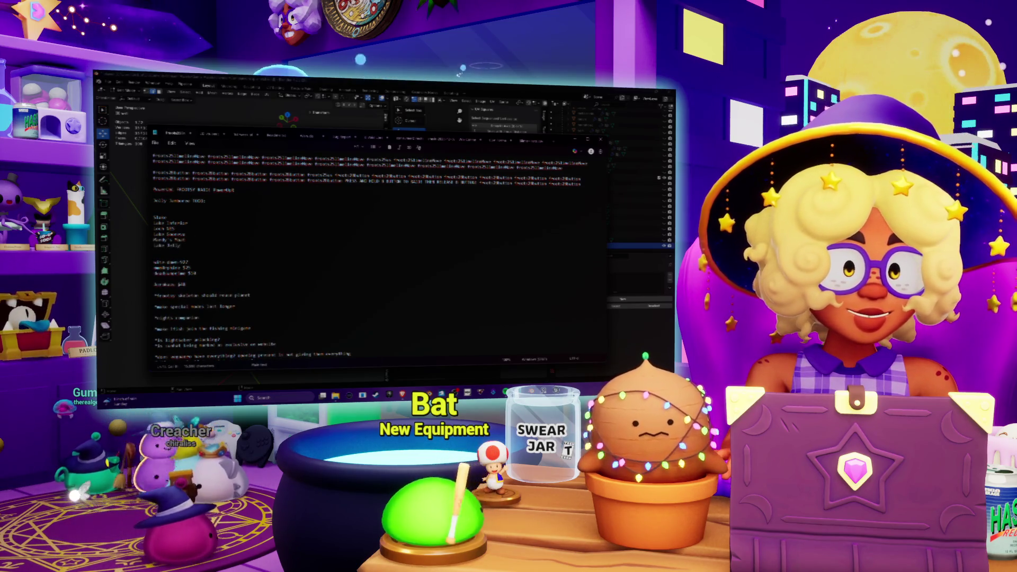
pyautogui.write(' Jar')
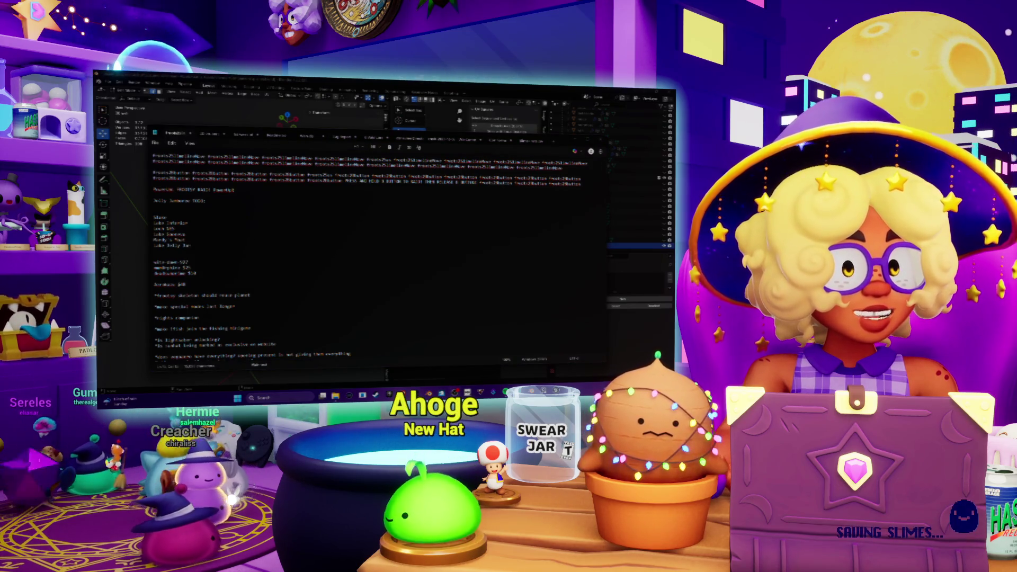
pyautogui.moveTo(401, 396)
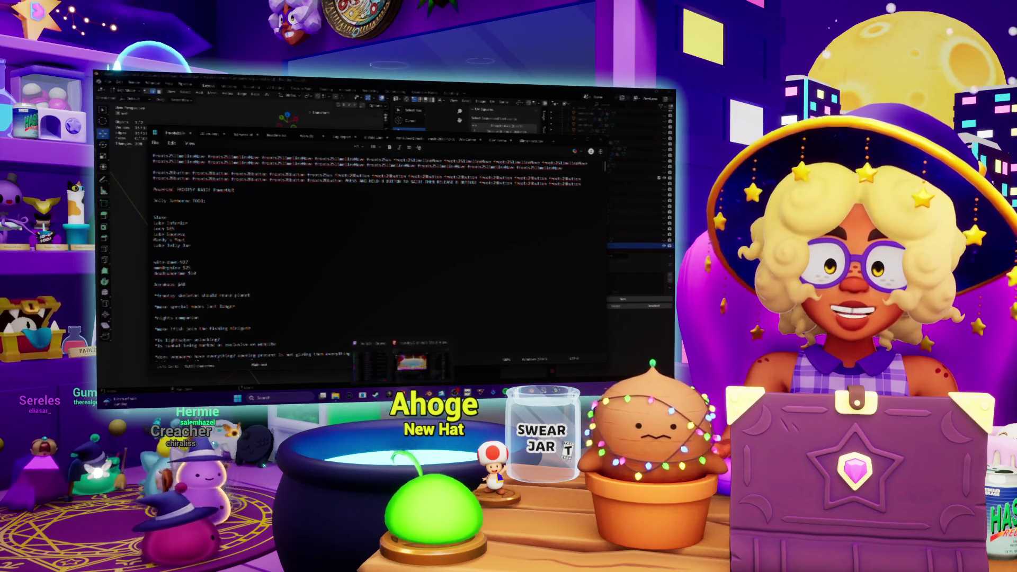
pyautogui.click(416, 363)
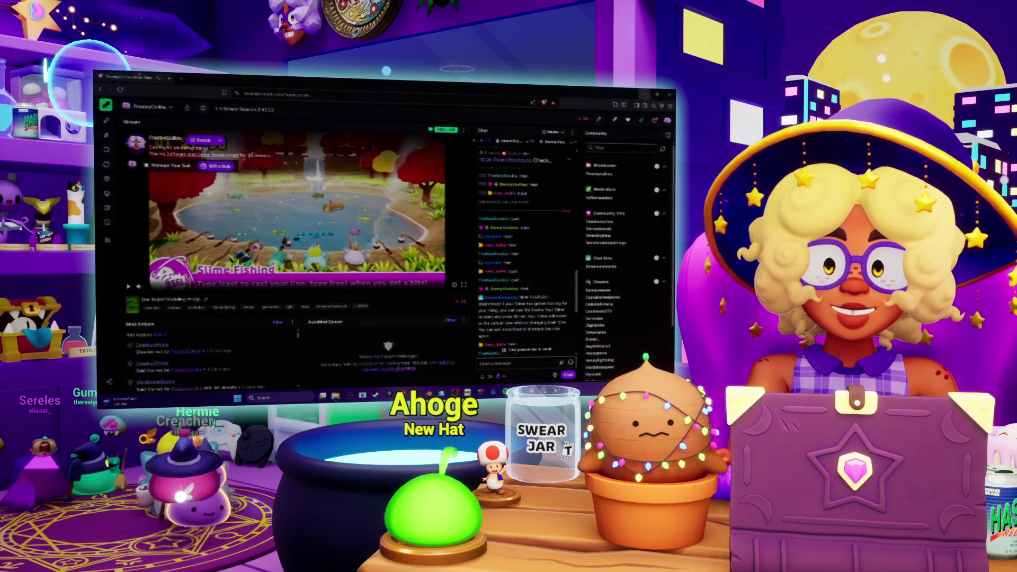
# Search 'sonic cd story' in a new tab and open the Sonic Wiki Zone Sonic CD article
pyautogui.hotkey('ctrl', 't')
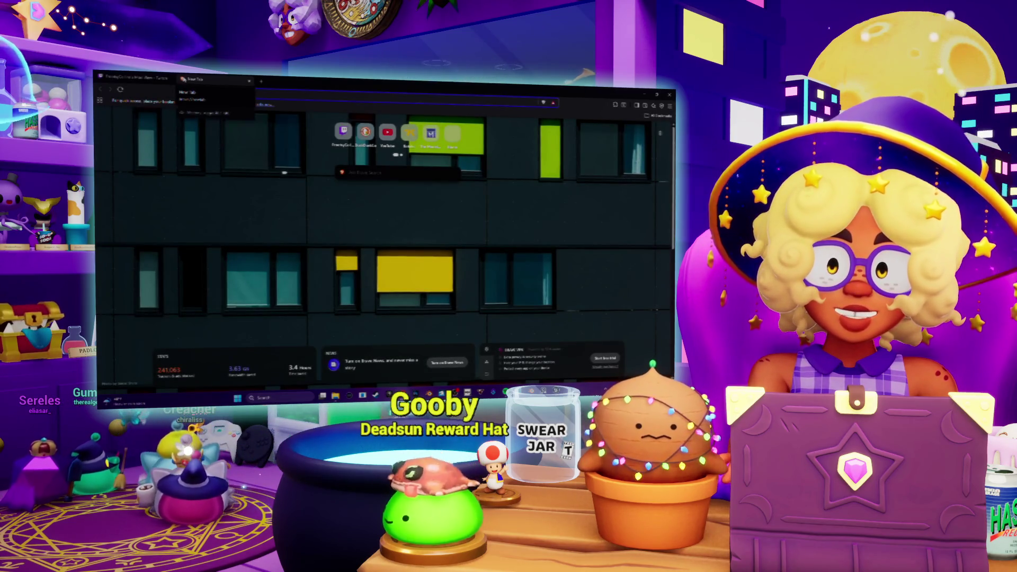
pyautogui.write('sonic cd story')
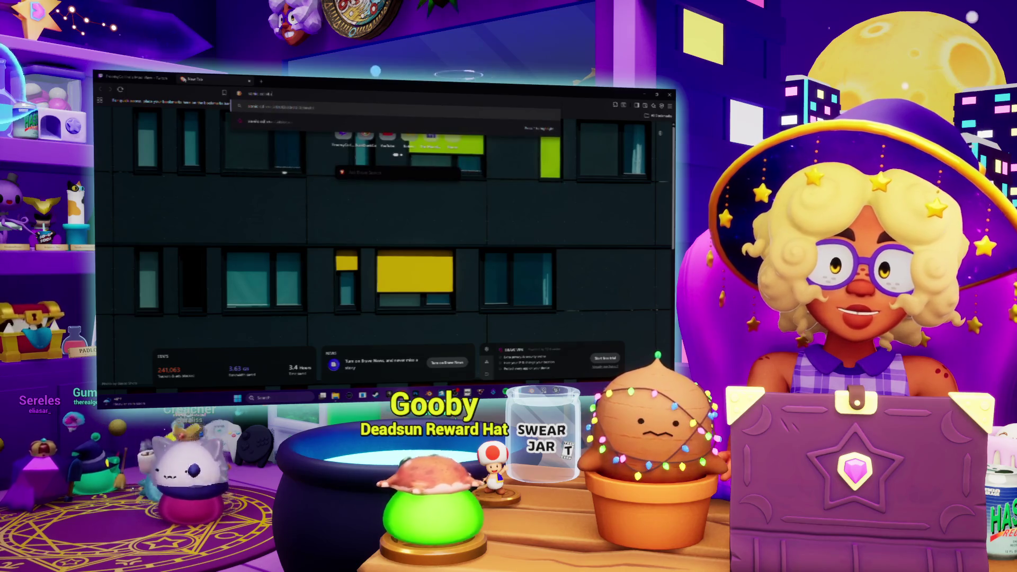
pyautogui.press('Return')
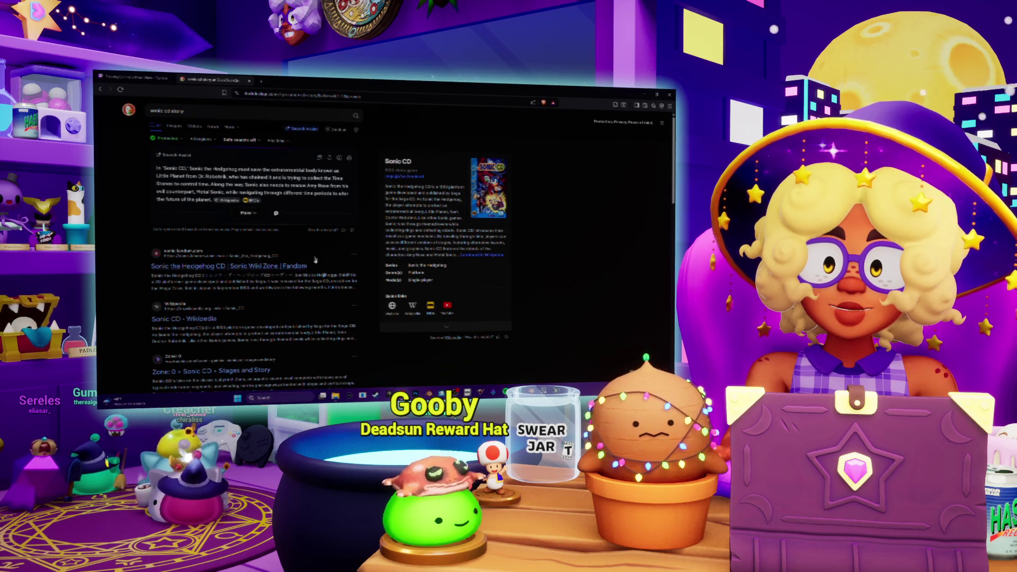
pyautogui.click(302, 267)
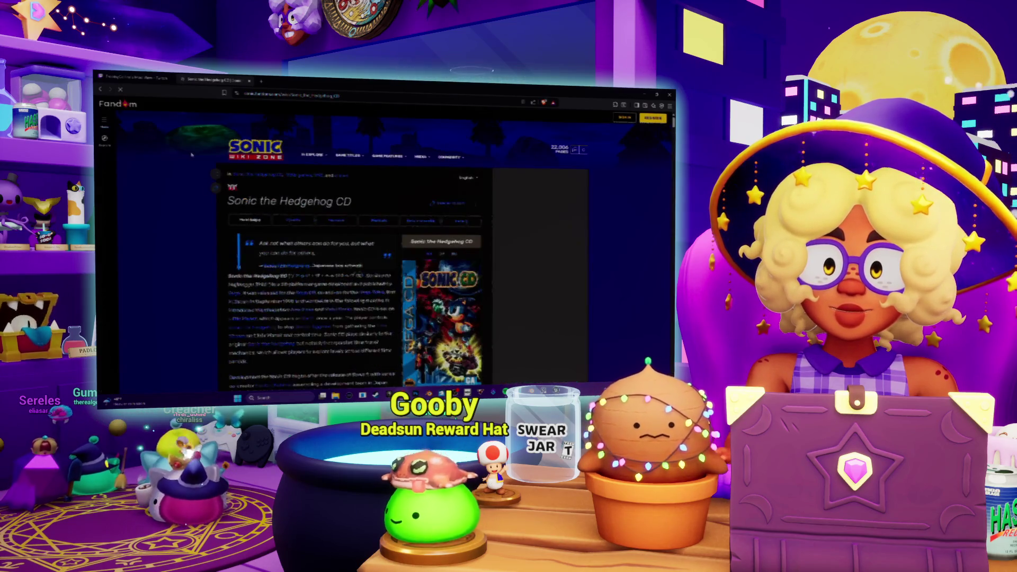
# Scroll down to the Sonic CD plot and open the Never Lake link in a new tab
pyautogui.scroll(-3, 163, 250)
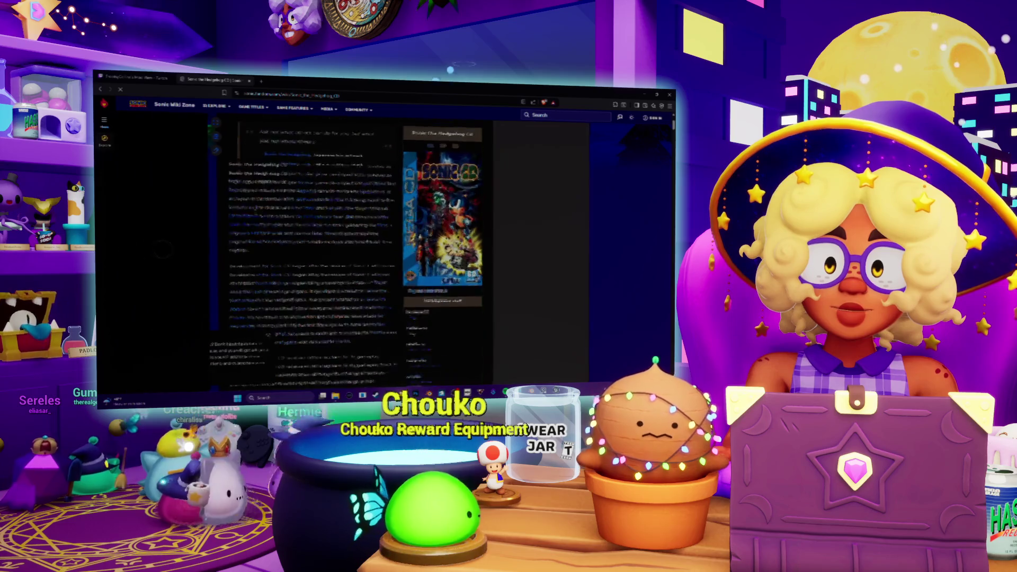
pyautogui.scroll(-5, 163, 250)
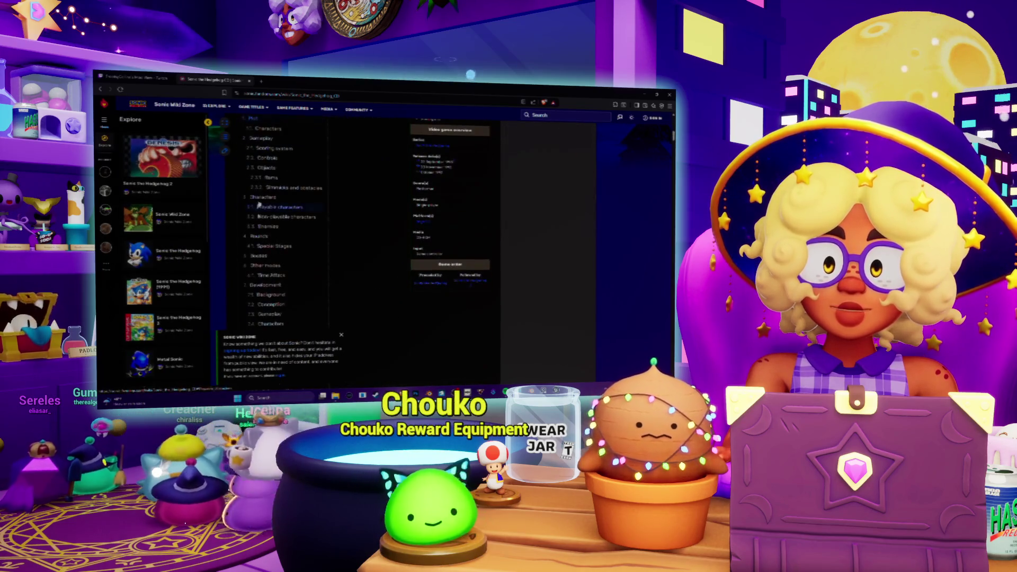
pyautogui.scroll(-5, 273, 205)
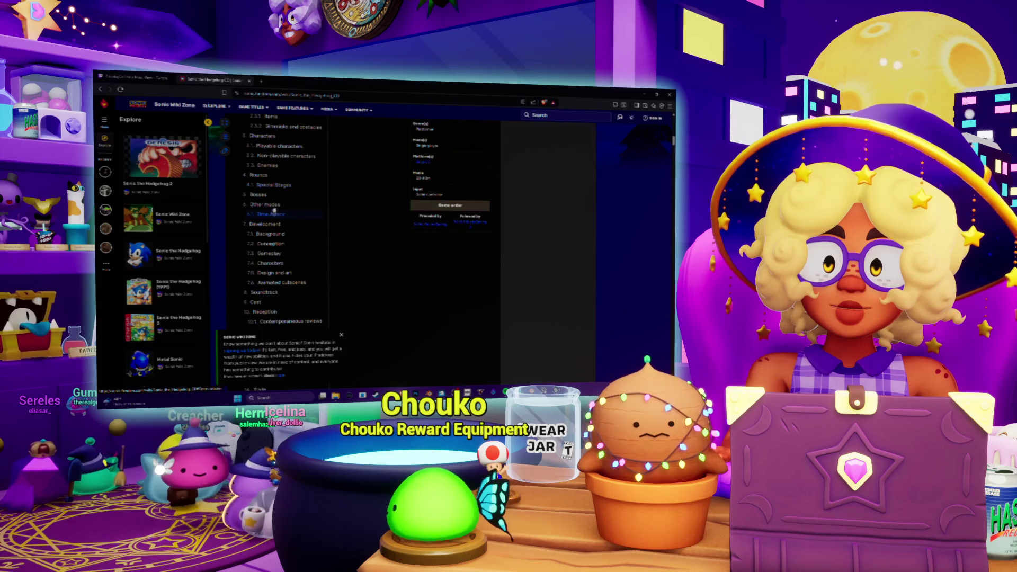
pyautogui.scroll(-4, 287, 202)
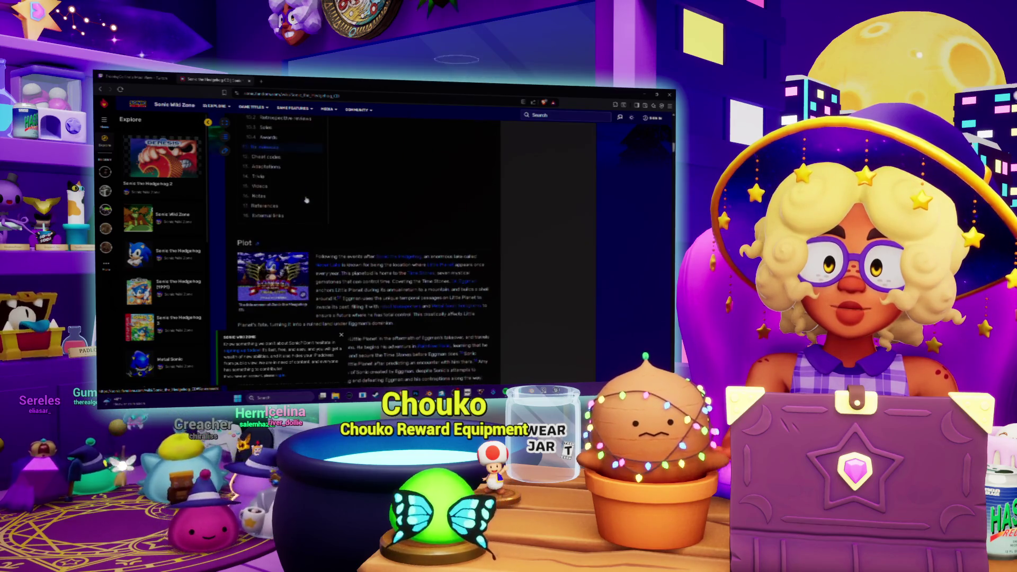
pyautogui.scroll(-3, 348, 203)
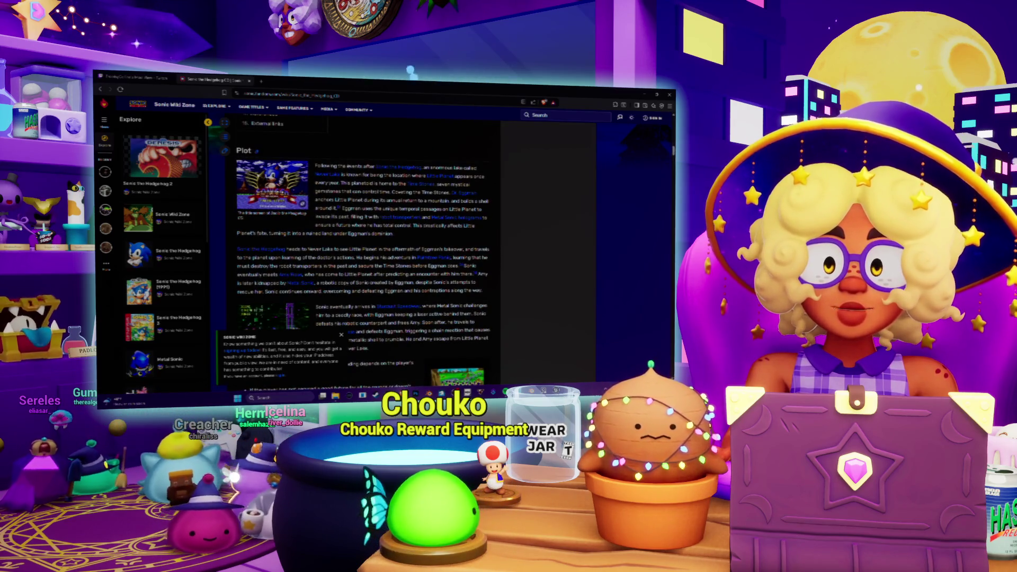
pyautogui.rightClick(319, 175)
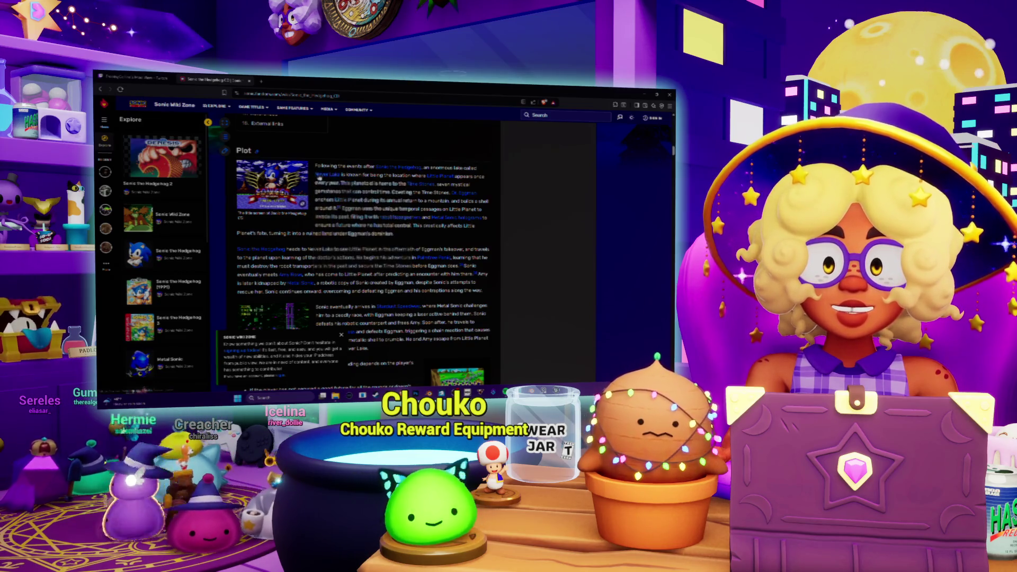
pyautogui.click(351, 181)
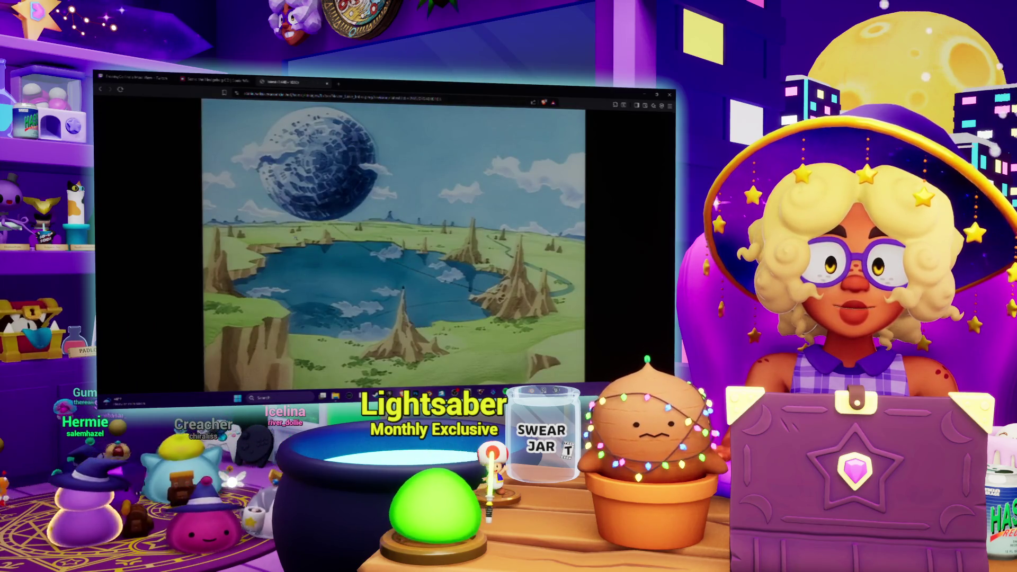
# View the Never Lake image at full size and back, then close the Never Lake tab
pyautogui.click(455, 210)
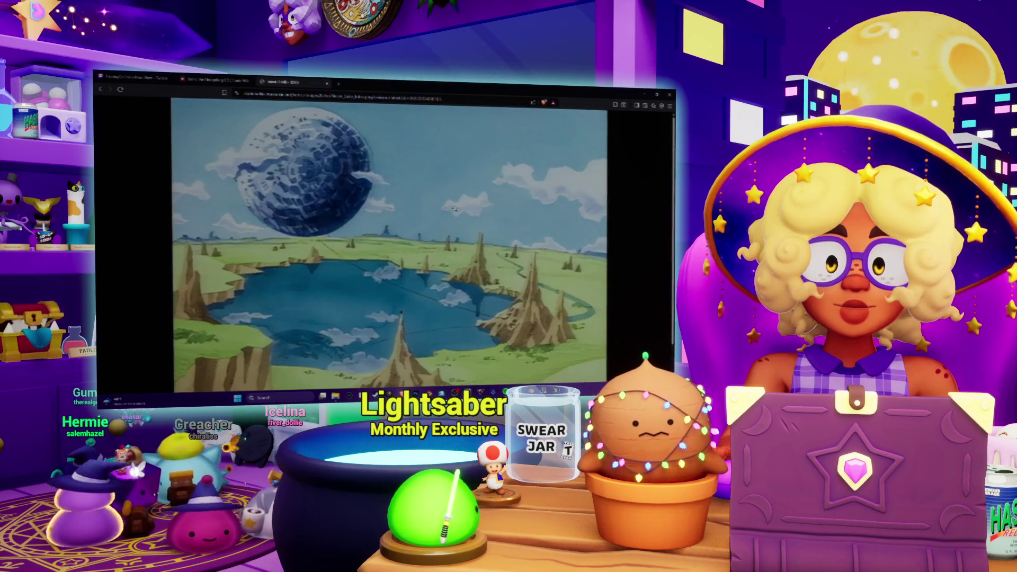
pyautogui.click(454, 210)
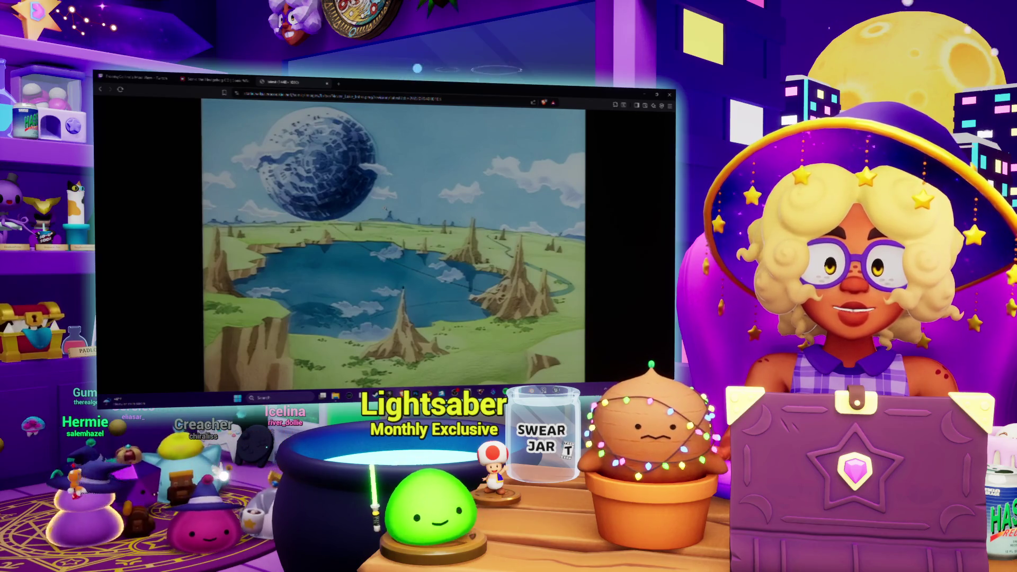
pyautogui.click(100, 89)
pyautogui.scroll(-5, 372, 214)
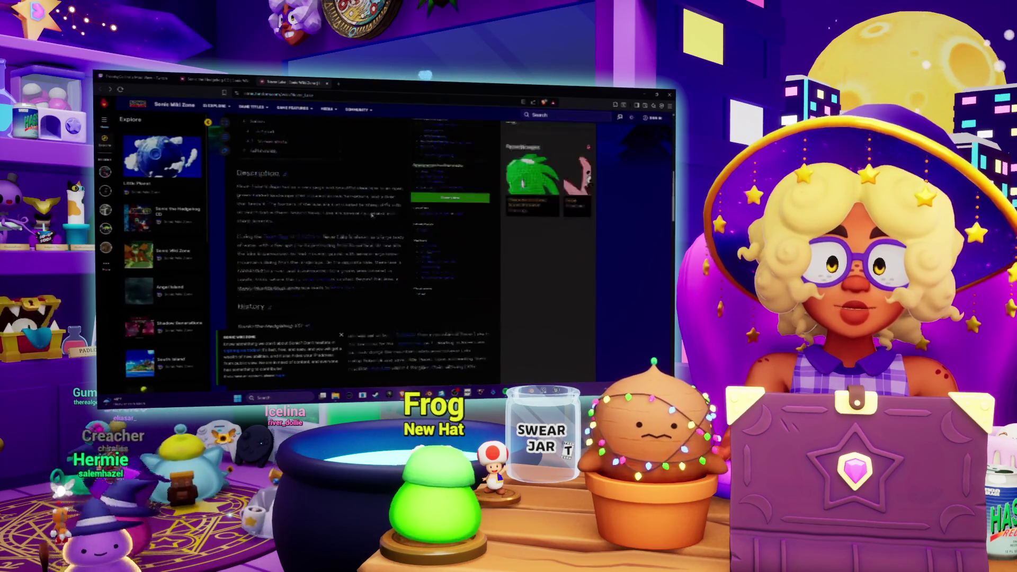
pyautogui.scroll(1, 373, 214)
pyautogui.click(327, 84)
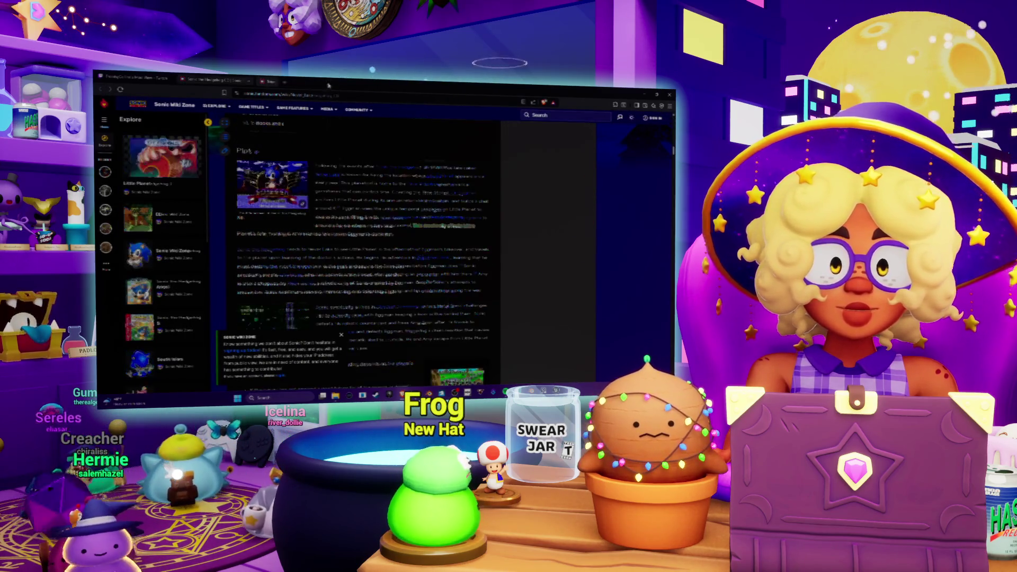
pyautogui.moveTo(341, 145)
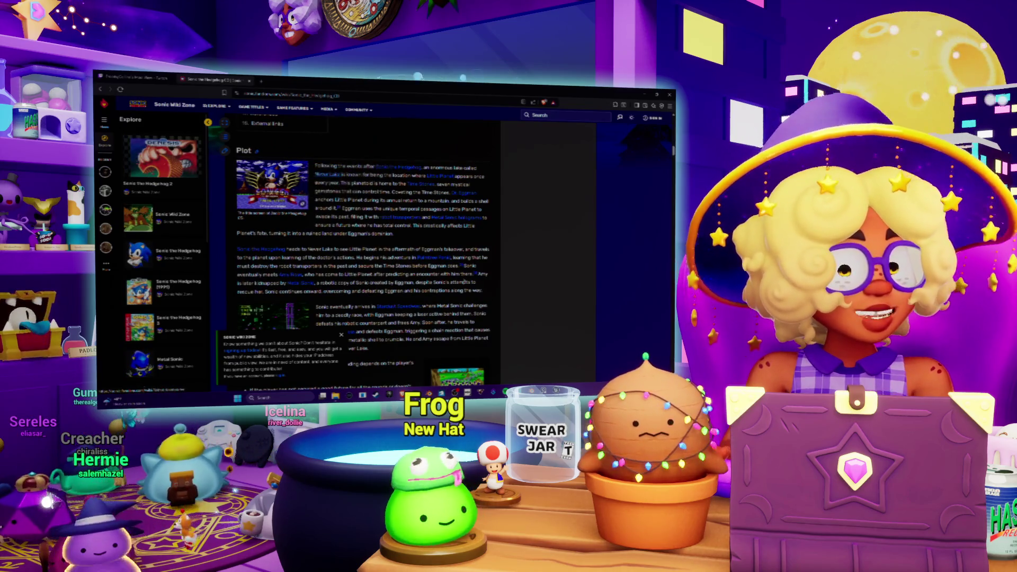
pyautogui.hotkey('alt', 'Tab')
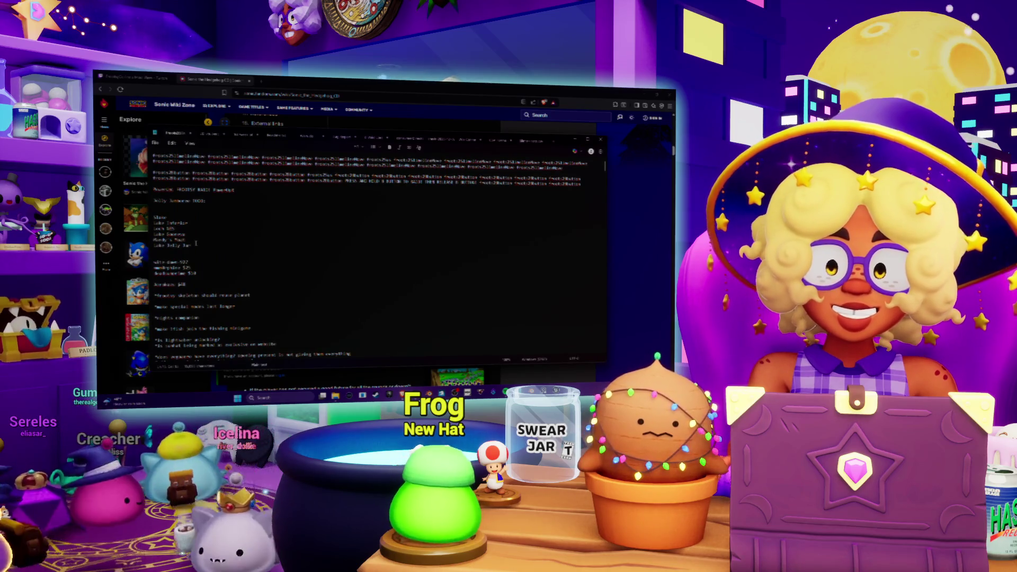
# Start a new line below Lake Jelly Jar in the notes list
pyautogui.press('Return')
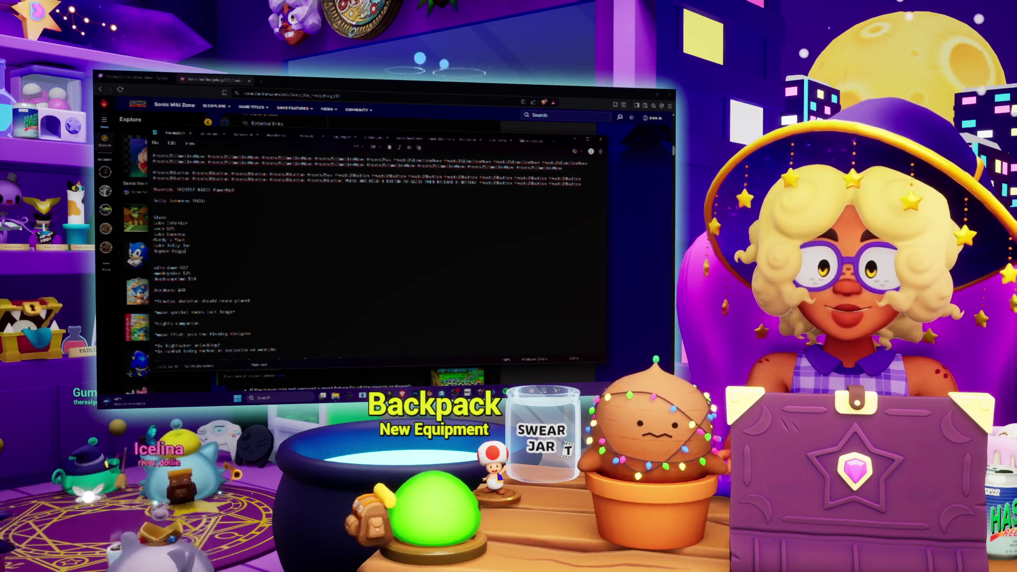
pyautogui.click(225, 122)
# Skim the Gameplay and Controls sections of the Sonic CD wiki article, then close the tab
pyautogui.click(286, 187)
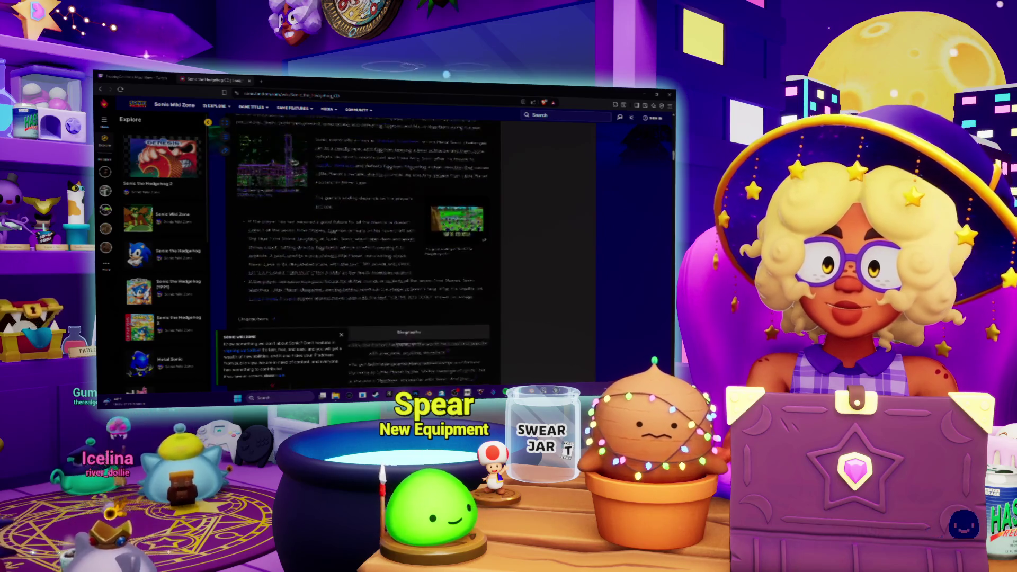
pyautogui.scroll(-10, 286, 187)
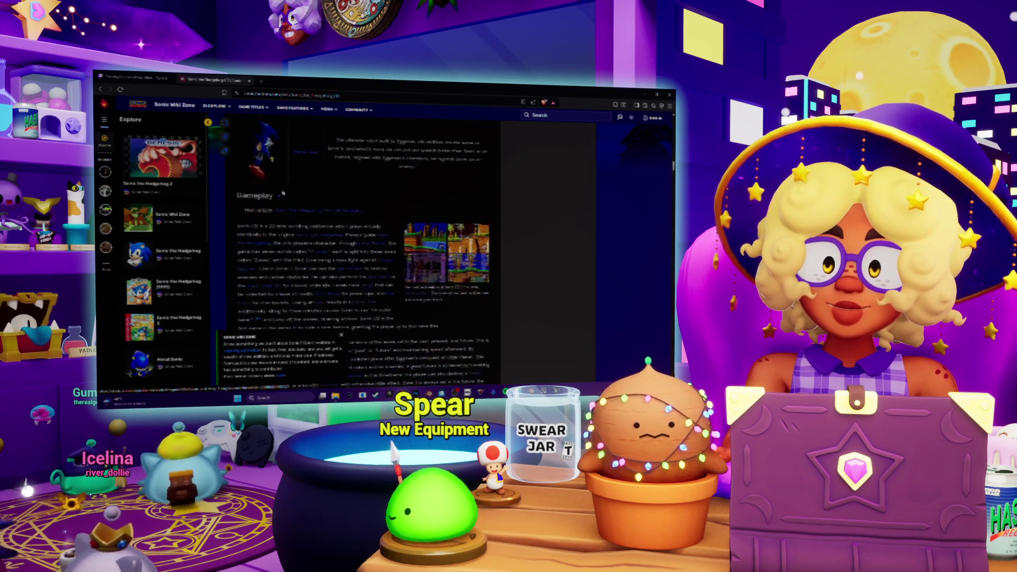
pyautogui.scroll(-5, 282, 193)
pyautogui.moveTo(292, 108)
pyautogui.scroll(-3, 404, 210)
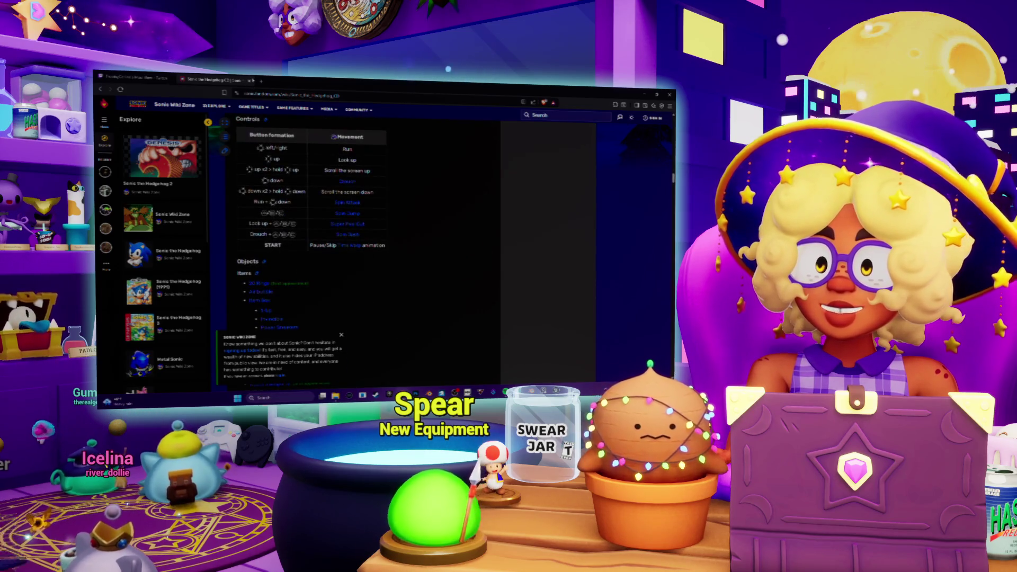
pyautogui.hotkey('ctrl', 'w')
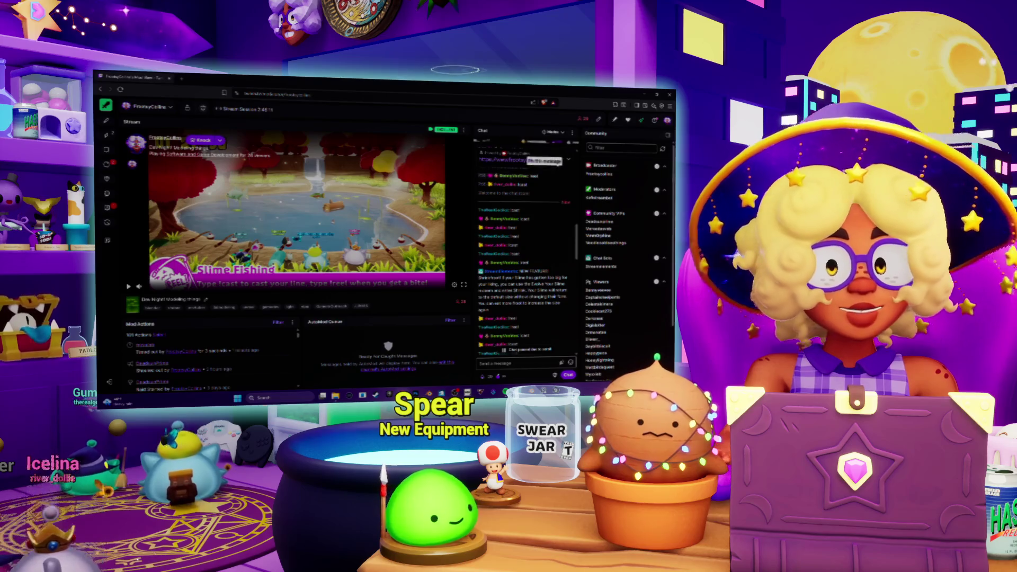
# Back in Blender with the notes closed, select the bottom edge loop of the octagonal base
pyautogui.hotkey('alt', 'Tab')
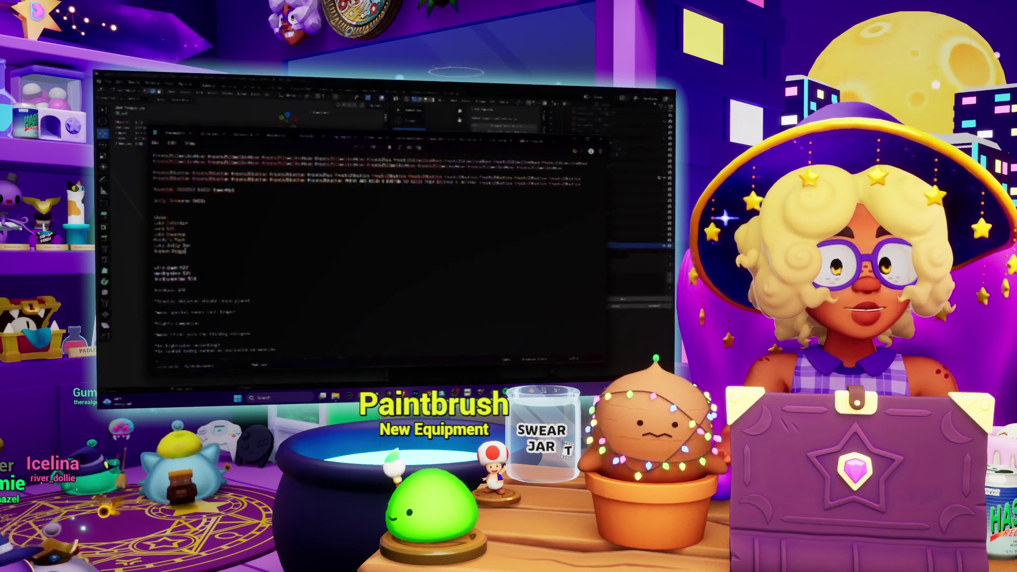
pyautogui.click(458, 84)
pyautogui.moveTo(249, 238); pyautogui.dragTo(254, 217, button='middle')
pyautogui.scroll(3, 268, 240)
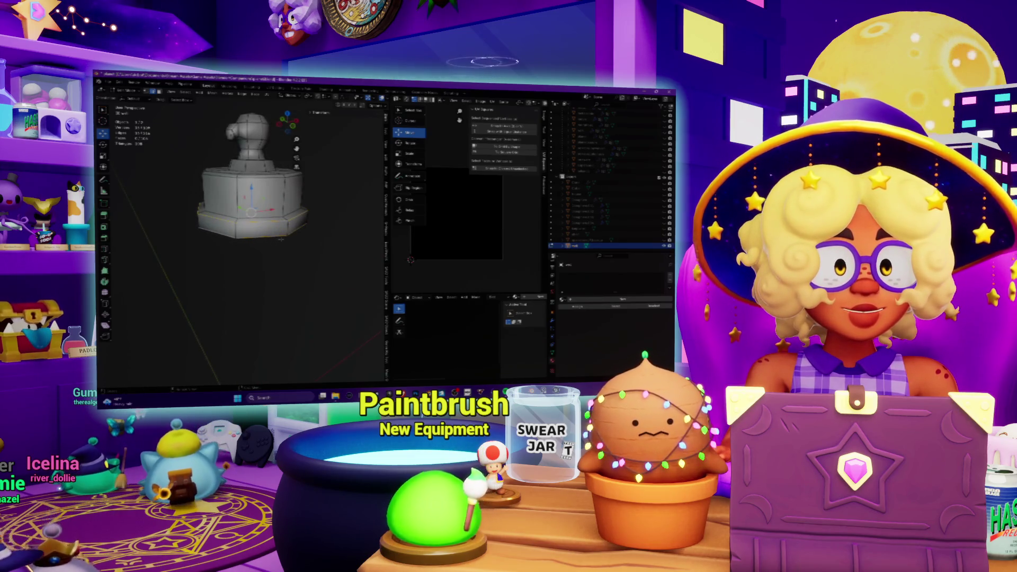
pyautogui.moveTo(288, 239)
pyautogui.mouseDown(button='middle')
pyautogui.moveTo(301, 241)
pyautogui.moveTo(255, 212)
pyautogui.moveTo(190, 121)
pyautogui.mouseUp(button='middle')
pyautogui.click(303, 240)
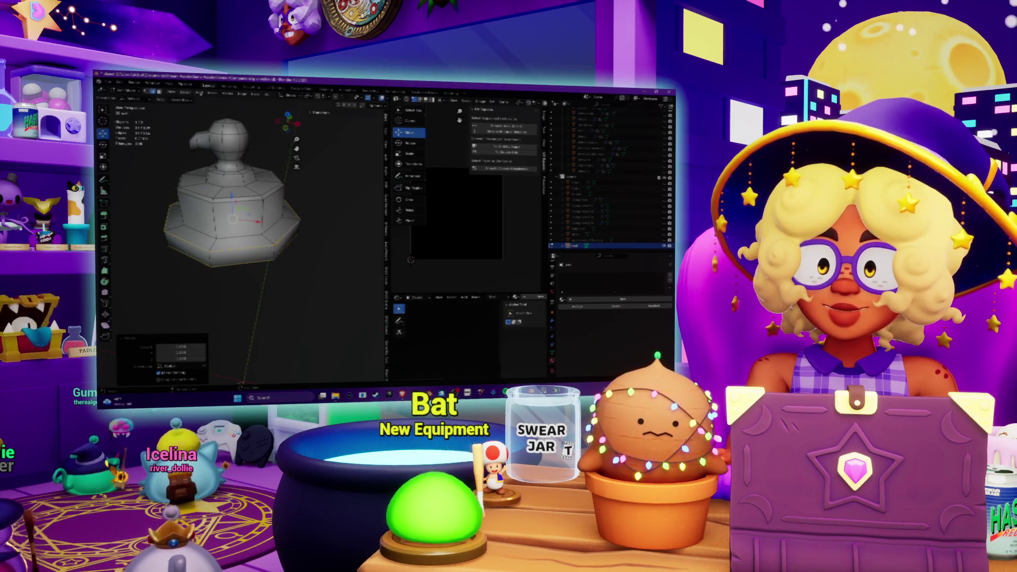
# Mark the bottom edge loop and the next chosen loop of the base as UV seams
pyautogui.click(241, 95)
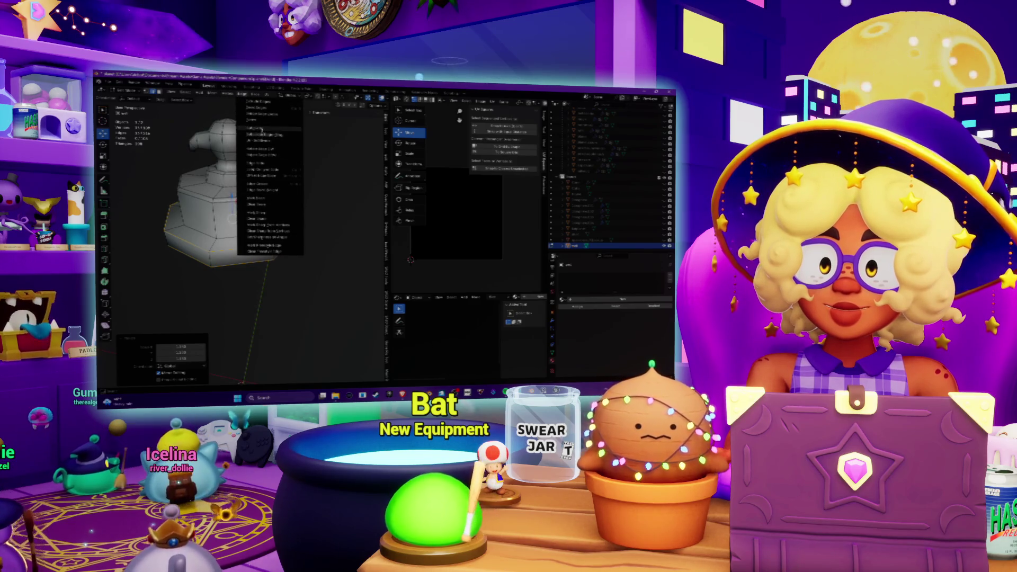
pyautogui.click(257, 198)
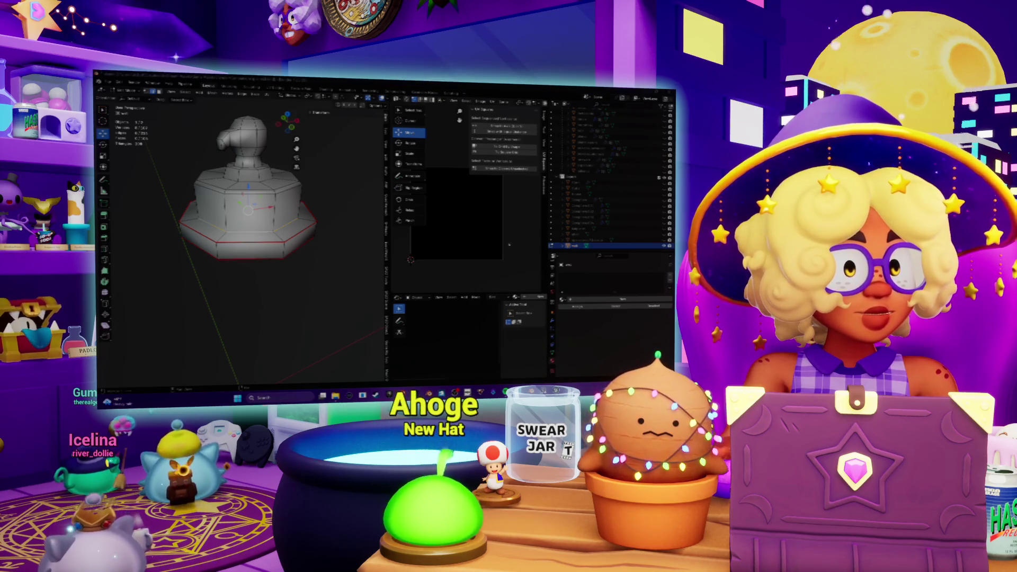
pyautogui.hotkey('ctrl', 'e')
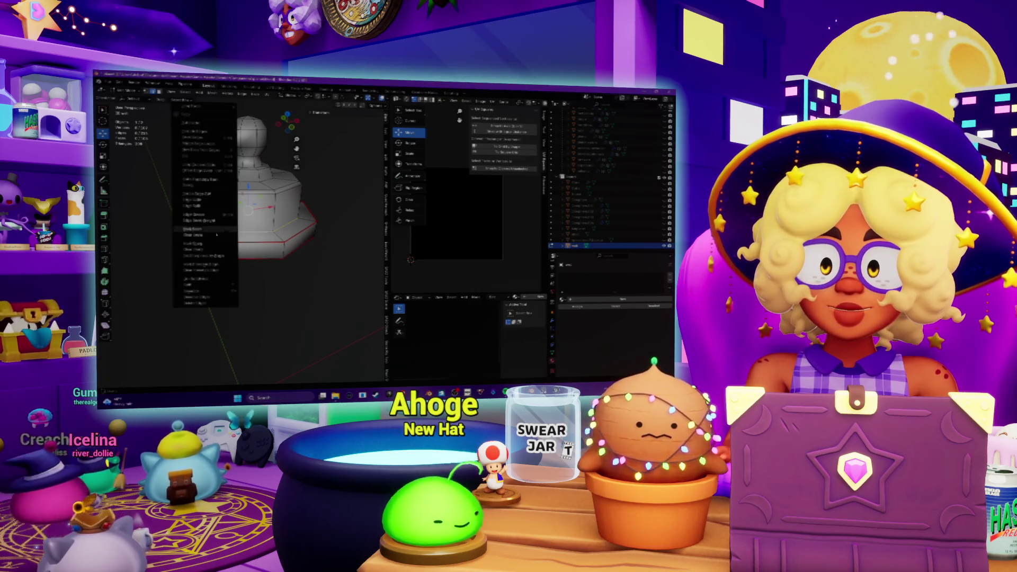
pyautogui.click(202, 231)
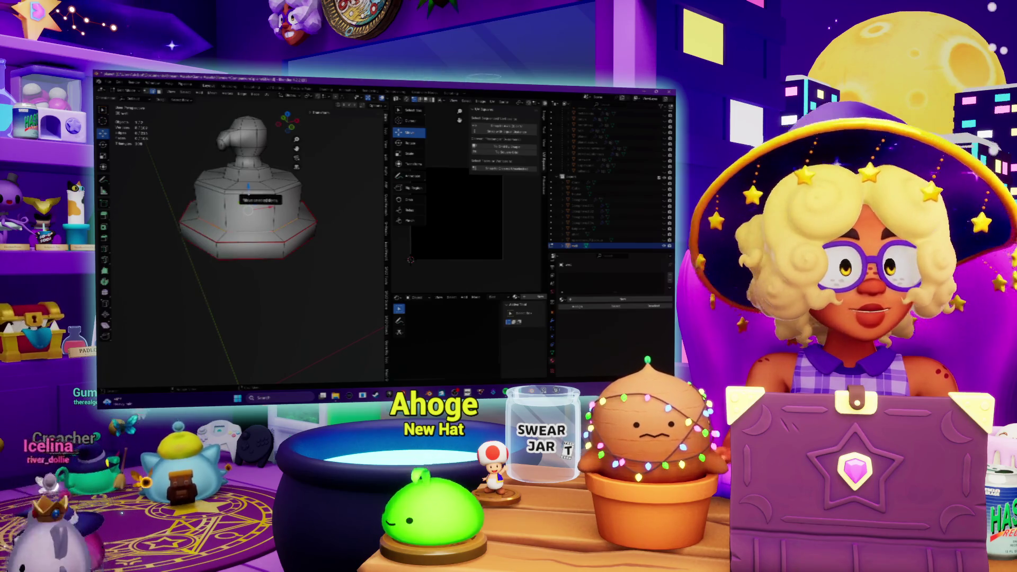
# Mark the upper and top edge loops of the base as seams, then select a lower loop
pyautogui.keyDown('alt'); pyautogui.click(249, 186); pyautogui.keyUp('alt')
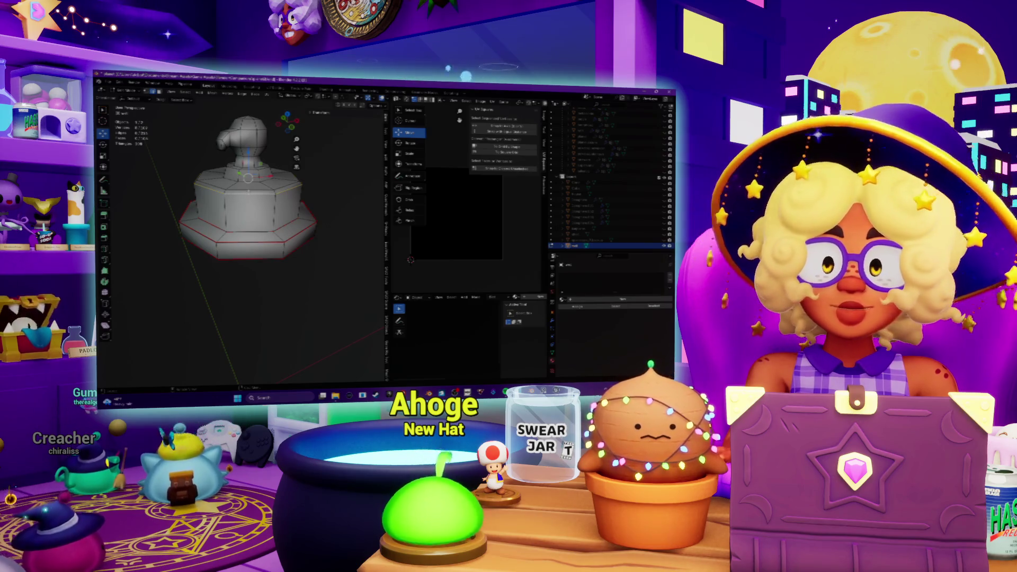
pyautogui.hotkey('ctrl', 'e')
pyautogui.click(227, 213)
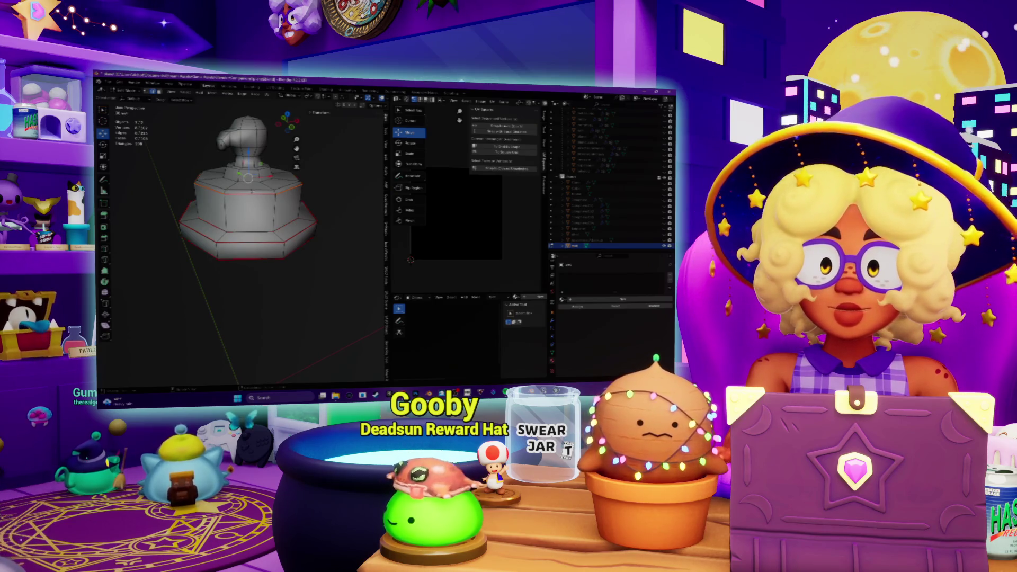
pyautogui.hotkey('ctrl', 'e')
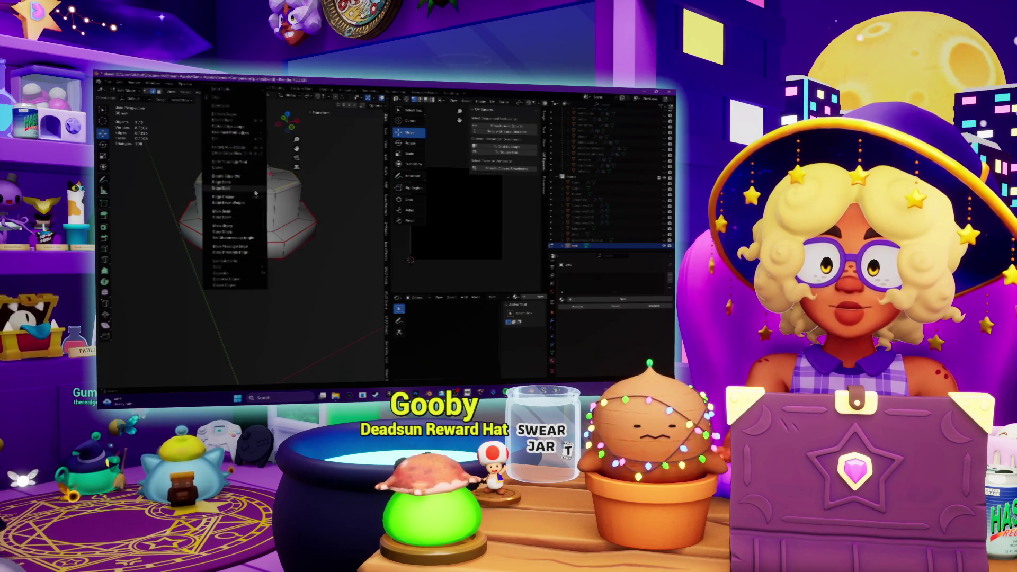
pyautogui.click(238, 212)
pyautogui.scroll(3, 247, 212)
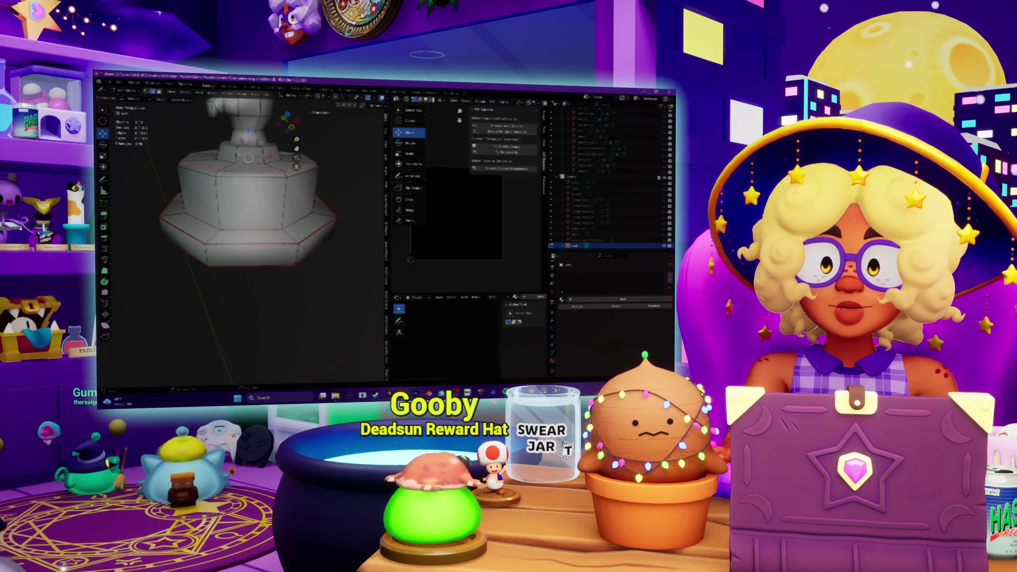
pyautogui.keyDown('alt'); pyautogui.click(249, 240); pyautogui.keyUp('alt')
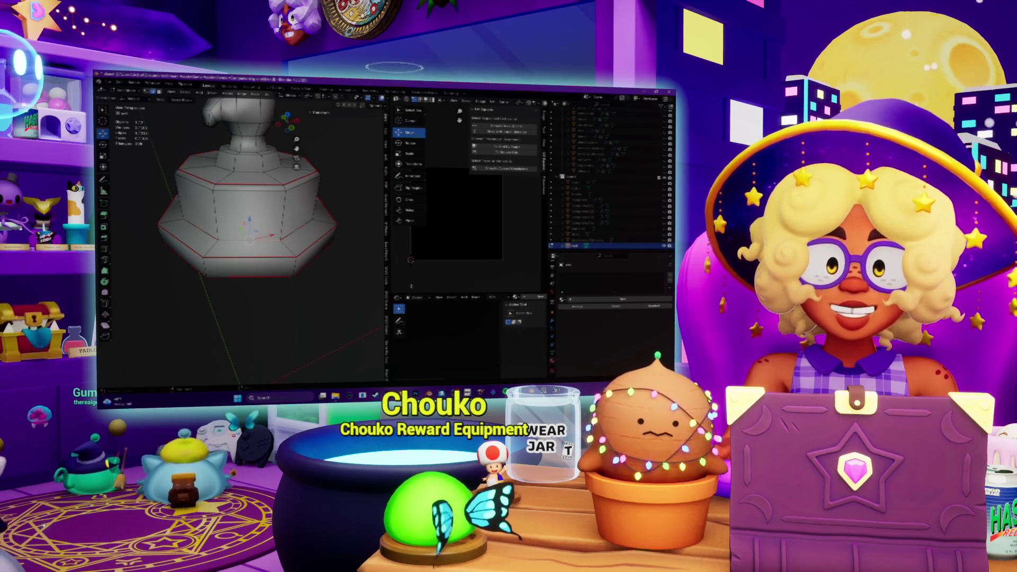
pyautogui.moveTo(249, 212); pyautogui.dragTo(249, 243, button='middle')
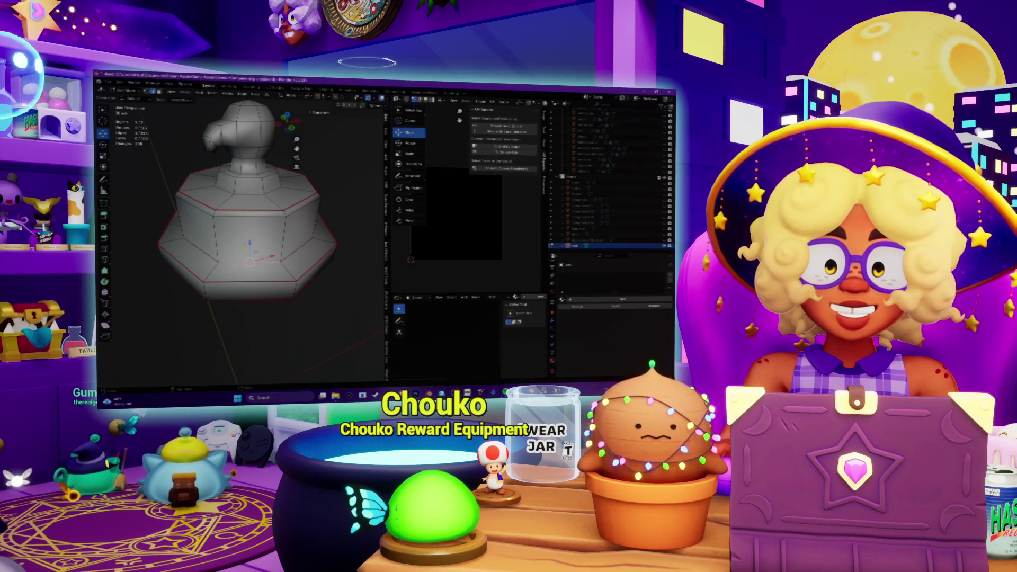
# Add a seventh lake entry to the notes list and return to Blender
pyautogui.hotkey('alt', 'Tab')
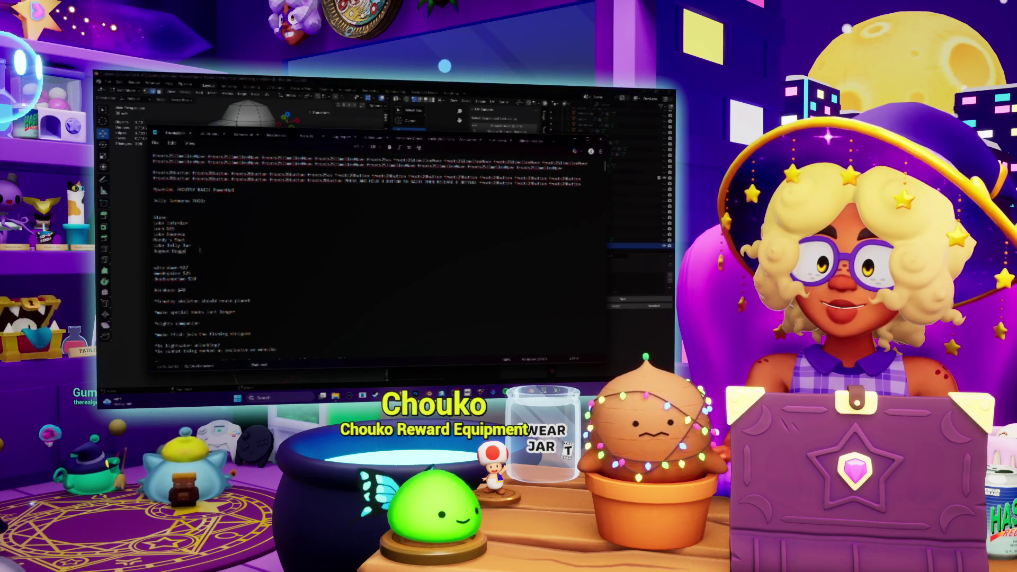
pyautogui.press('Return')
pyautogui.write('Luke E')
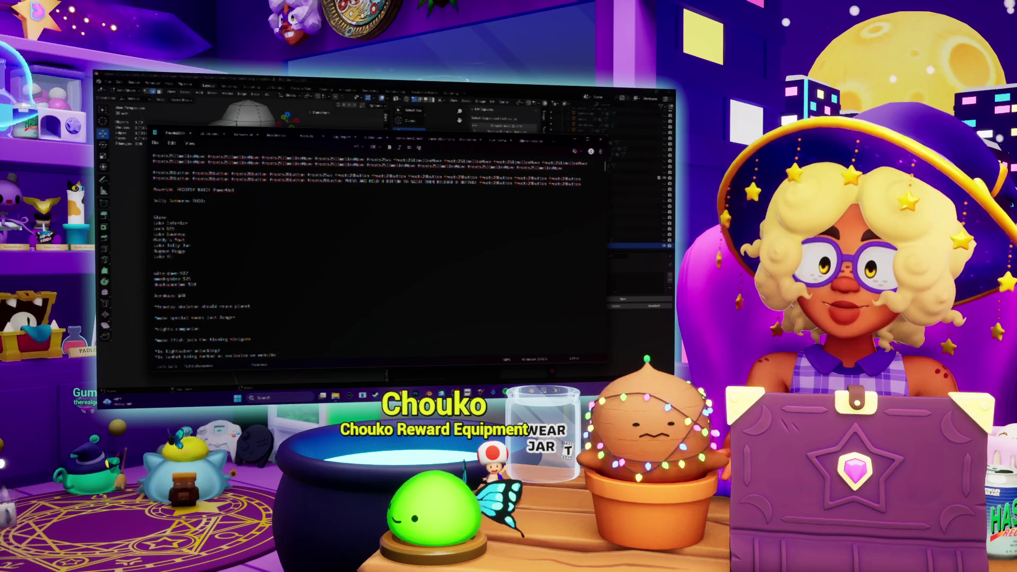
pyautogui.write('lf')
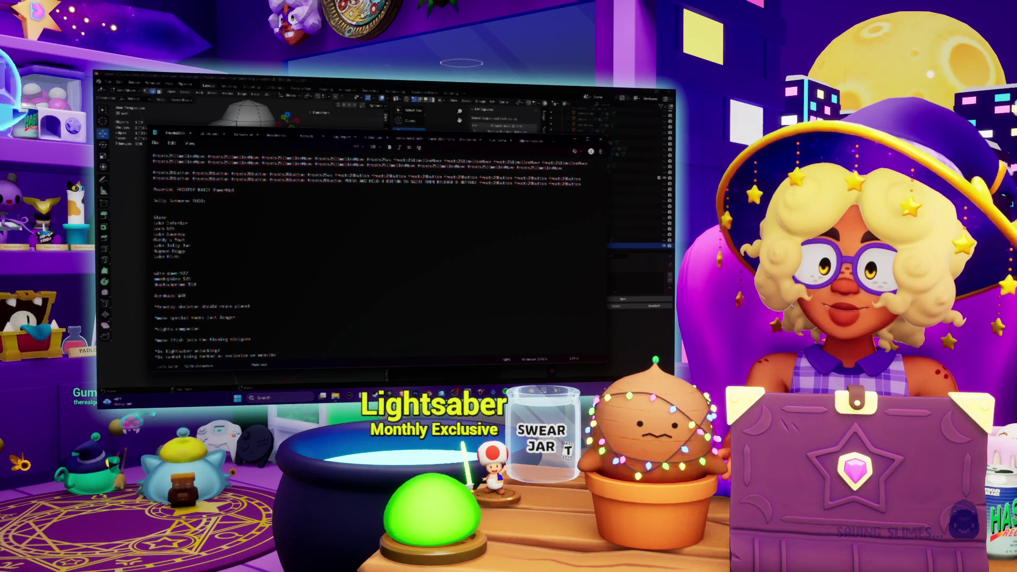
pyautogui.hotkey('alt', 'Tab')
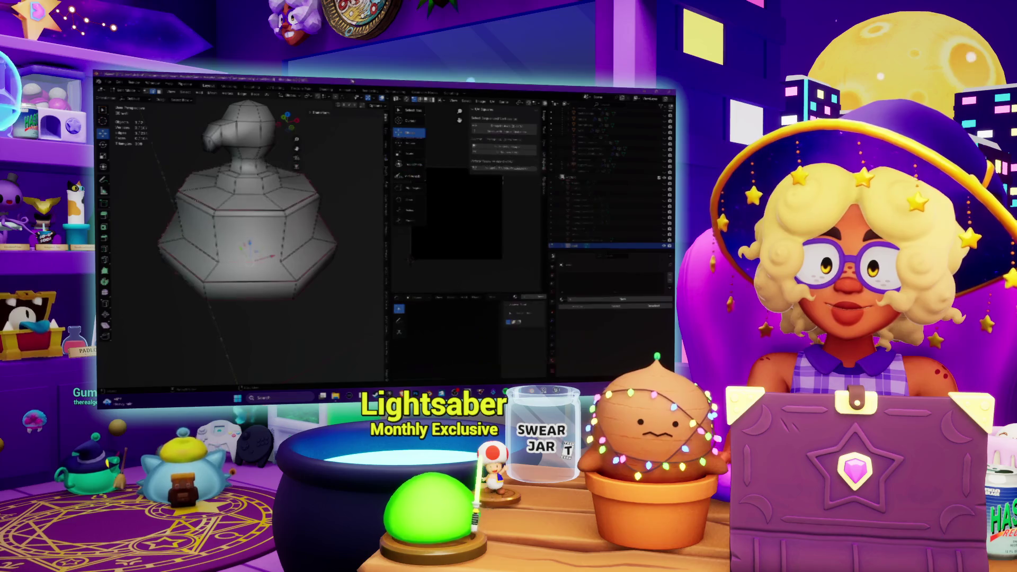
# Mark another edge loop on the octagonal base as a UV seam
pyautogui.moveTo(249, 239); pyautogui.dragTo(249, 222, button='middle')
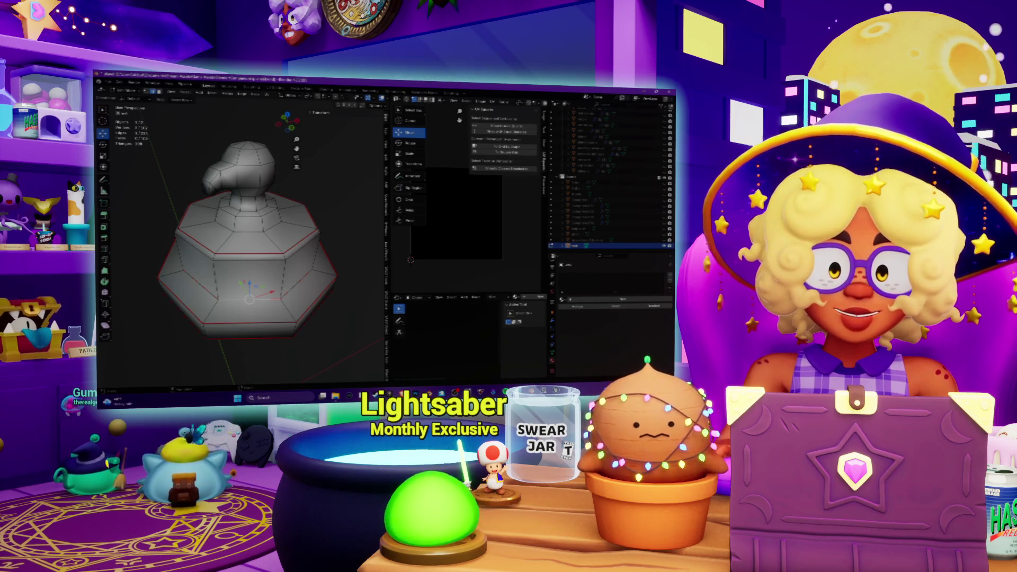
pyautogui.hotkey('alt', 'Tab')
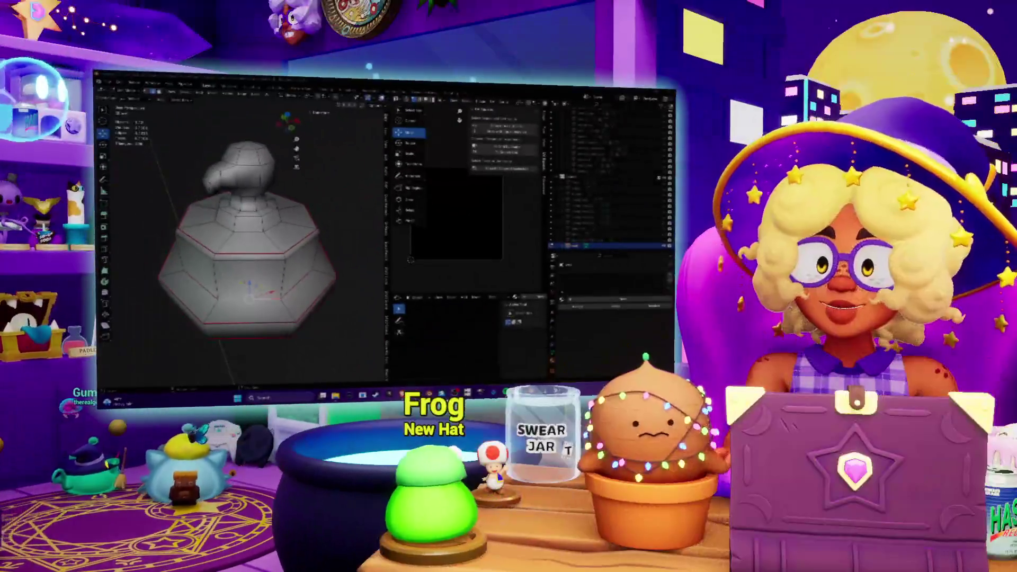
pyautogui.rightClick(241, 233)
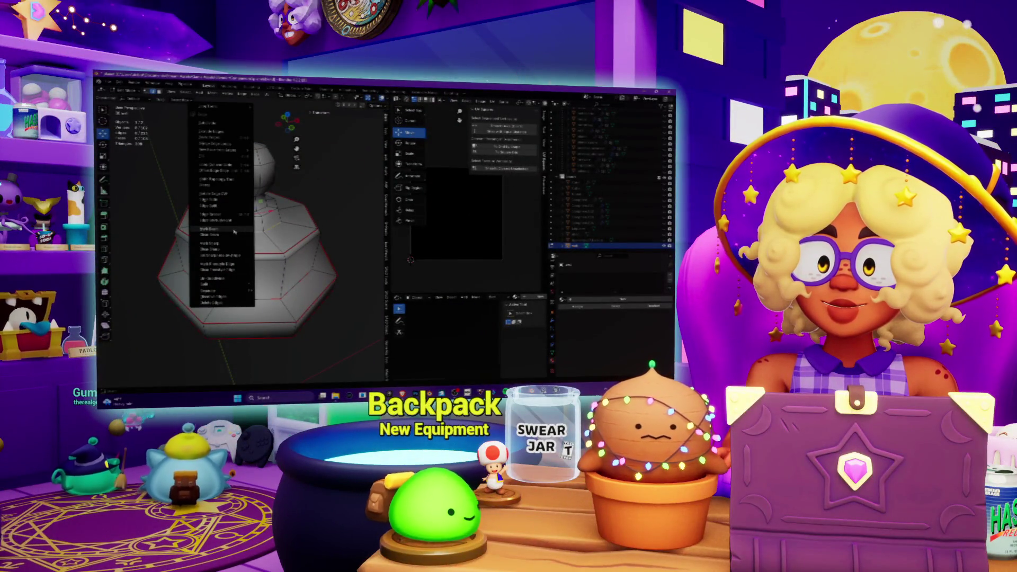
pyautogui.click(234, 231)
# Orbit and zoom around the figurine to check the seams from above and the side
pyautogui.moveTo(236, 227)
pyautogui.mouseDown(button='middle')
pyautogui.moveTo(246, 200)
pyautogui.moveTo(253, 244)
pyautogui.moveTo(250, 212)
pyautogui.mouseUp(button='middle')
pyautogui.scroll(5, 247, 197)
pyautogui.scroll(-4, 248, 197)
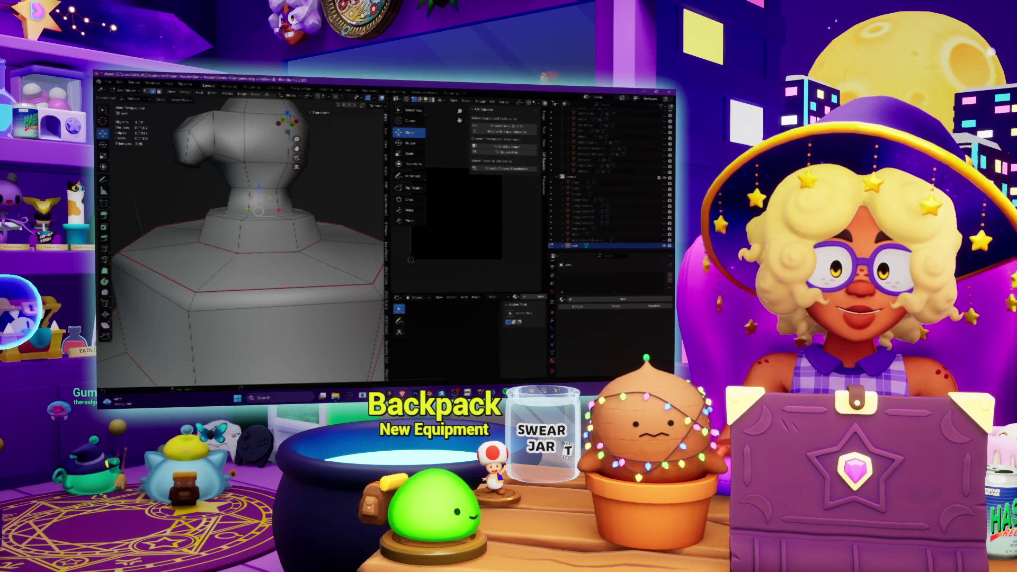
pyautogui.moveTo(506, 396)
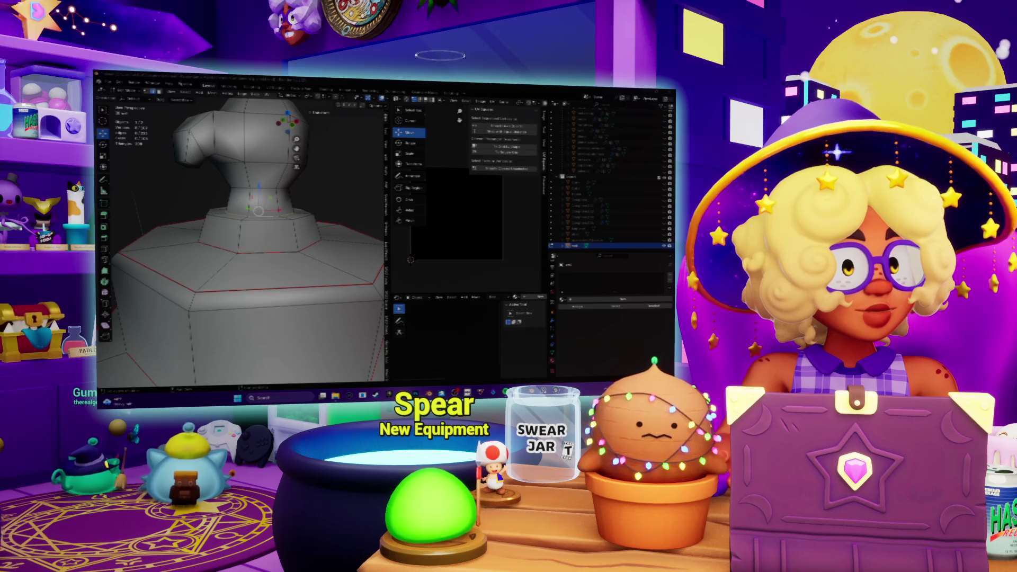
pyautogui.moveTo(238, 212); pyautogui.dragTo(239, 265, button='middle')
pyautogui.moveTo(242, 223)
pyautogui.mouseDown(button='middle')
pyautogui.moveTo(214, 214)
pyautogui.moveTo(243, 218)
pyautogui.moveTo(283, 270)
pyautogui.moveTo(264, 212)
pyautogui.moveTo(254, 204)
pyautogui.moveTo(255, 227)
pyautogui.moveTo(257, 204)
pyautogui.moveTo(247, 220)
pyautogui.mouseUp(button='middle')
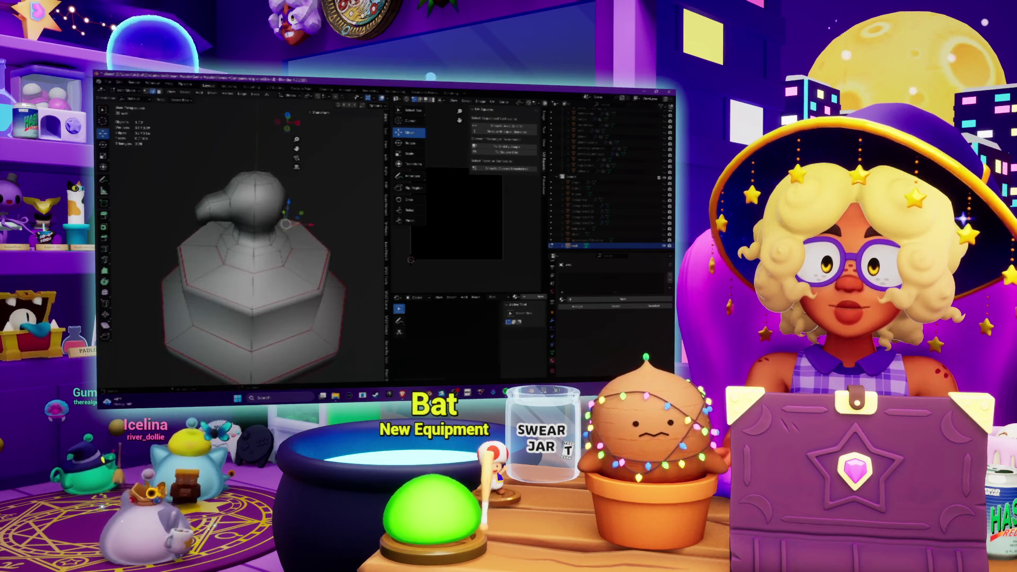
# From the top view, mark the picked edges as a UV seam with Ctrl+E
pyautogui.press('KP_7')
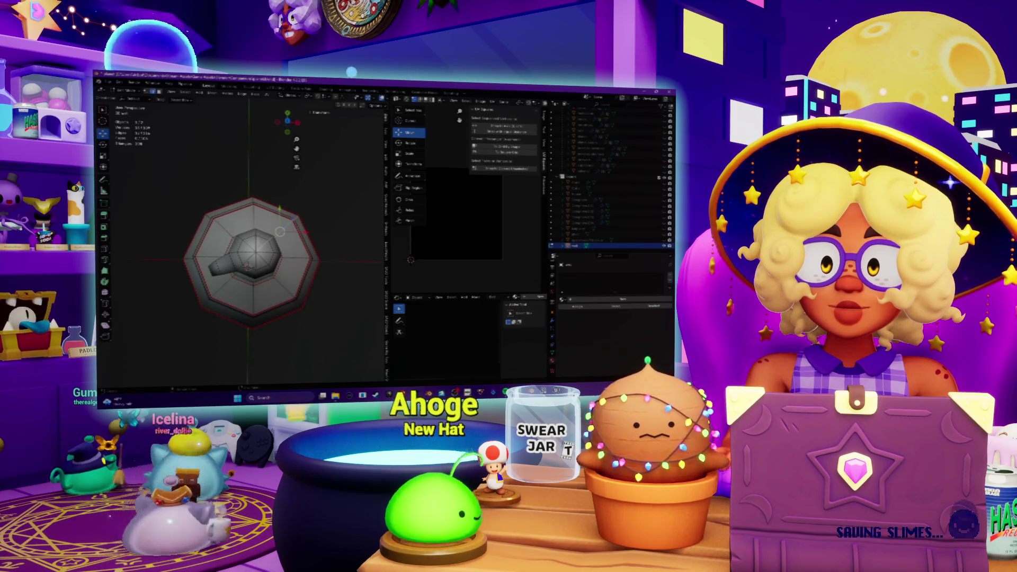
pyautogui.moveTo(254, 233); pyautogui.dragTo(251, 206, button='middle')
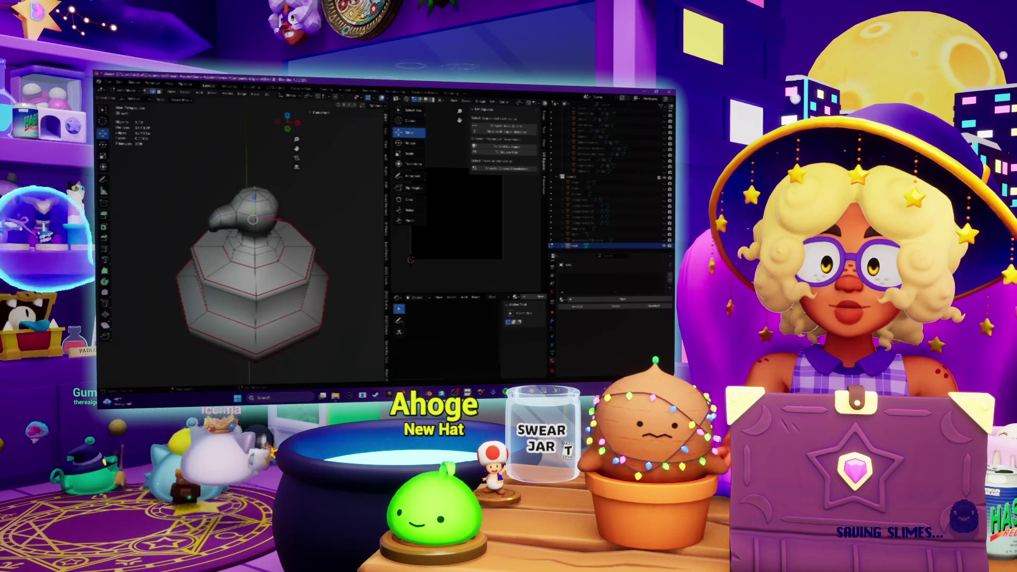
pyautogui.press('KP_8')
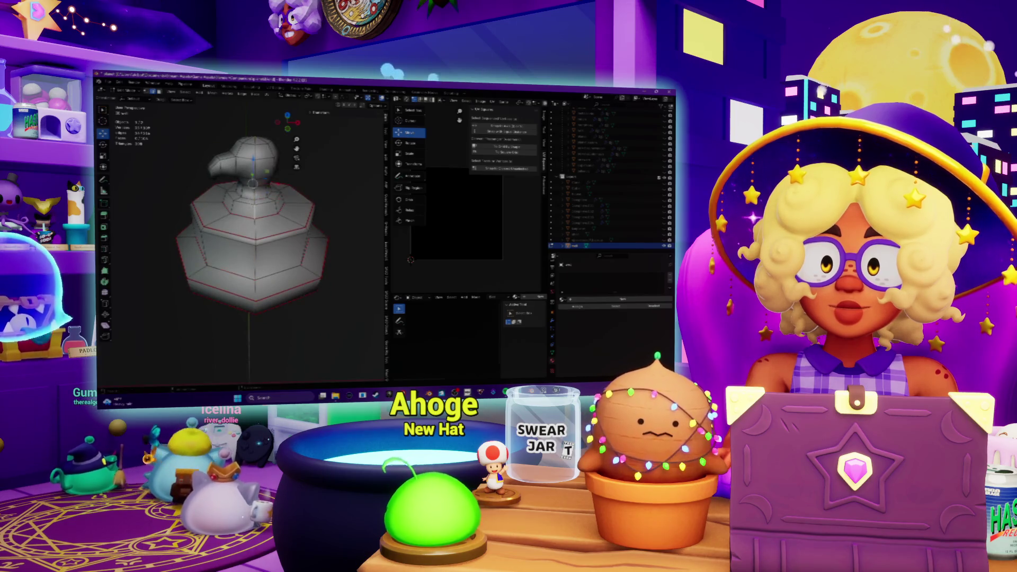
pyautogui.press('KP_7')
pyautogui.hotkey('ctrl', 'e')
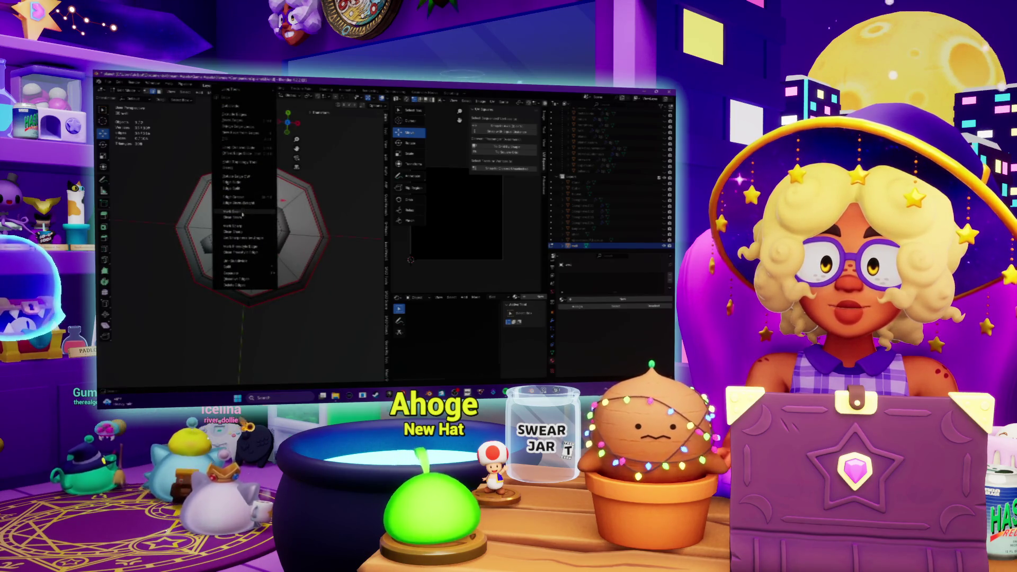
pyautogui.click(242, 213)
# Orbit around the head and neck and mark the selected edges there as seams
pyautogui.moveTo(242, 212)
pyautogui.mouseDown(button='middle')
pyautogui.moveTo(223, 194)
pyautogui.moveTo(254, 217)
pyautogui.moveTo(265, 211)
pyautogui.moveTo(252, 170)
pyautogui.moveTo(254, 191)
pyautogui.moveTo(281, 188)
pyautogui.moveTo(238, 174)
pyautogui.mouseUp(button='middle')
pyautogui.scroll(4, 243, 222)
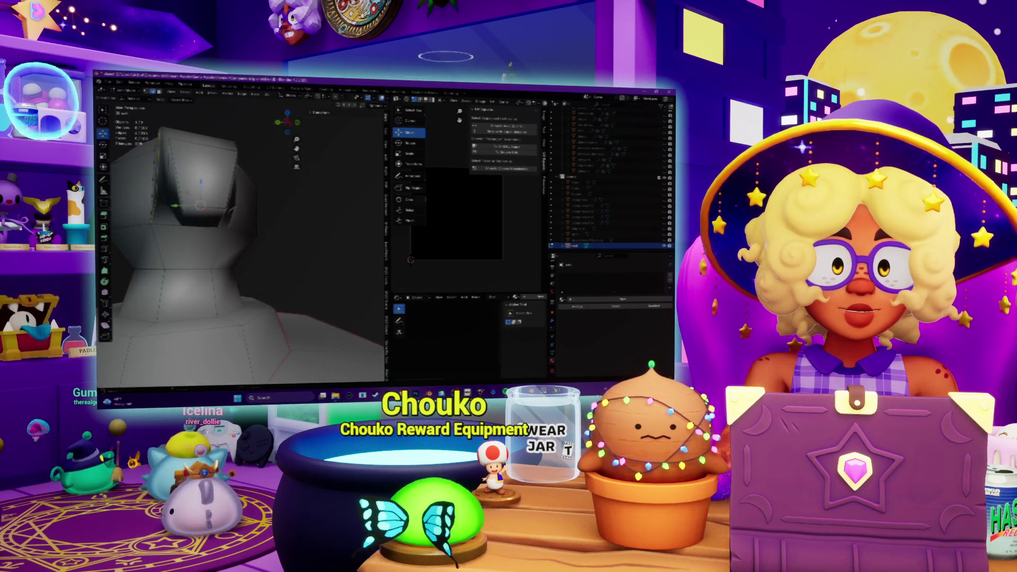
pyautogui.moveTo(239, 238); pyautogui.dragTo(291, 212, button='middle')
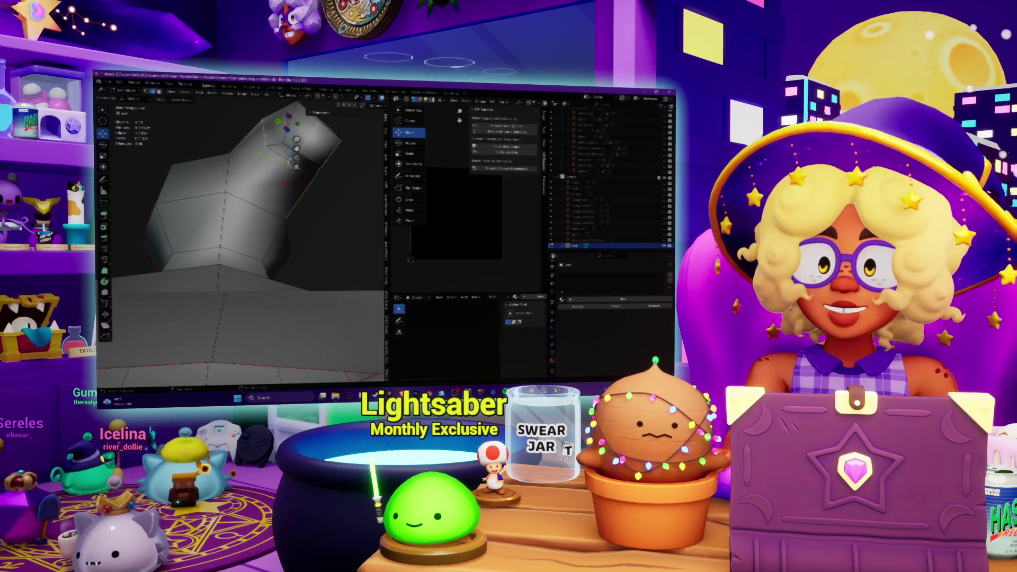
pyautogui.moveTo(239, 238)
pyautogui.mouseDown(button='middle')
pyautogui.moveTo(254, 233)
pyautogui.moveTo(227, 244)
pyautogui.moveTo(249, 228)
pyautogui.moveTo(238, 249)
pyautogui.moveTo(259, 206)
pyautogui.moveTo(233, 222)
pyautogui.moveTo(196, 175)
pyautogui.moveTo(233, 249)
pyautogui.mouseUp(button='middle')
pyautogui.hotkey('ctrl', 'e')
pyautogui.click(249, 215)
pyautogui.moveTo(309, 287)
pyautogui.mouseDown(button='middle')
pyautogui.moveTo(354, 238)
pyautogui.moveTo(376, 159)
pyautogui.mouseUp(button='middle')
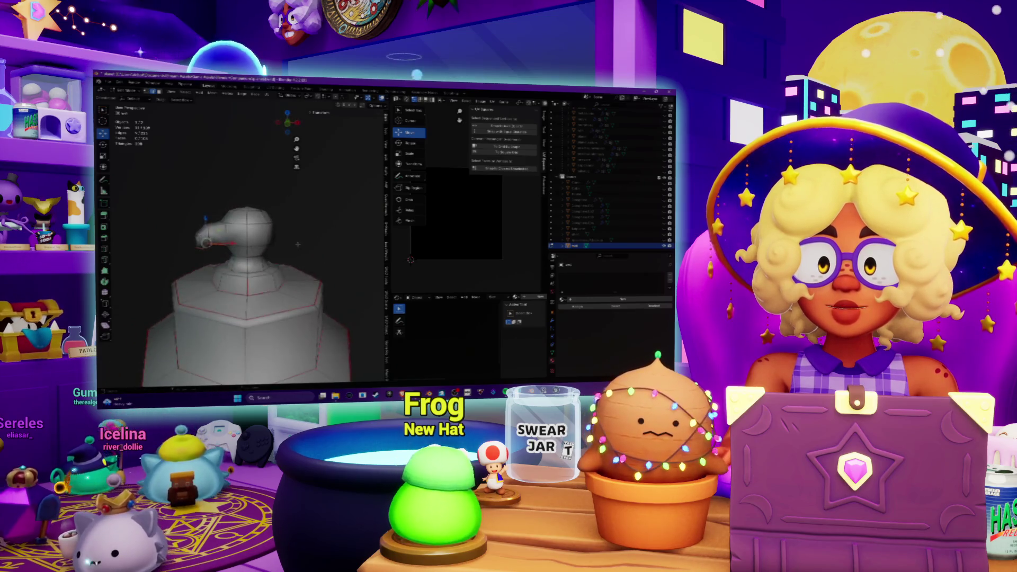
# Select all, run UV > Unwrap on the dodo and base, inspect, then deselect everything
pyautogui.press('a')
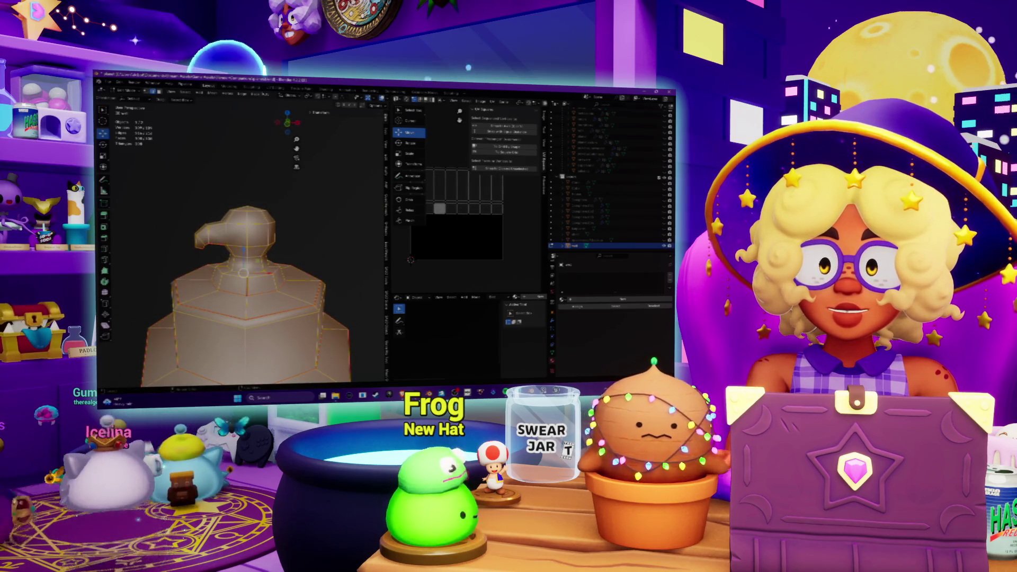
pyautogui.click(265, 95)
pyautogui.click(275, 103)
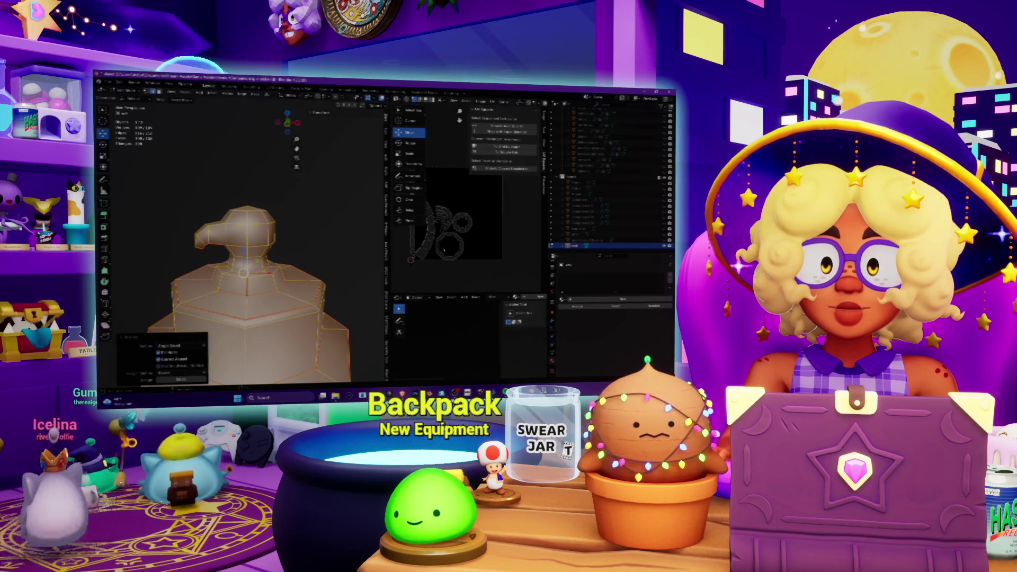
pyautogui.scroll(3, 486, 260)
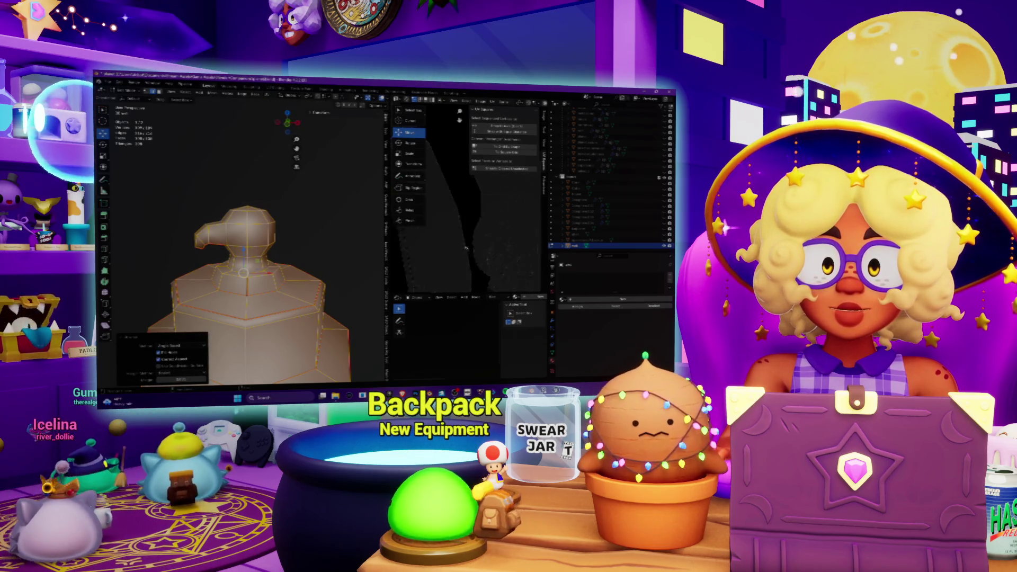
pyautogui.moveTo(244, 238); pyautogui.dragTo(297, 233, button='middle')
pyautogui.hotkey('alt', 'a')
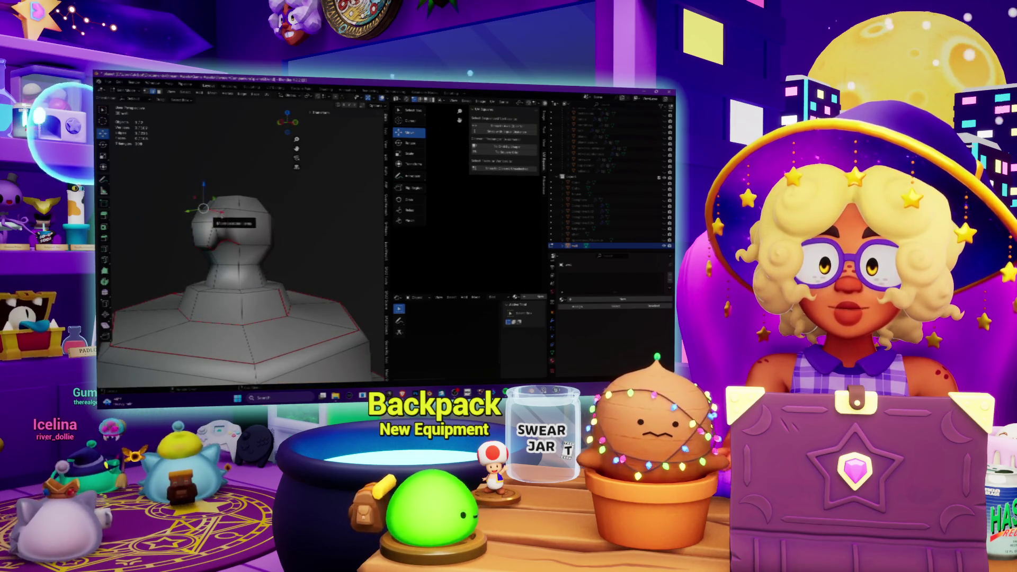
# Mark seams on the selected head edges and on the beak edges
pyautogui.moveTo(239, 238); pyautogui.dragTo(270, 236, button='middle')
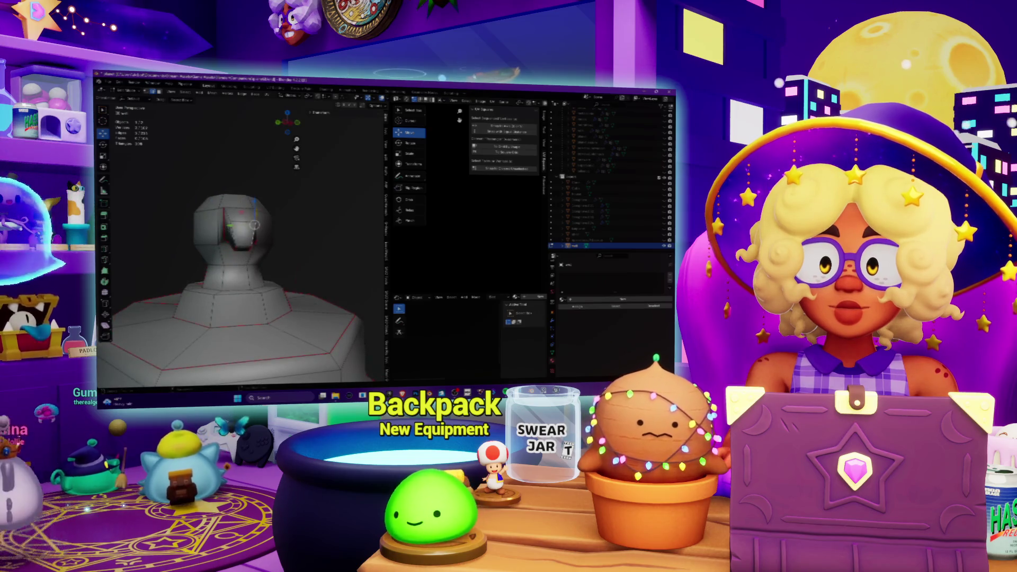
pyautogui.moveTo(242, 201); pyautogui.dragTo(286, 222, button='middle')
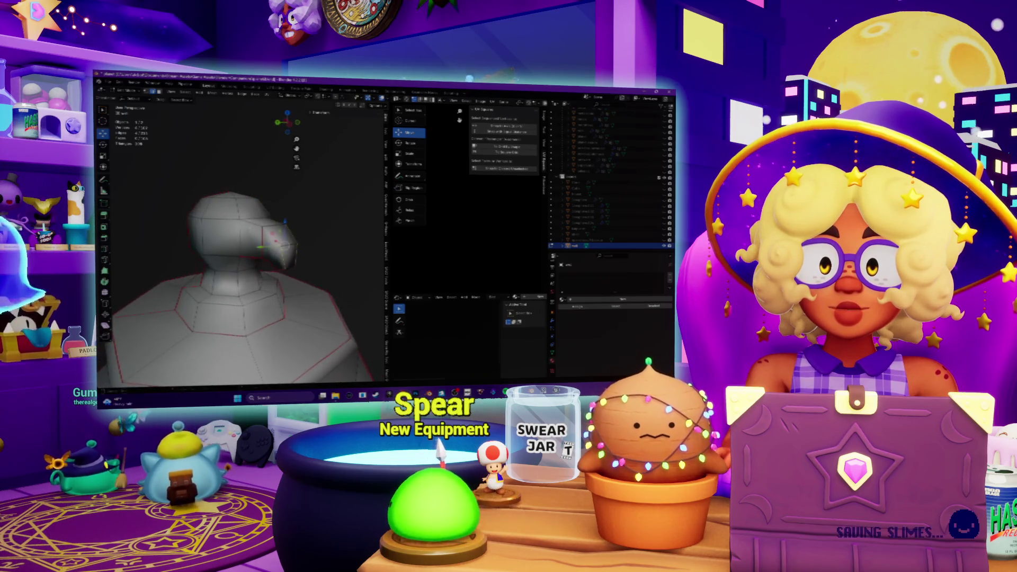
pyautogui.rightClick(258, 246)
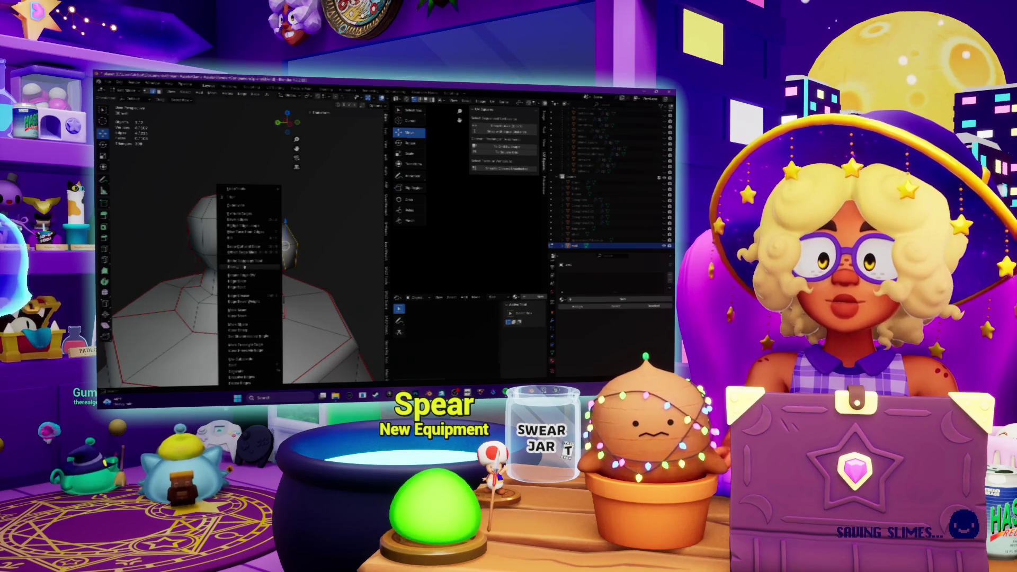
pyautogui.click(234, 312)
pyautogui.moveTo(254, 244); pyautogui.dragTo(201, 243, button='middle')
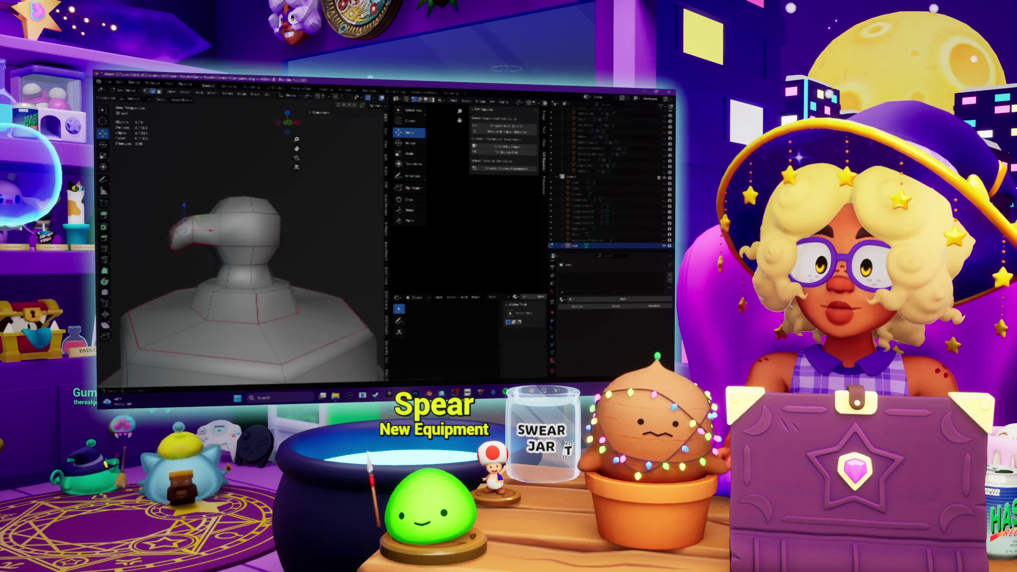
pyautogui.rightClick(247, 233)
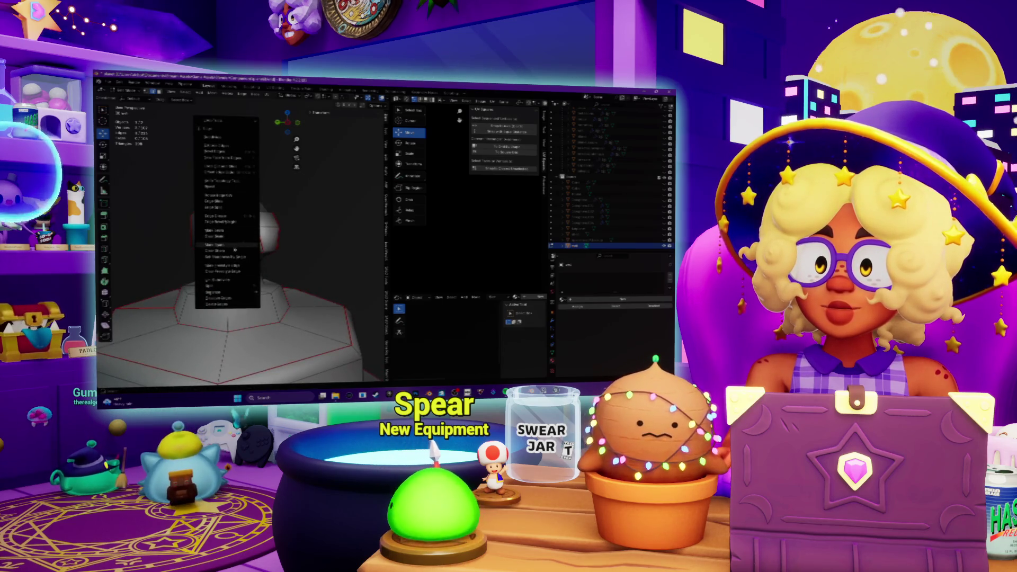
pyautogui.click(225, 235)
# Clear the seam from one unwanted head edge, then switch over to Spotify
pyautogui.moveTo(225, 235)
pyautogui.mouseDown(button='middle')
pyautogui.moveTo(224, 212)
pyautogui.moveTo(239, 231)
pyautogui.moveTo(249, 228)
pyautogui.moveTo(233, 235)
pyautogui.moveTo(265, 236)
pyautogui.mouseUp(button='middle')
pyautogui.hotkey('ctrl', 'e')
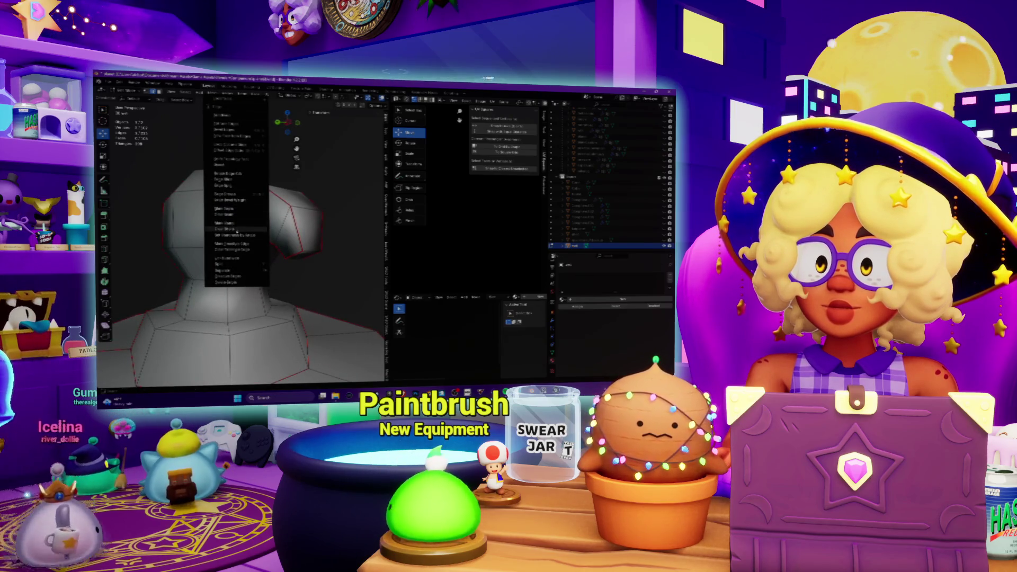
pyautogui.click(236, 215)
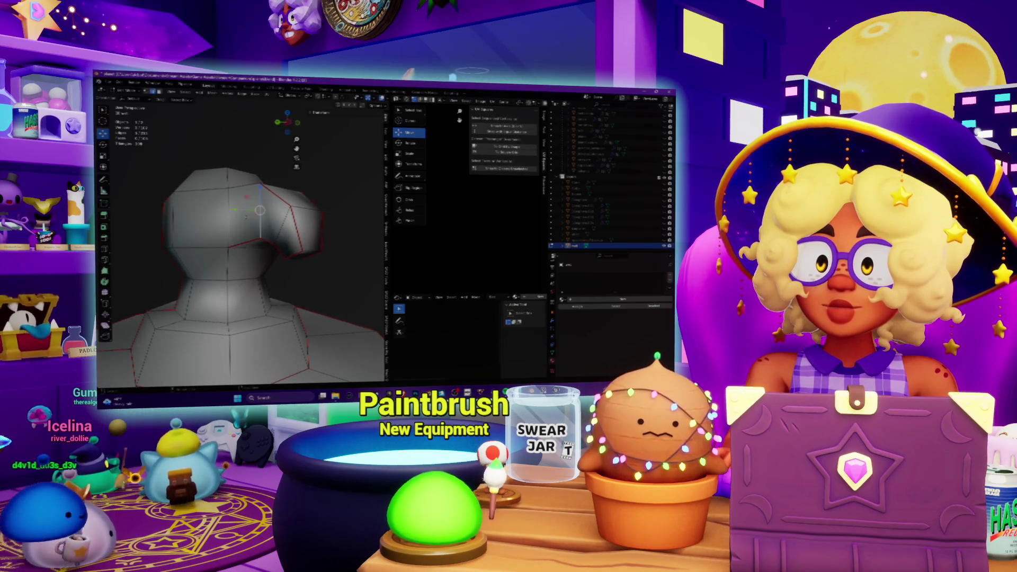
pyautogui.moveTo(238, 238)
pyautogui.mouseDown(button='middle')
pyautogui.moveTo(297, 249)
pyautogui.moveTo(286, 244)
pyautogui.mouseUp(button='middle')
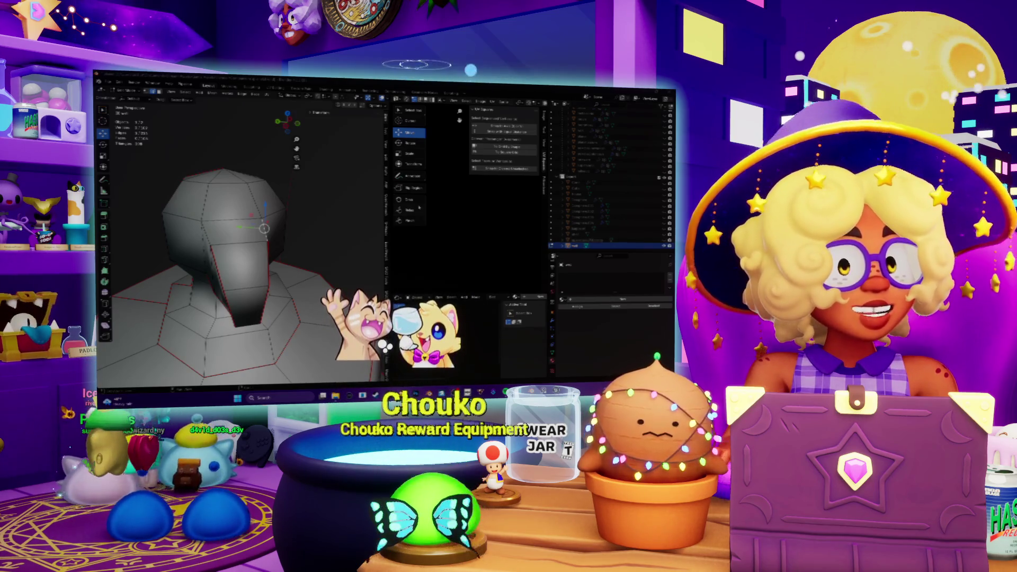
pyautogui.hotkey('alt', 'Tab')
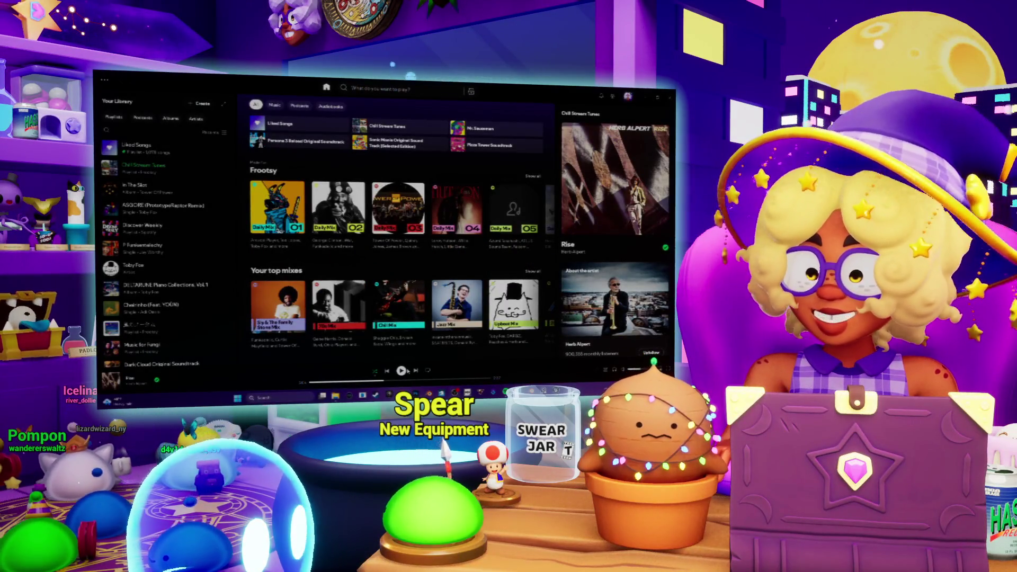
# Play the Chill Stream Tunes playlist and resume it with the space key
pyautogui.click(402, 370)
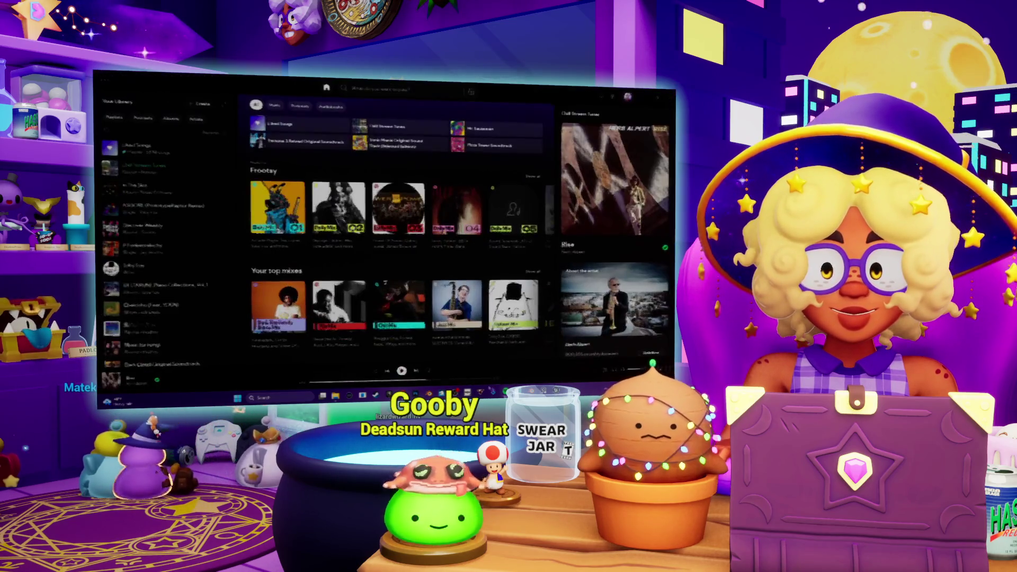
pyautogui.press('space')
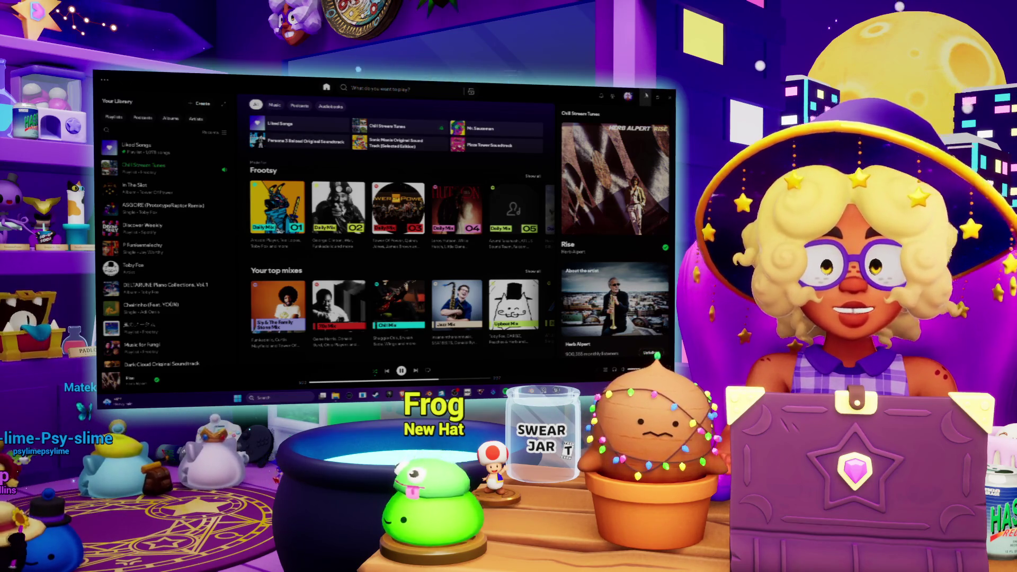
# Return to Blender and orbit the view around the dodo head
pyautogui.click(645, 96)
pyautogui.moveTo(241, 244)
pyautogui.mouseDown(button='middle')
pyautogui.moveTo(265, 233)
pyautogui.moveTo(236, 236)
pyautogui.moveTo(230, 203)
pyautogui.moveTo(227, 222)
pyautogui.mouseUp(button='middle')
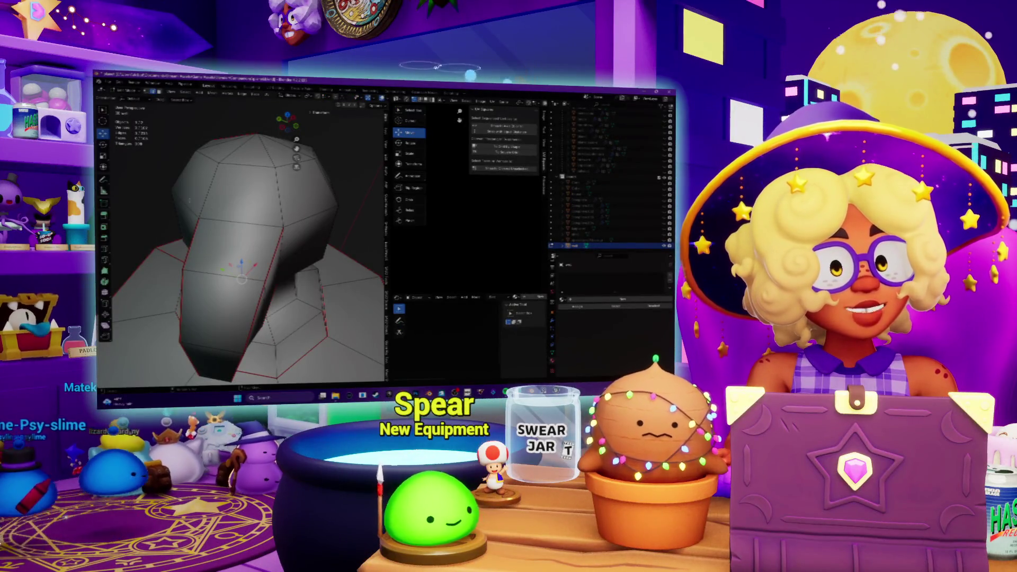
# From a low view, mark the picked base edges as a seam
pyautogui.moveTo(238, 238)
pyautogui.mouseDown(button='middle')
pyautogui.moveTo(232, 199)
pyautogui.moveTo(243, 243)
pyautogui.moveTo(248, 150)
pyautogui.mouseUp(button='middle')
pyautogui.rightClick(248, 151)
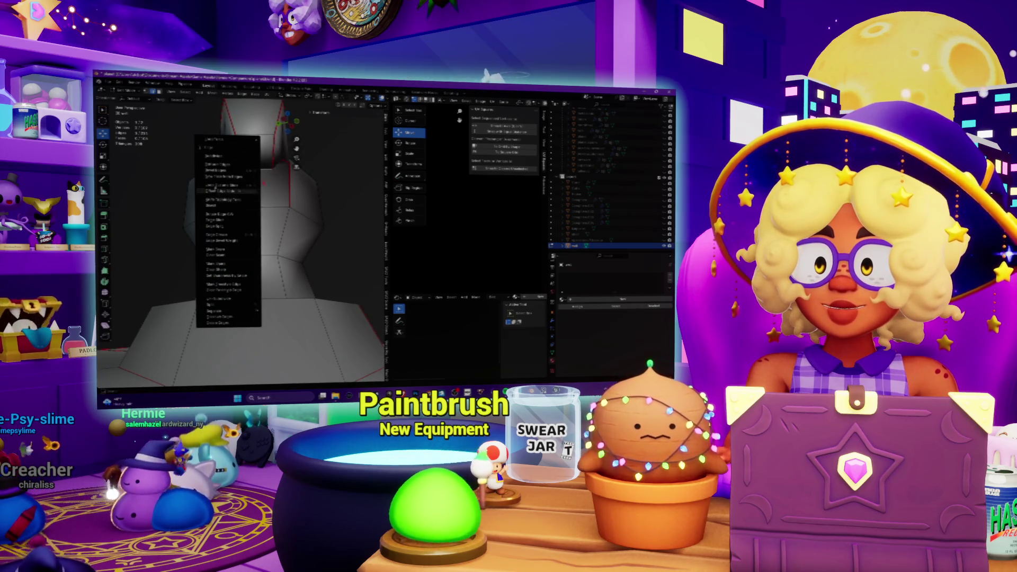
pyautogui.click(218, 256)
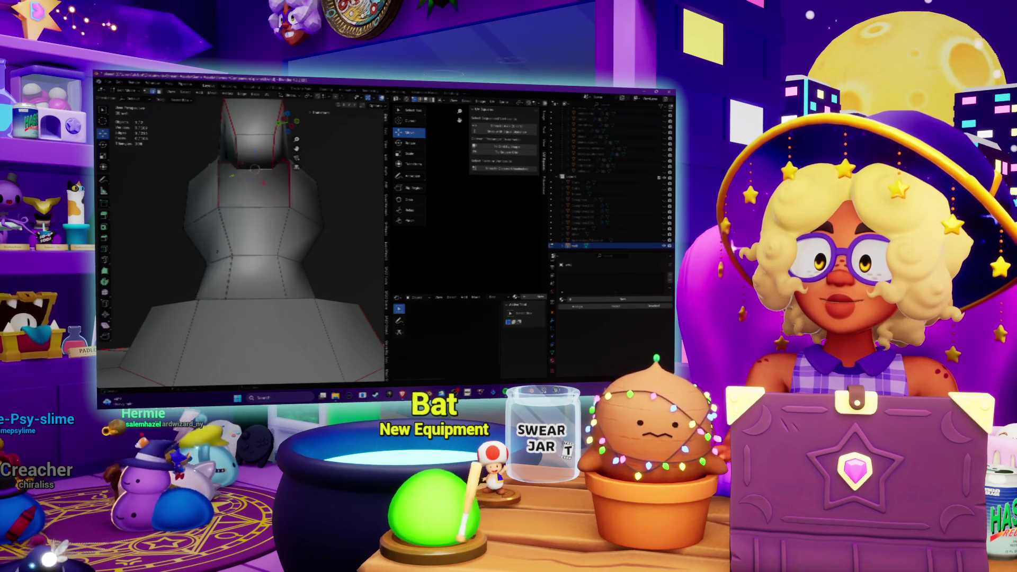
pyautogui.scroll(-5, 218, 256)
pyautogui.press('a')
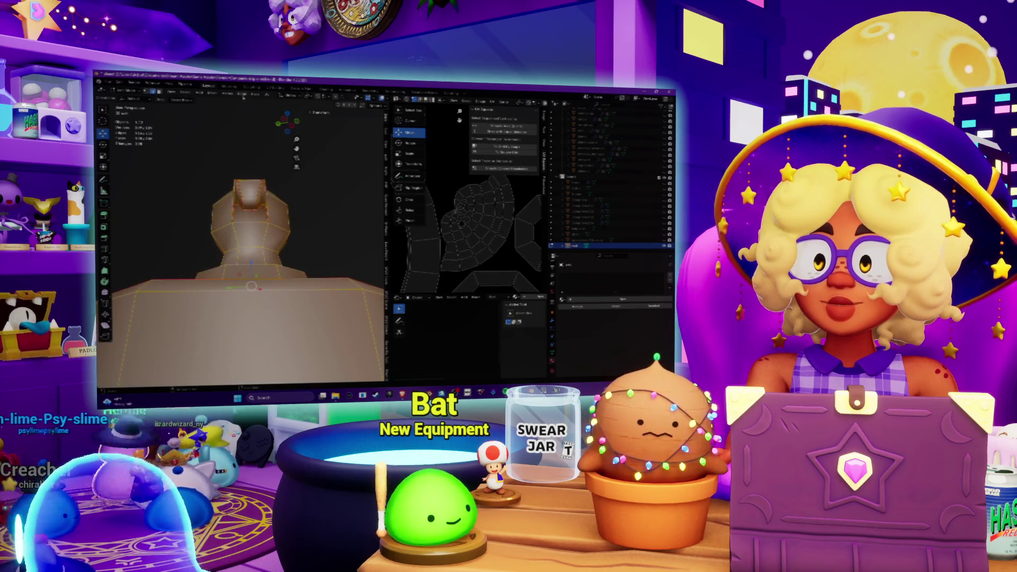
pyautogui.scroll(4, 188, 159)
pyautogui.hotkey('alt', 'a')
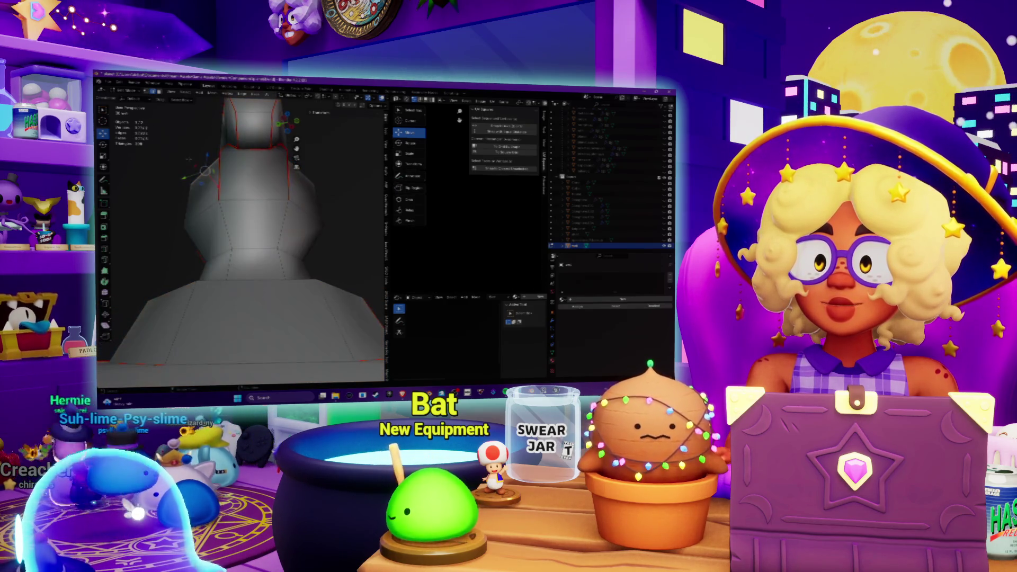
# Select the whole mesh, UV Unwrap it along the seams, then deselect all
pyautogui.press('a')
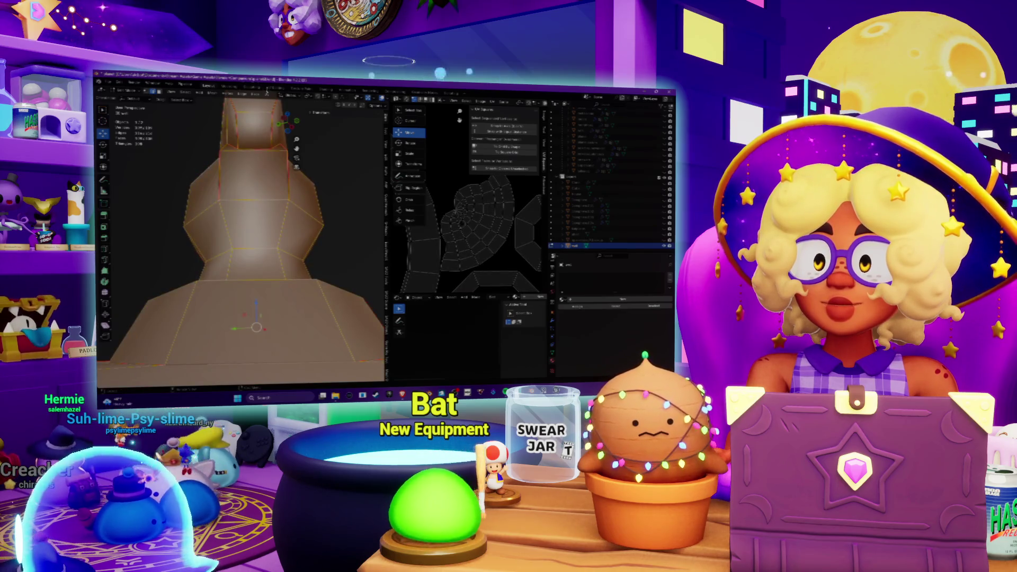
pyautogui.click(267, 94)
pyautogui.click(286, 110)
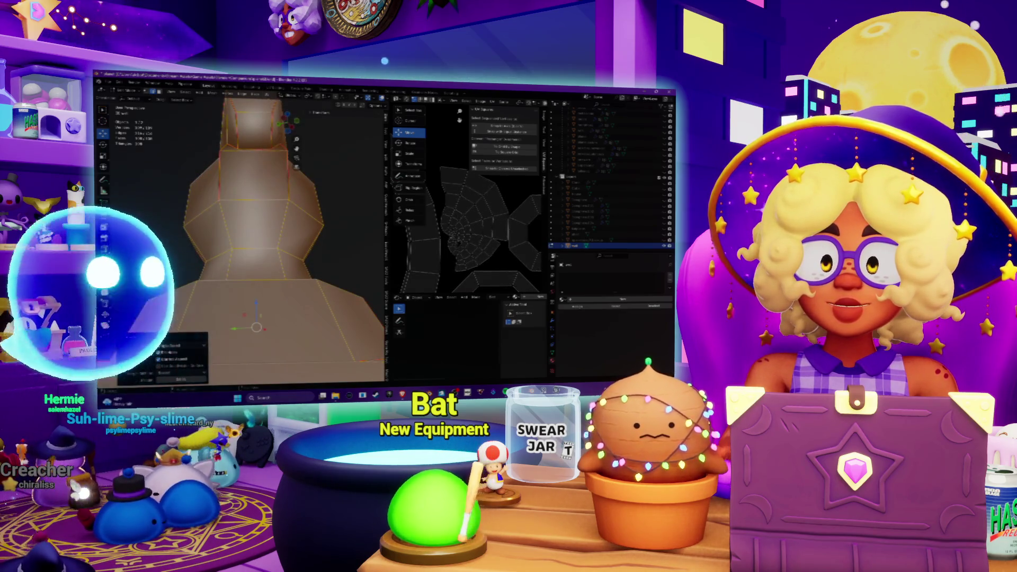
pyautogui.scroll(5, 458, 246)
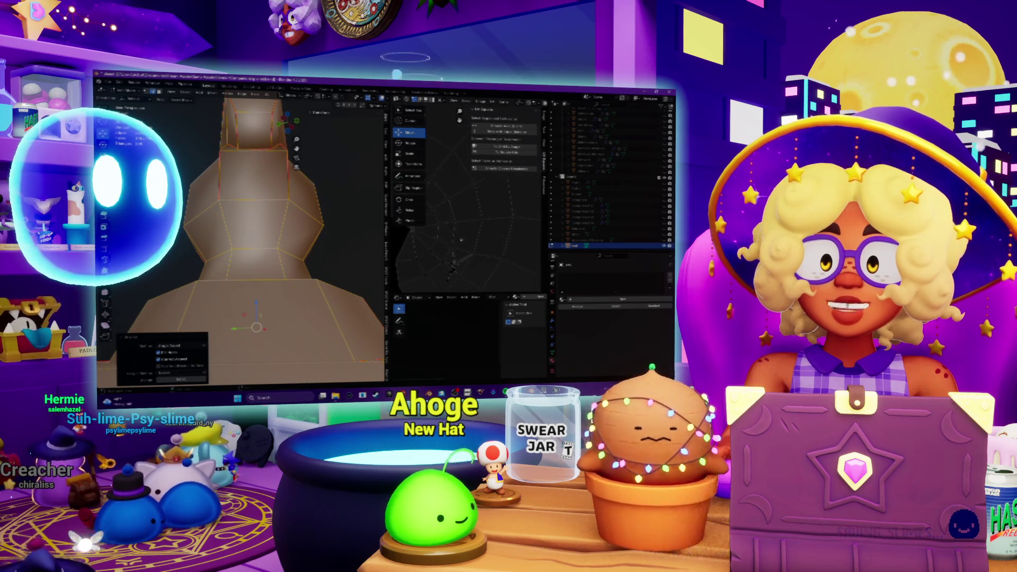
pyautogui.moveTo(254, 223)
pyautogui.mouseDown(button='middle')
pyautogui.moveTo(185, 196)
pyautogui.moveTo(244, 222)
pyautogui.moveTo(254, 201)
pyautogui.moveTo(291, 218)
pyautogui.mouseUp(button='middle')
pyautogui.hotkey('alt', 'a')
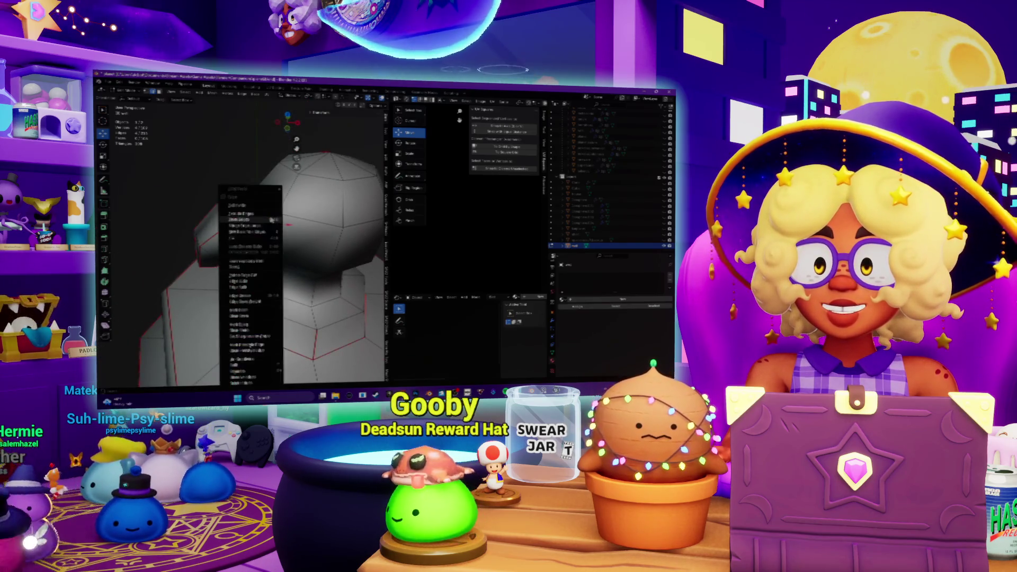
# Mark the chosen head edges as a seam, select all, and run UV > Unwrap again
pyautogui.rightClick(244, 233)
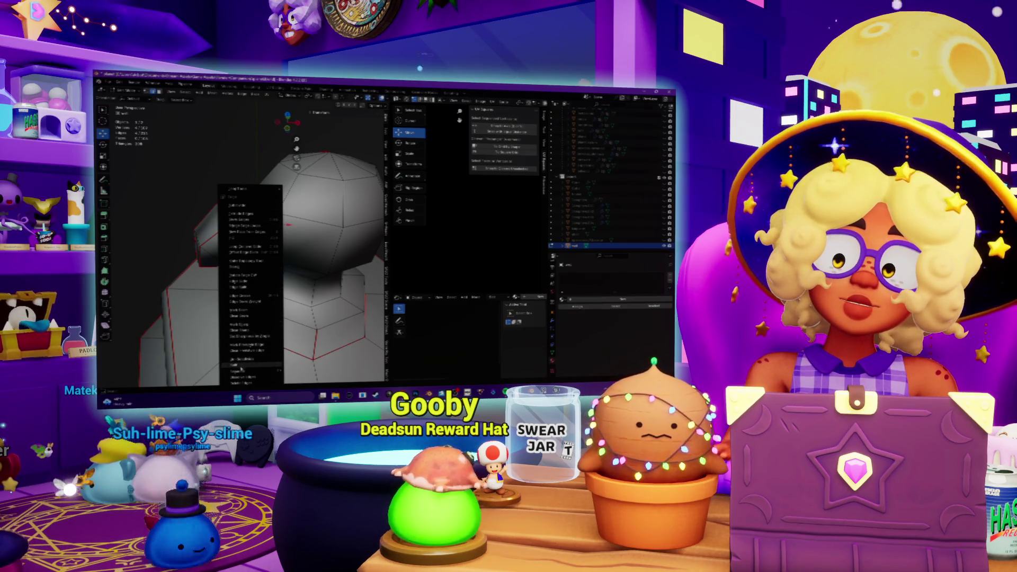
pyautogui.click(250, 312)
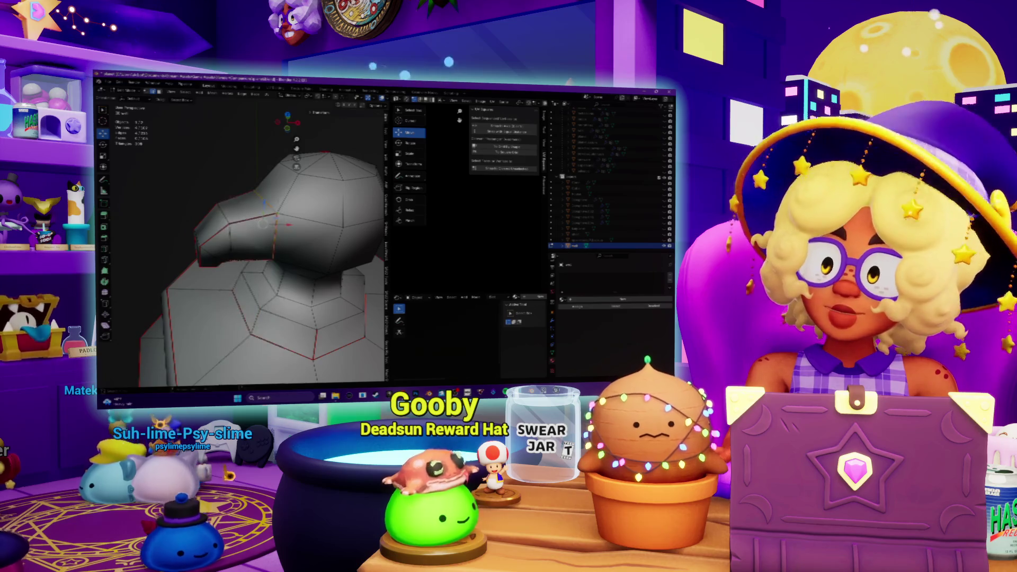
pyautogui.press('a')
pyautogui.click(269, 96)
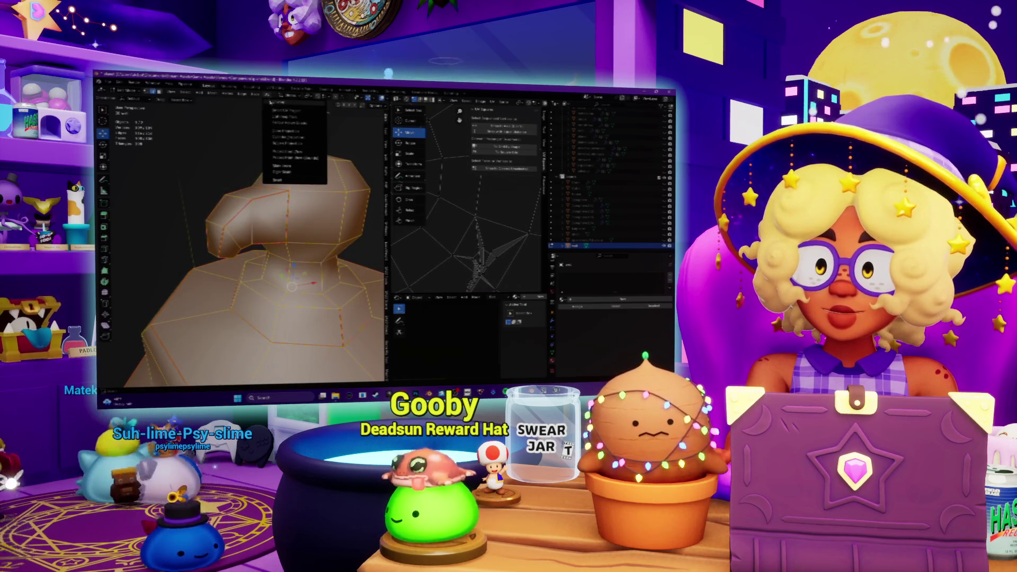
pyautogui.click(284, 102)
pyautogui.scroll(5, 481, 217)
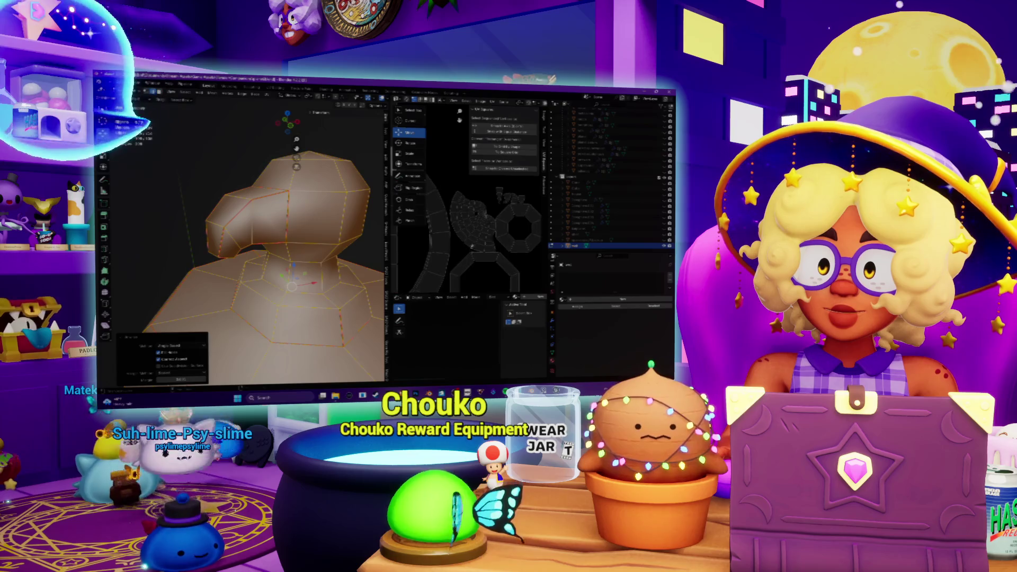
pyautogui.scroll(-3, 441, 256)
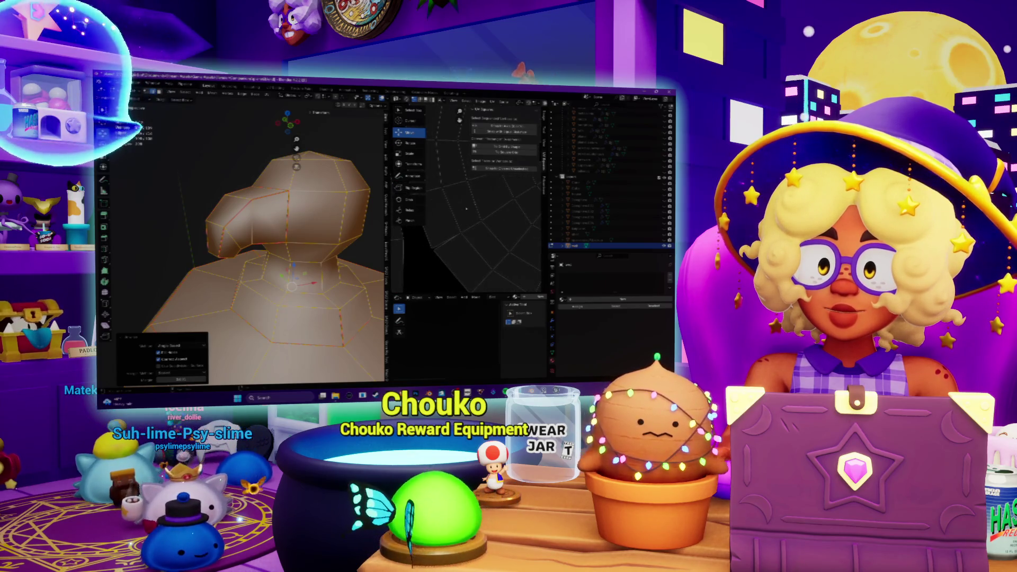
pyautogui.moveTo(243, 238)
pyautogui.mouseDown(button='middle')
pyautogui.moveTo(275, 227)
pyautogui.moveTo(254, 233)
pyautogui.mouseUp(button='middle')
pyautogui.scroll(-4, 244, 254)
pyautogui.scroll(-2, 254, 255)
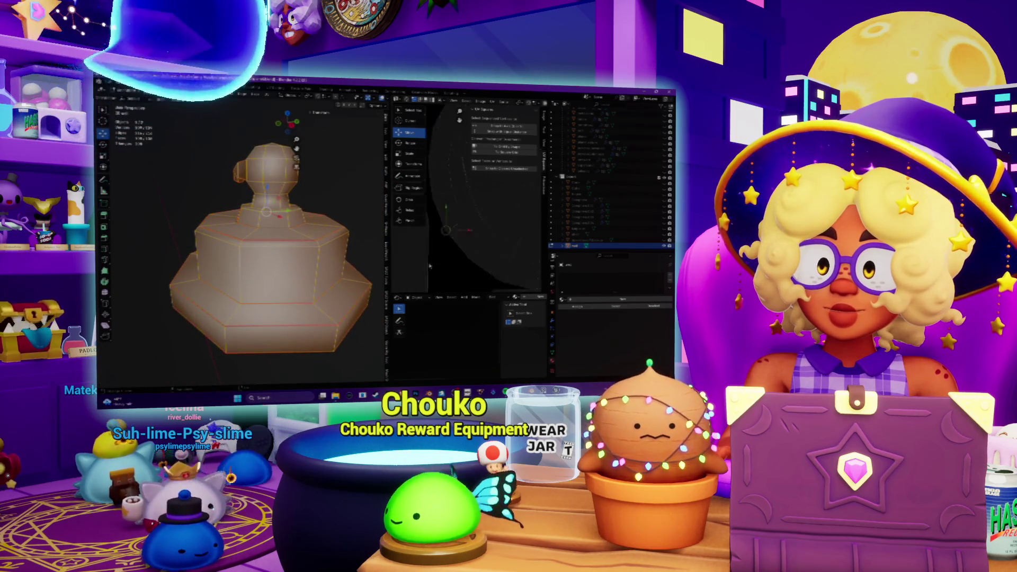
# Straighten the arc-shaped UV island into a vertical strip with Follow Active Quads
pyautogui.scroll(3, 466, 227)
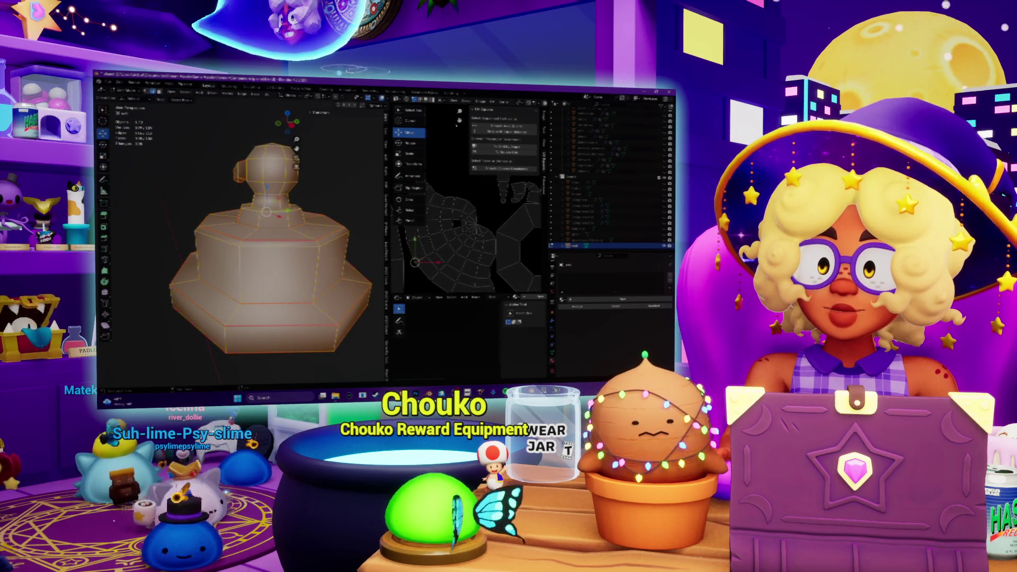
pyautogui.moveTo(254, 238); pyautogui.dragTo(232, 241, button='middle')
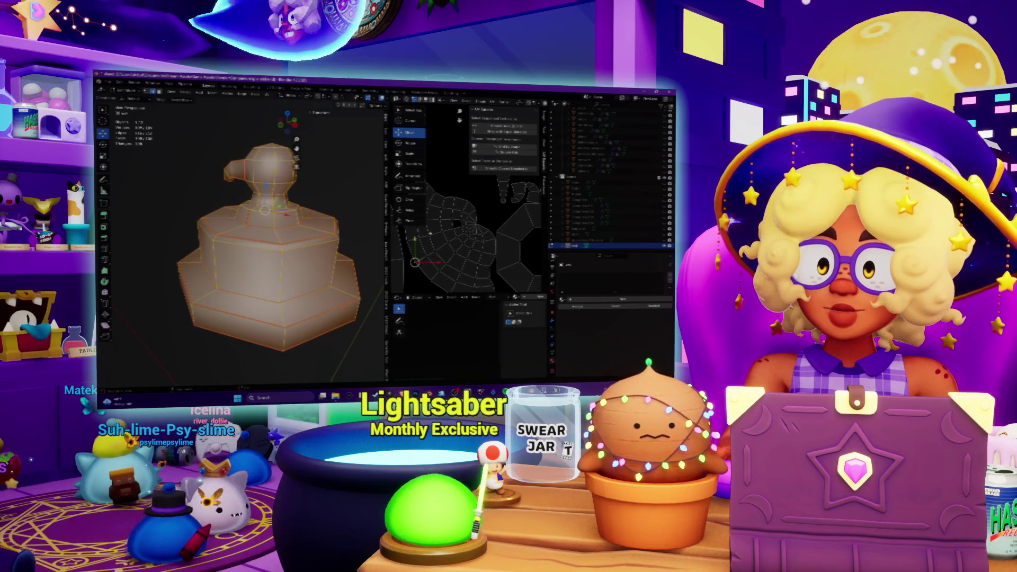
pyautogui.scroll(-3, 438, 230)
pyautogui.scroll(2, 438, 231)
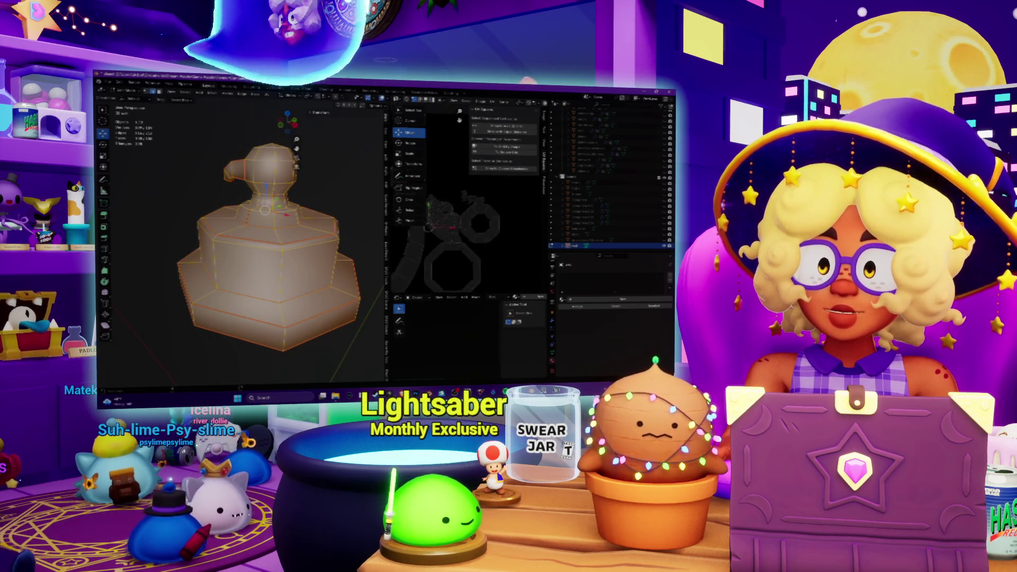
pyautogui.scroll(1, 469, 225)
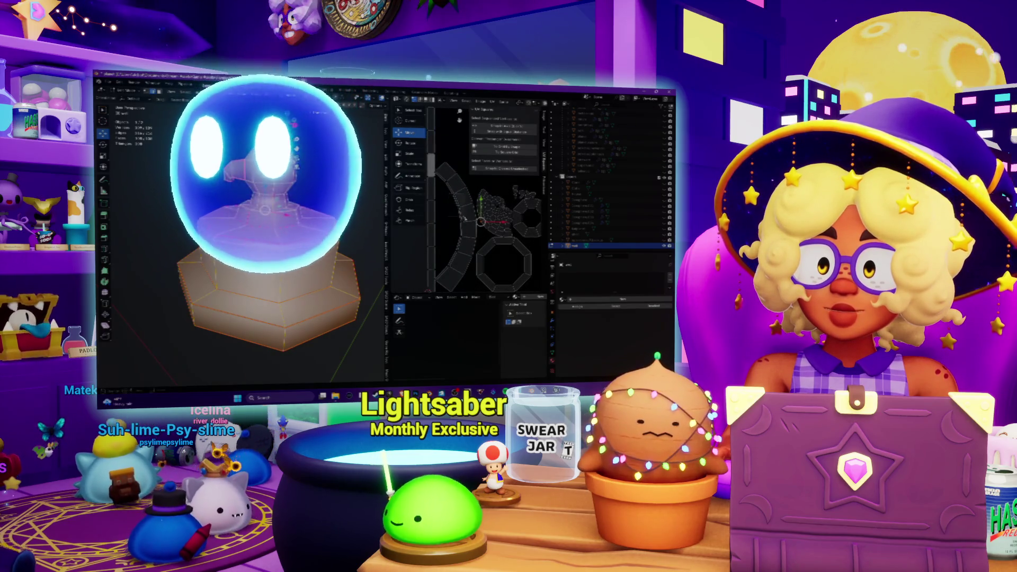
pyautogui.click(456, 223)
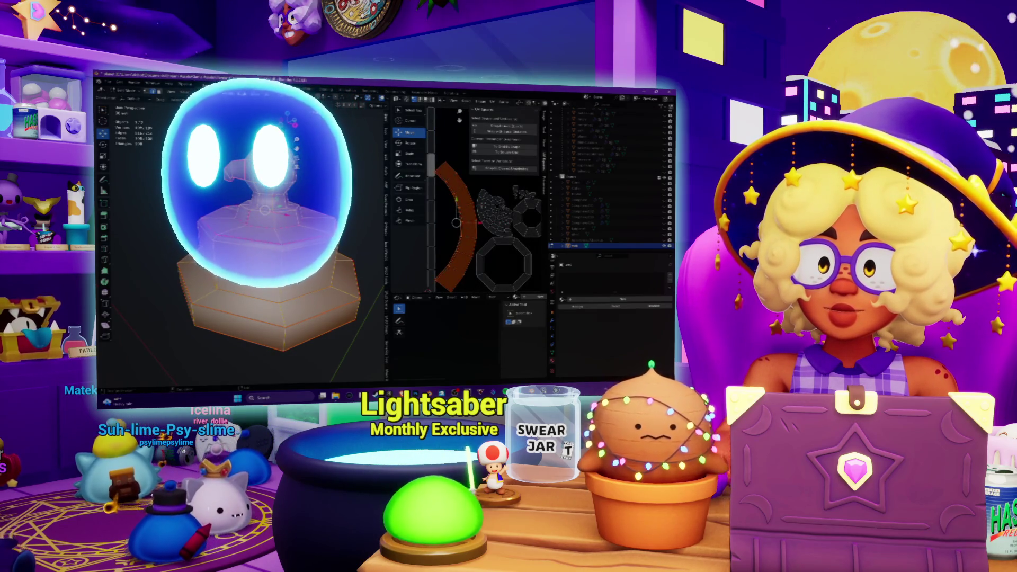
pyautogui.hotkey('alt', 'e')
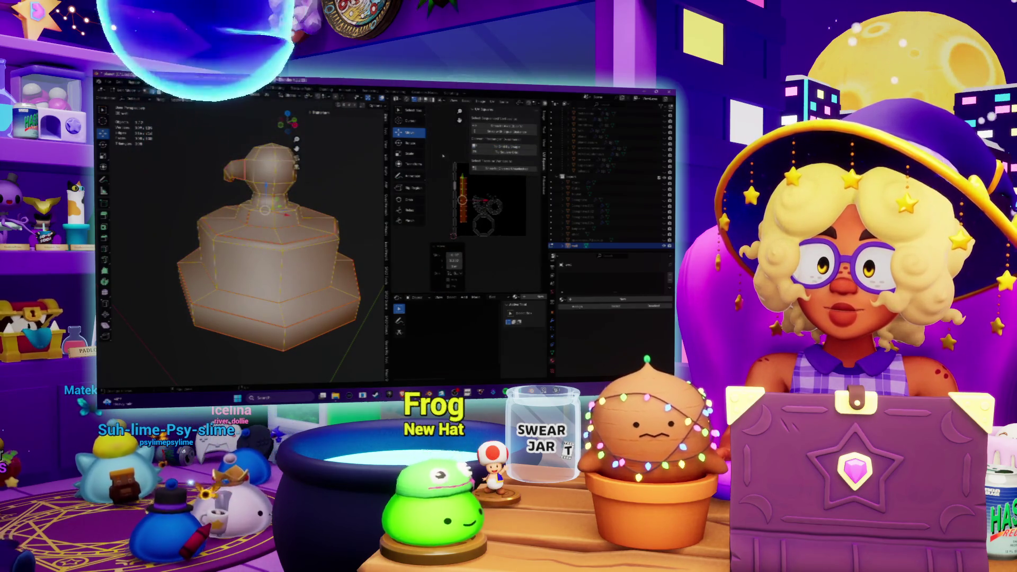
pyautogui.scroll(-2, 456, 233)
pyautogui.scroll(2, 482, 201)
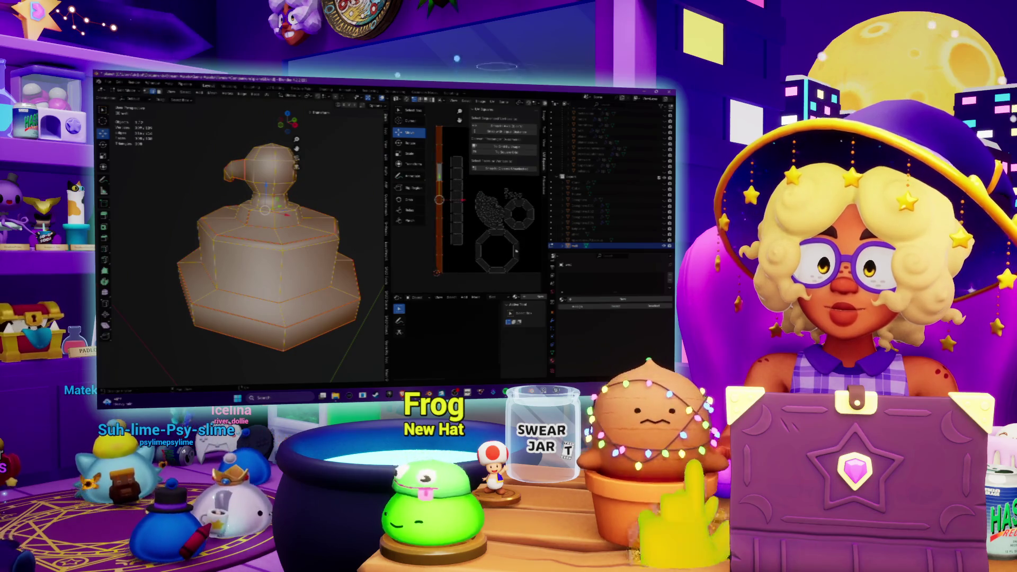
# Leave Edit Mode to preview the shaded model and clear the selection
pyautogui.press('Tab')
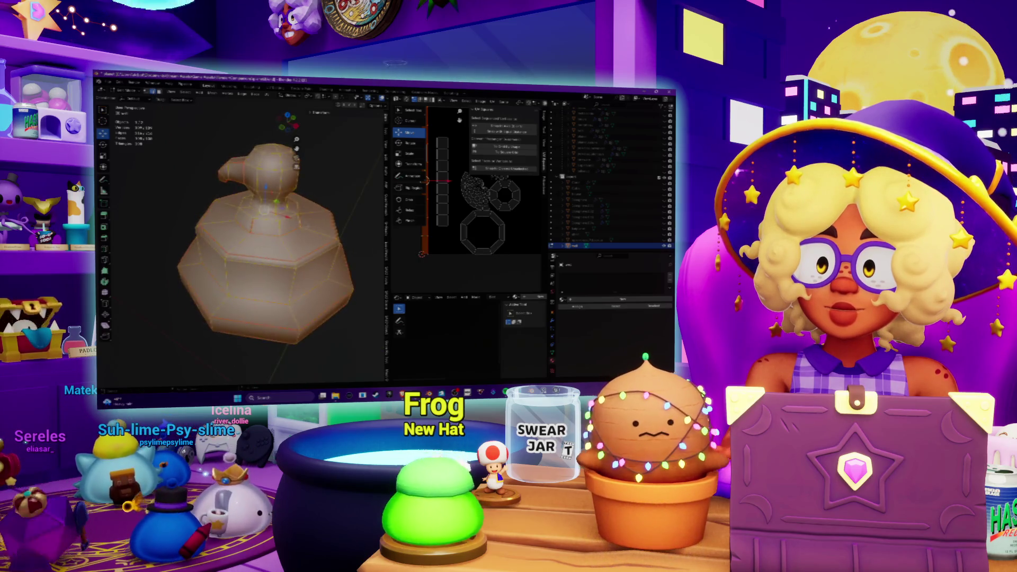
pyautogui.hotkey('alt', 'a')
pyautogui.scroll(5, 254, 228)
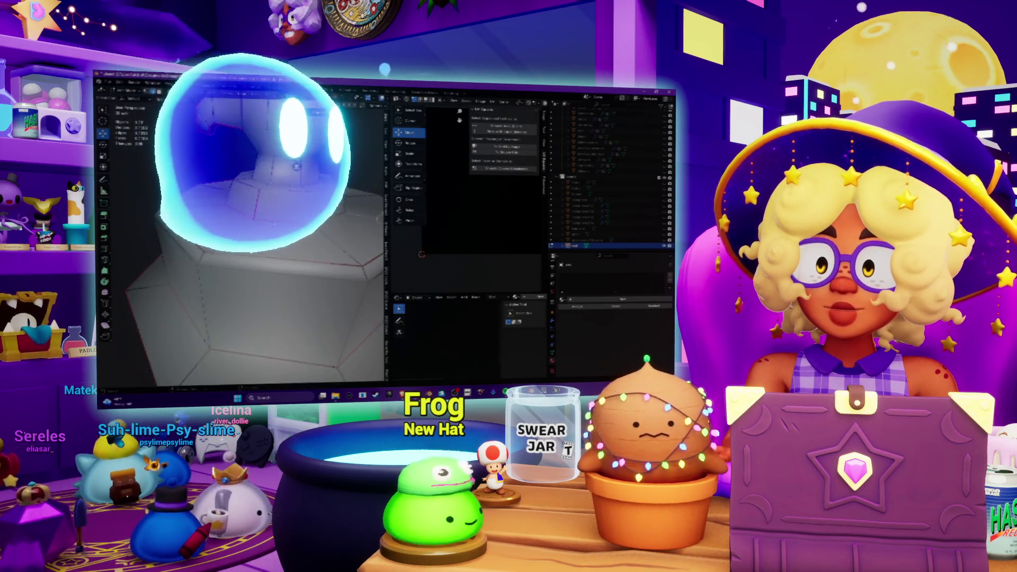
pyautogui.scroll(-3, 249, 228)
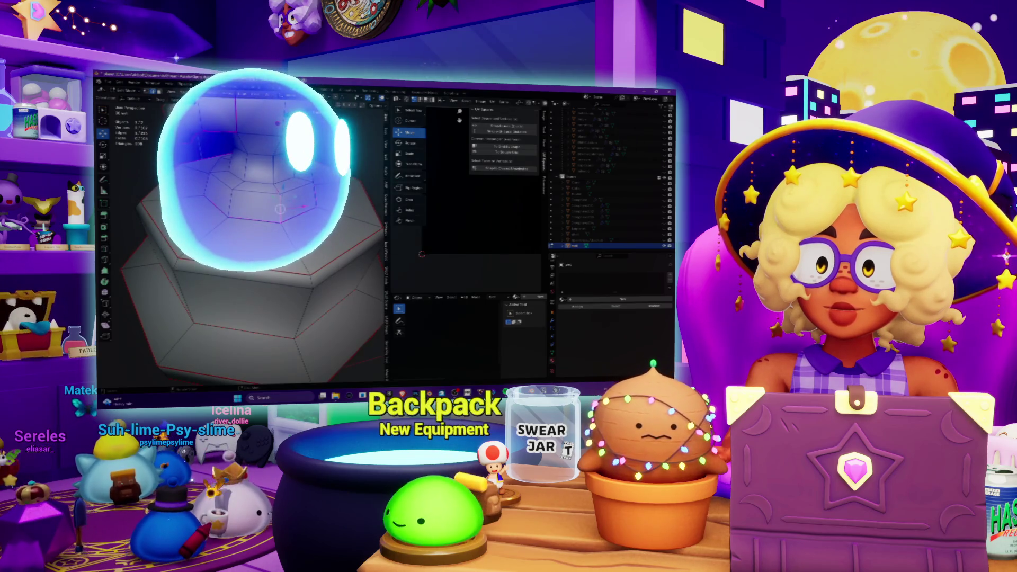
pyautogui.scroll(-3, 254, 228)
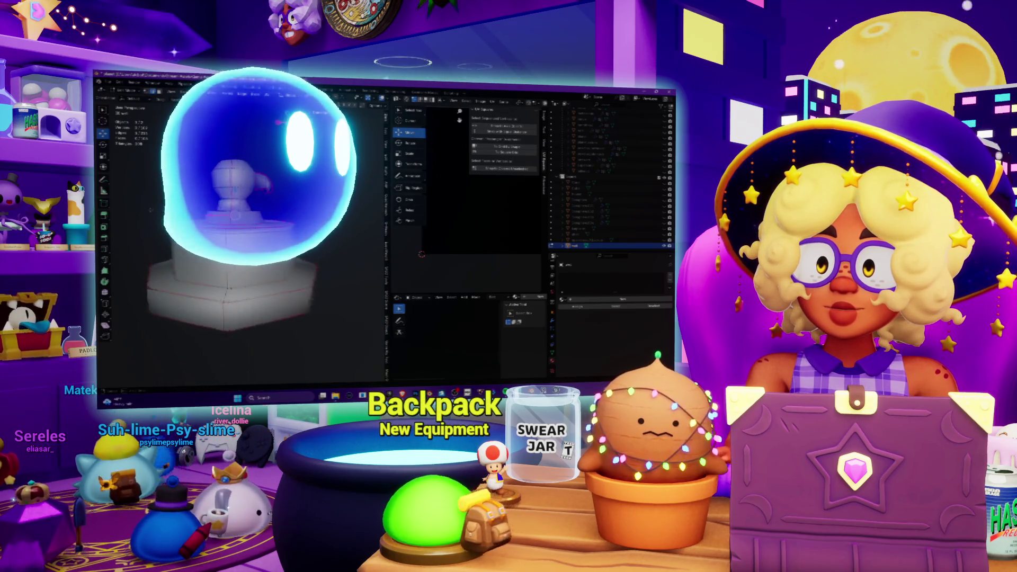
pyautogui.scroll(3, 254, 228)
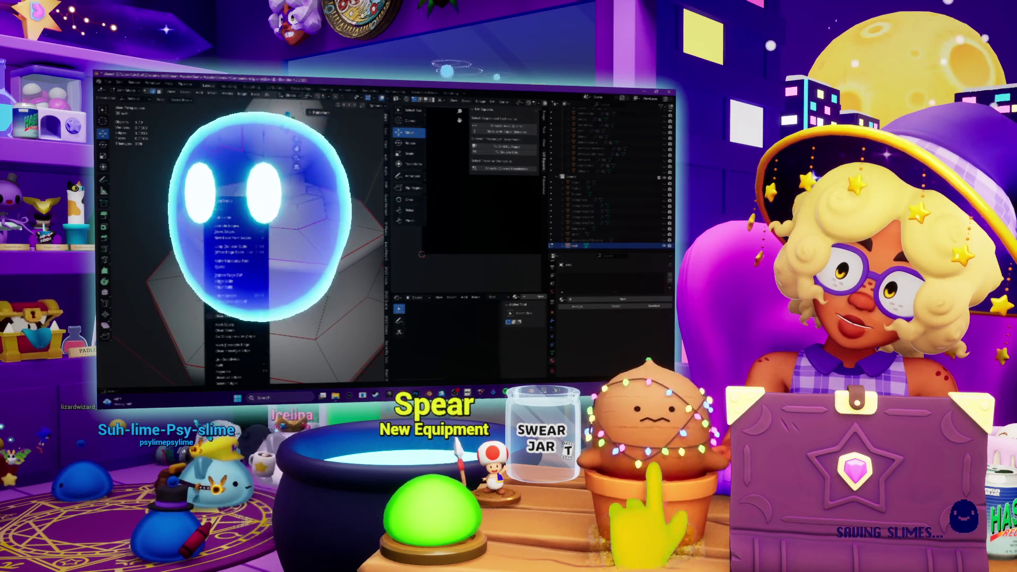
# Mark the chosen base edges as a seam
pyautogui.click(242, 321)
pyautogui.scroll(-5, 238, 239)
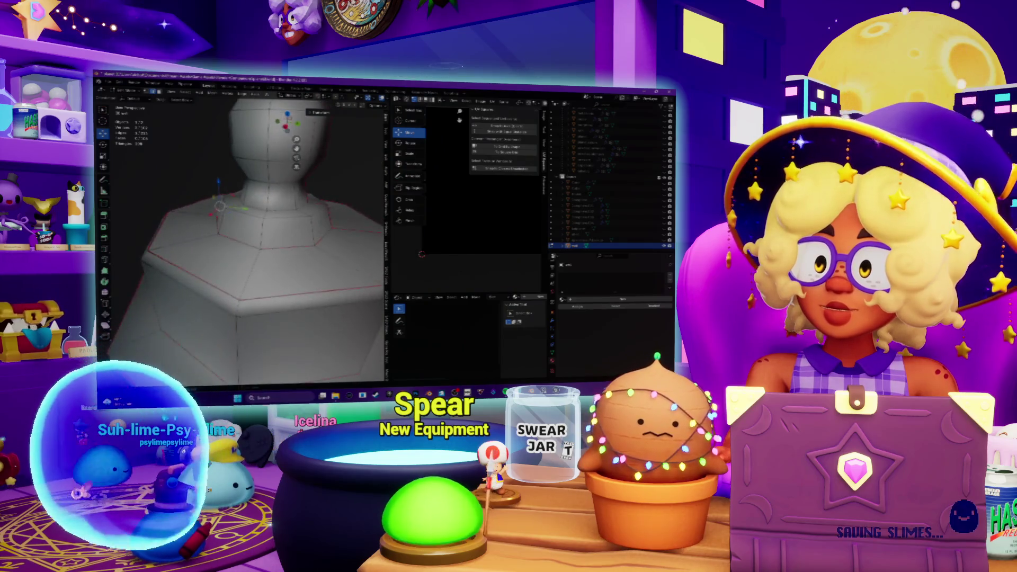
pyautogui.moveTo(239, 238)
pyautogui.mouseDown(button='middle')
pyautogui.moveTo(318, 238)
pyautogui.moveTo(339, 224)
pyautogui.mouseUp(button='middle')
# Select all and UV Unwrap the whole mesh again, then view it from the top
pyautogui.press('a')
pyautogui.moveTo(275, 222); pyautogui.dragTo(261, 99, button='middle')
pyautogui.click(265, 95)
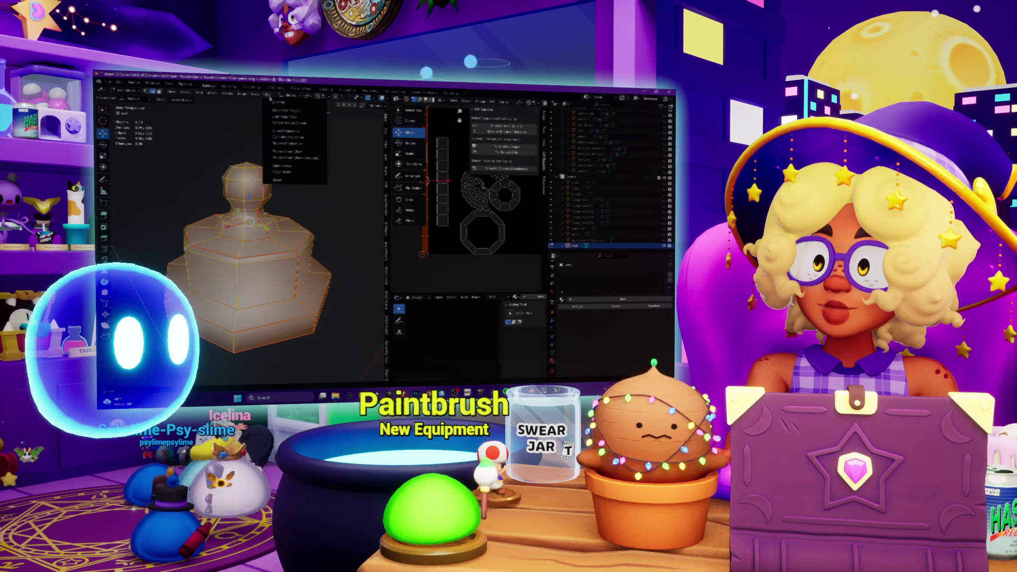
pyautogui.click(279, 102)
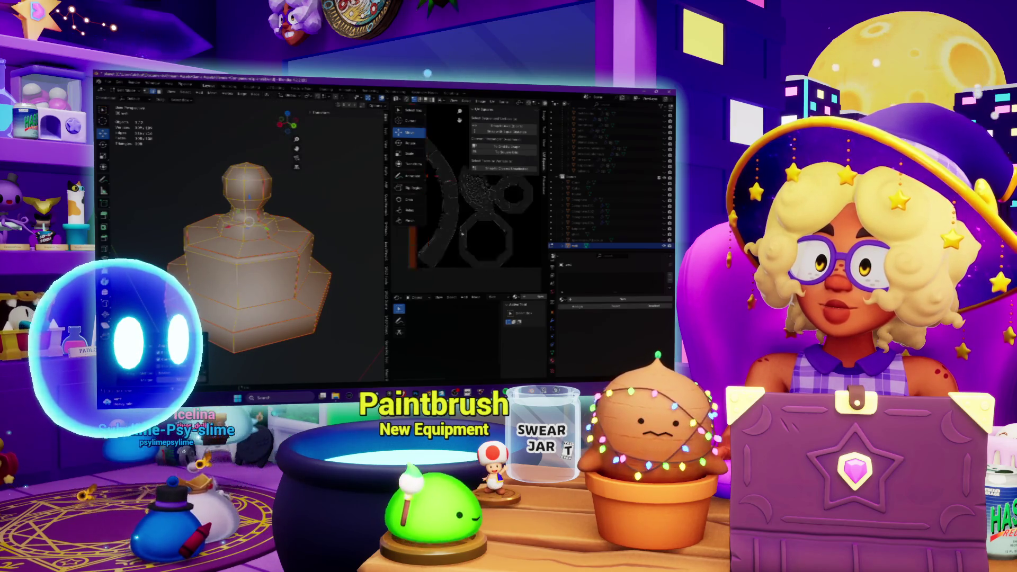
pyautogui.moveTo(238, 212)
pyautogui.mouseDown(button='middle')
pyautogui.moveTo(249, 191)
pyautogui.moveTo(239, 212)
pyautogui.moveTo(239, 201)
pyautogui.mouseUp(button='middle')
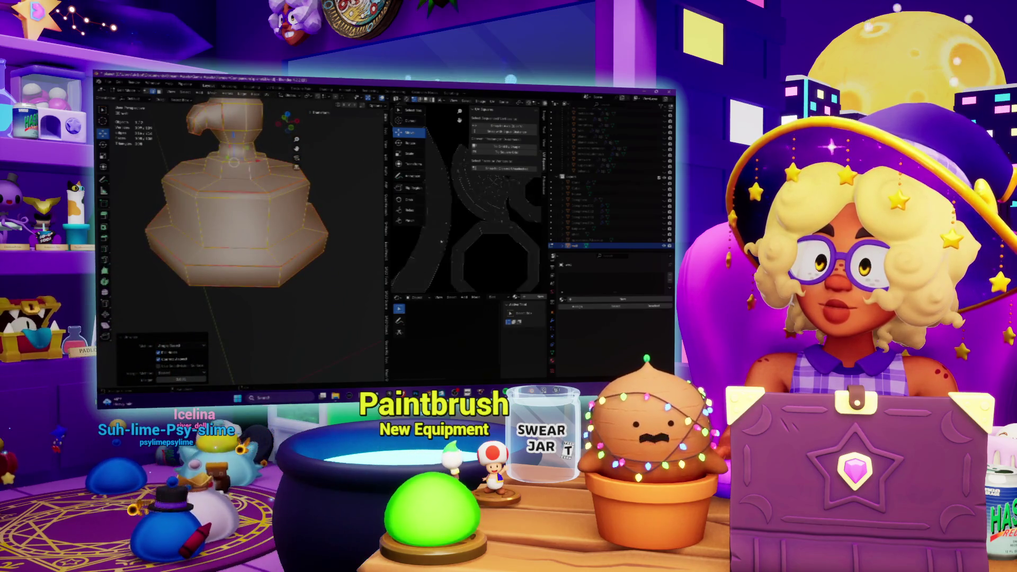
pyautogui.moveTo(243, 254); pyautogui.dragTo(243, 296, button='middle')
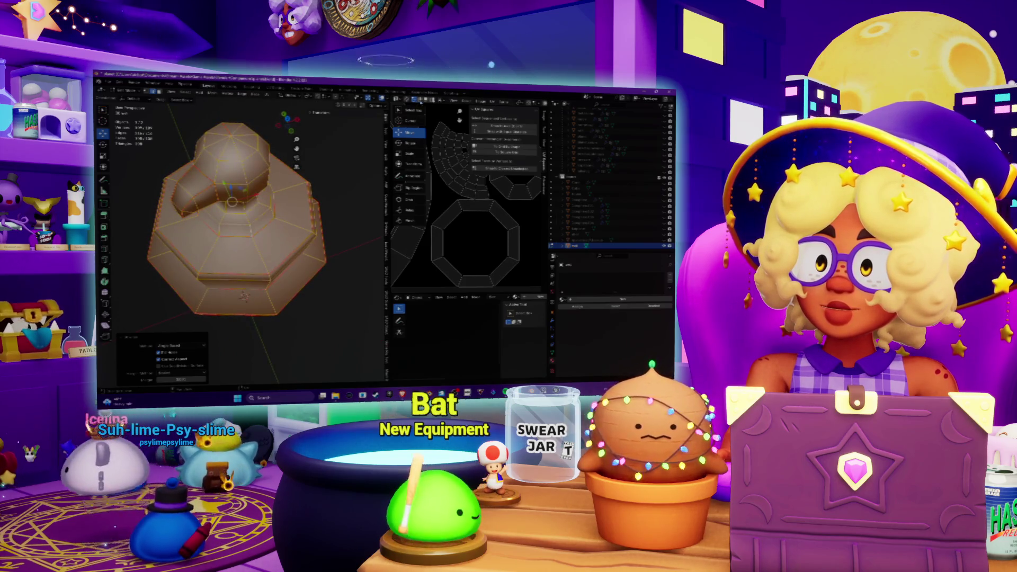
# Mark the selected octagonal base edges as a UV seam
pyautogui.click(444, 266)
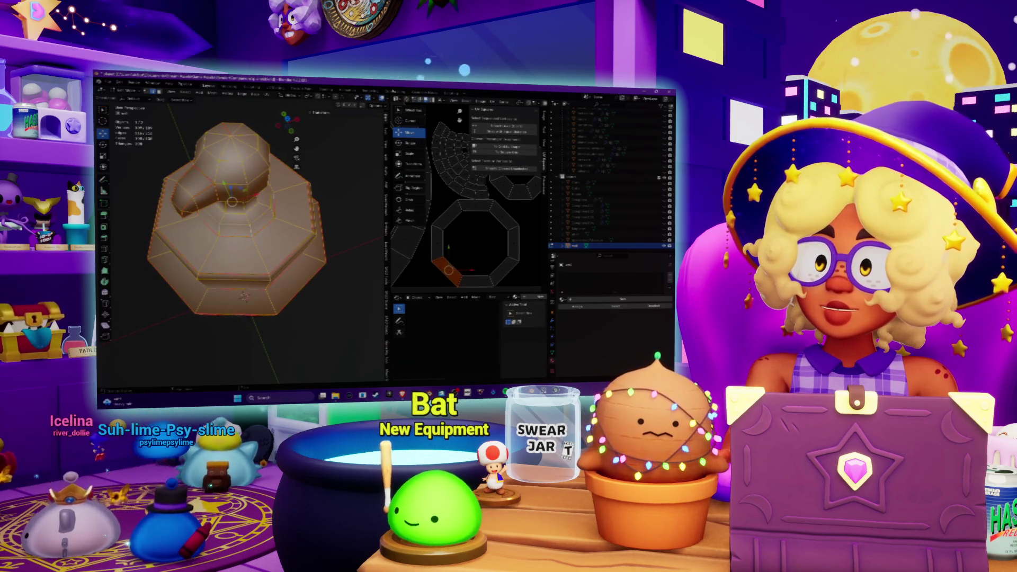
pyautogui.press('a')
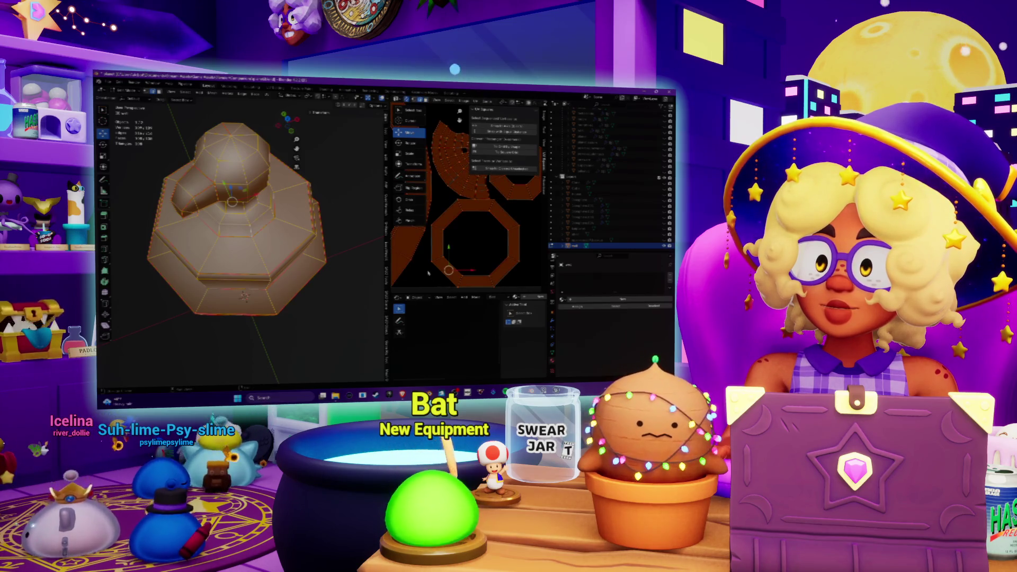
pyautogui.click(477, 255)
pyautogui.moveTo(238, 212); pyautogui.dragTo(238, 180, button='middle')
pyautogui.scroll(5, 238, 212)
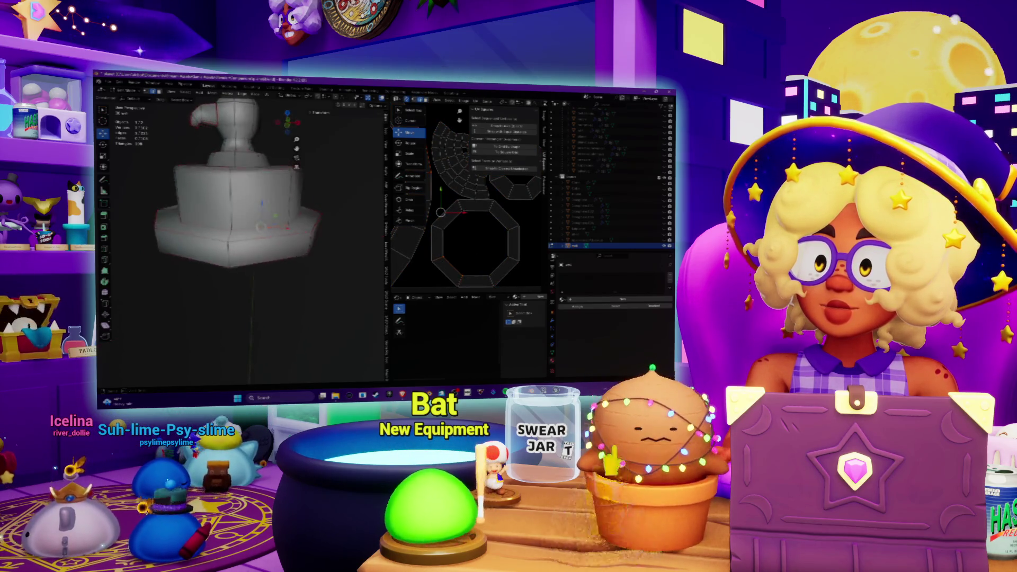
pyautogui.moveTo(238, 238); pyautogui.dragTo(238, 212, button='middle')
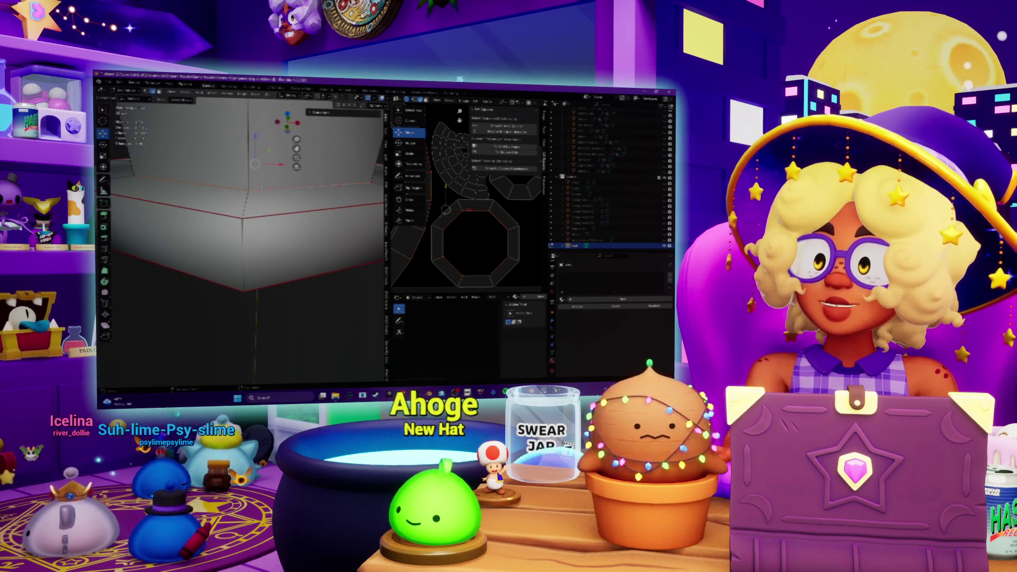
pyautogui.rightClick(245, 206)
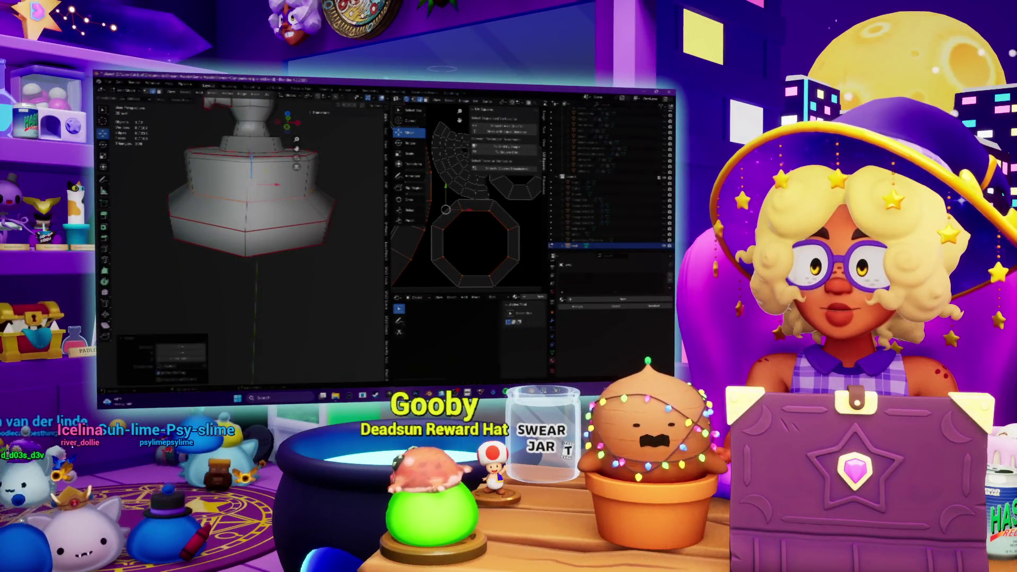
pyautogui.click(252, 197)
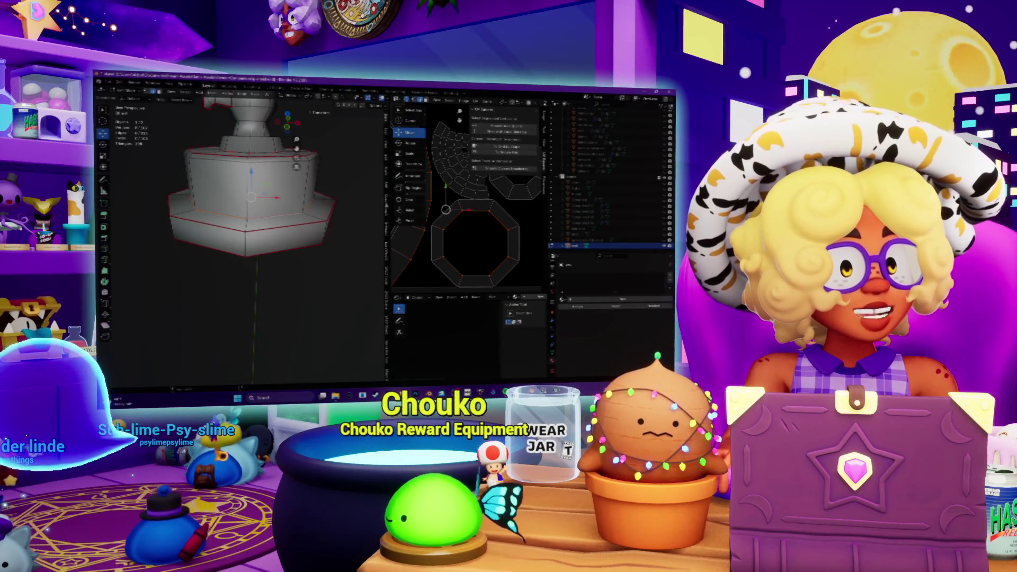
# Confirm the vertical move of the base's middle tier and widen the 3D view
pyautogui.scroll(4, 239, 223)
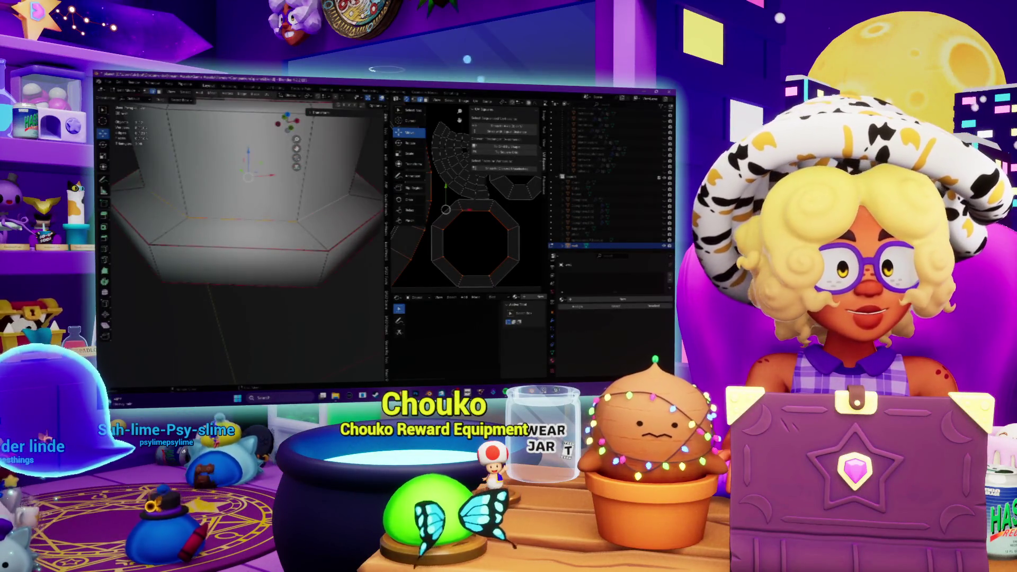
pyautogui.scroll(-5, 240, 222)
pyautogui.moveTo(240, 223); pyautogui.dragTo(247, 198, button='middle')
pyautogui.press('Return')
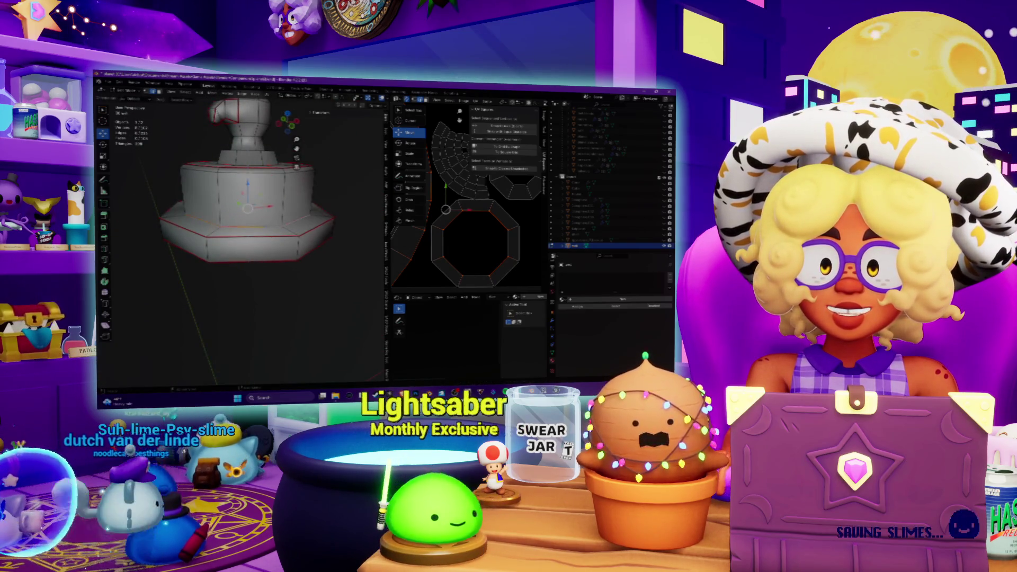
pyautogui.moveTo(385, 239)
pyautogui.mouseDown()
pyautogui.moveTo(464, 238)
pyautogui.moveTo(414, 238)
pyautogui.mouseUp()
pyautogui.scroll(3, 254, 212)
pyautogui.moveTo(254, 212); pyautogui.dragTo(254, 190, button='middle')
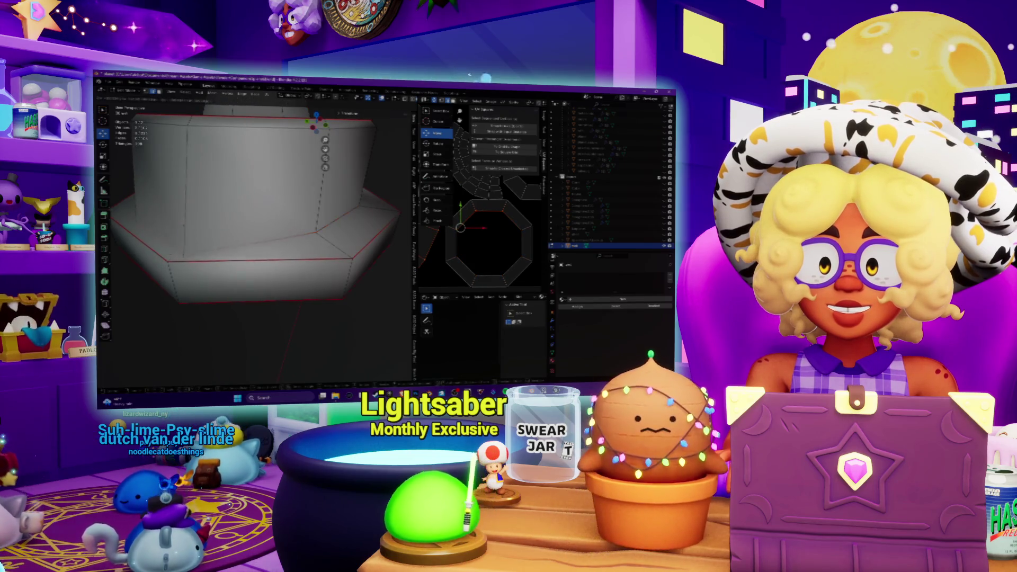
# Select part of the base's left wall and the top ring of brim faces
pyautogui.click(174, 217)
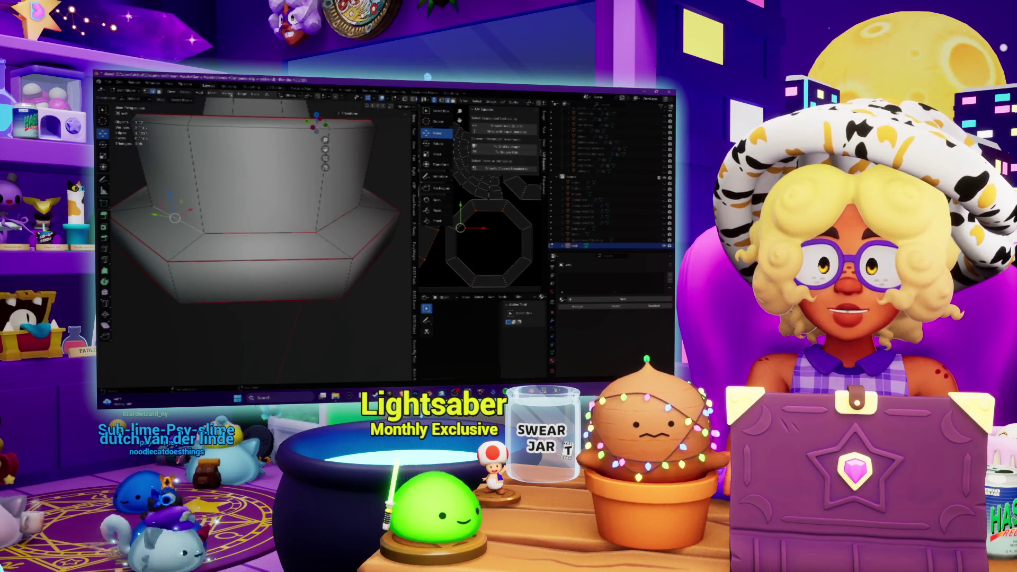
pyautogui.keyDown('alt'); pyautogui.click(189, 245); pyautogui.keyUp('alt')
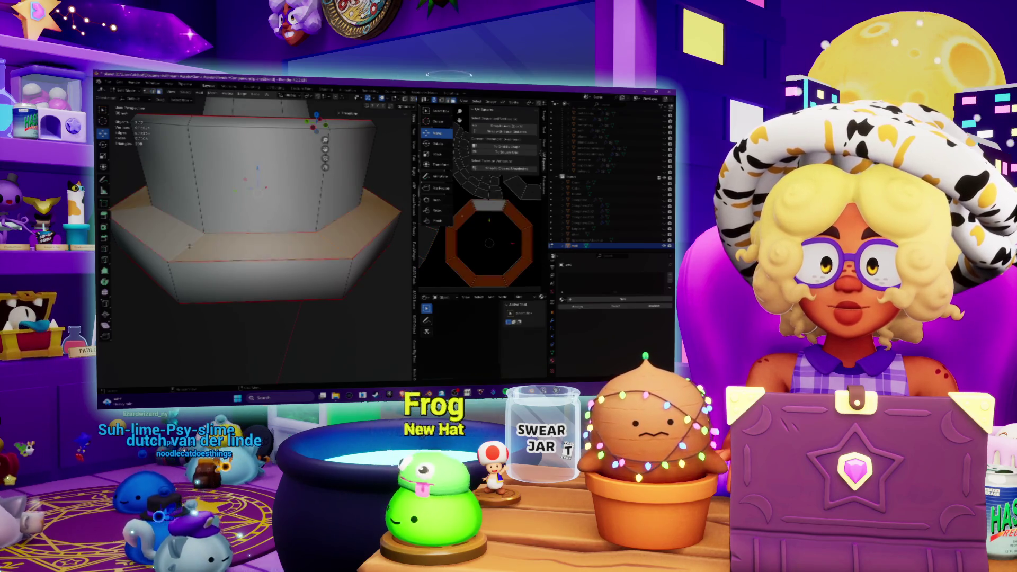
pyautogui.moveTo(254, 212); pyautogui.dragTo(233, 207, button='middle')
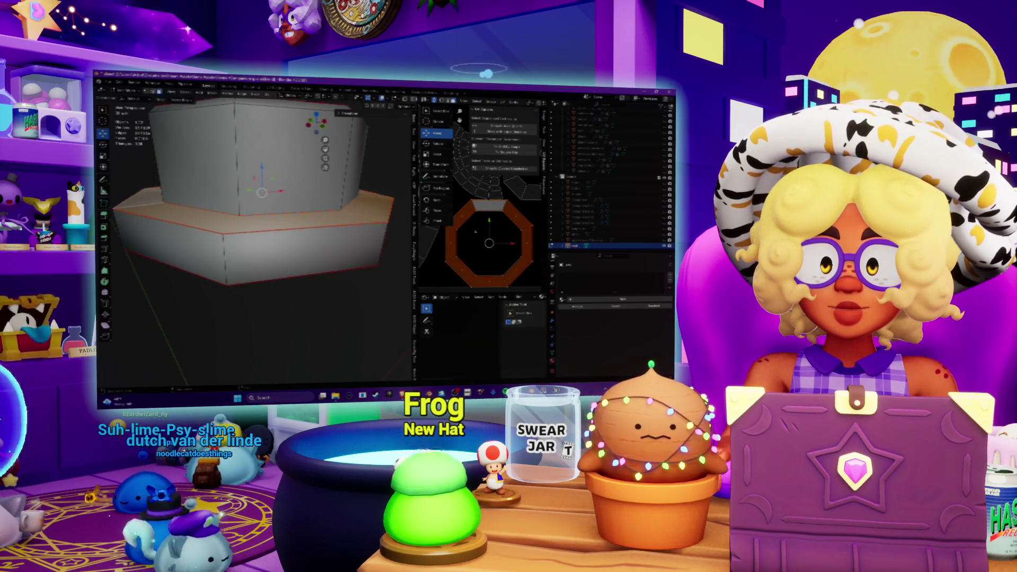
pyautogui.scroll(-3, 487, 238)
pyautogui.scroll(5, 254, 223)
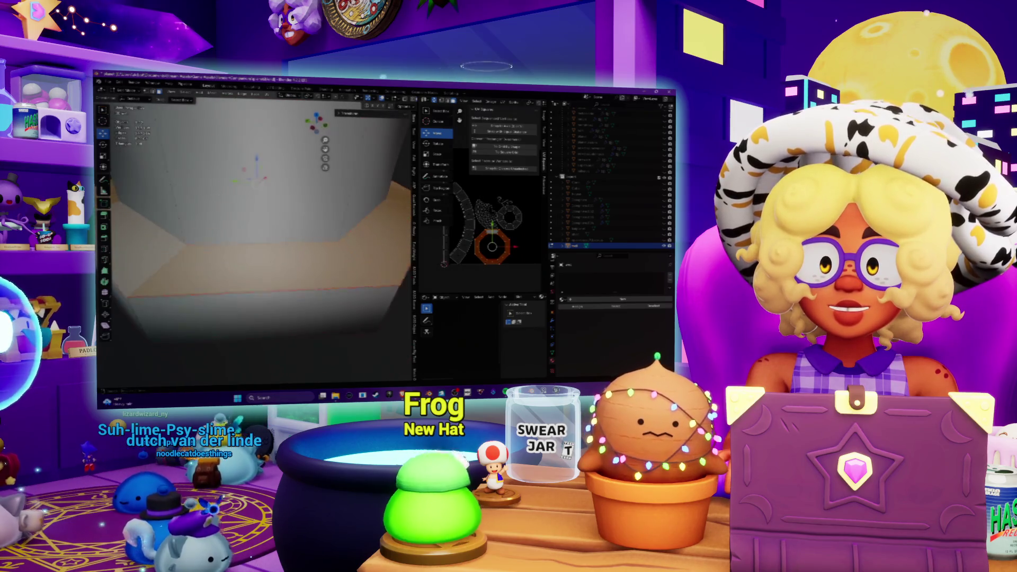
pyautogui.scroll(-5, 254, 223)
pyautogui.moveTo(254, 222)
pyautogui.mouseDown(button='middle')
pyautogui.moveTo(246, 235)
pyautogui.moveTo(252, 222)
pyautogui.mouseUp(button='middle')
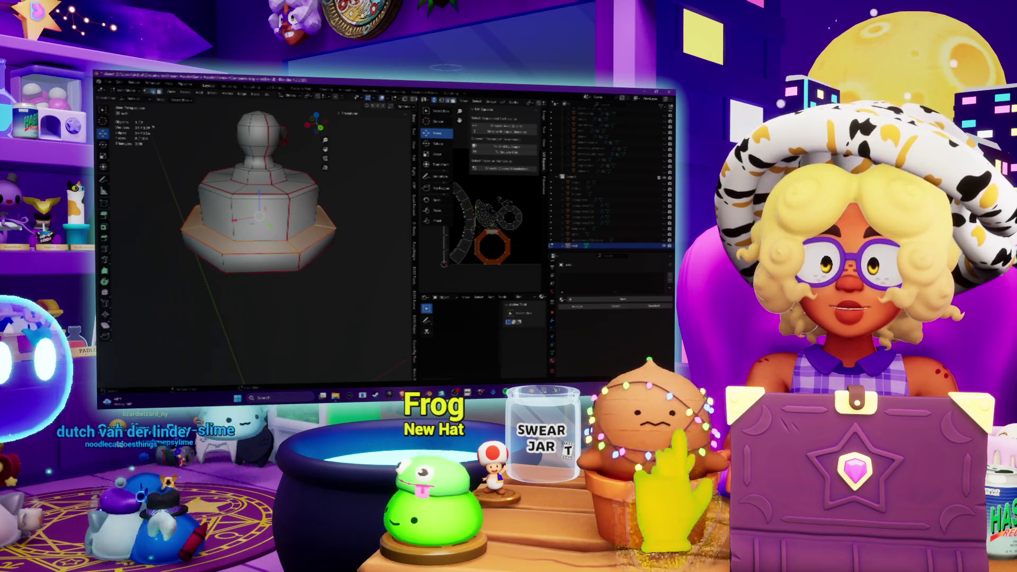
# Clear the selection and pick the brim's ring of faces, checking the underside
pyautogui.hotkey('alt', 'a')
pyautogui.scroll(3, 254, 212)
pyautogui.moveTo(249, 223); pyautogui.dragTo(254, 209, button='middle')
pyautogui.press('r')
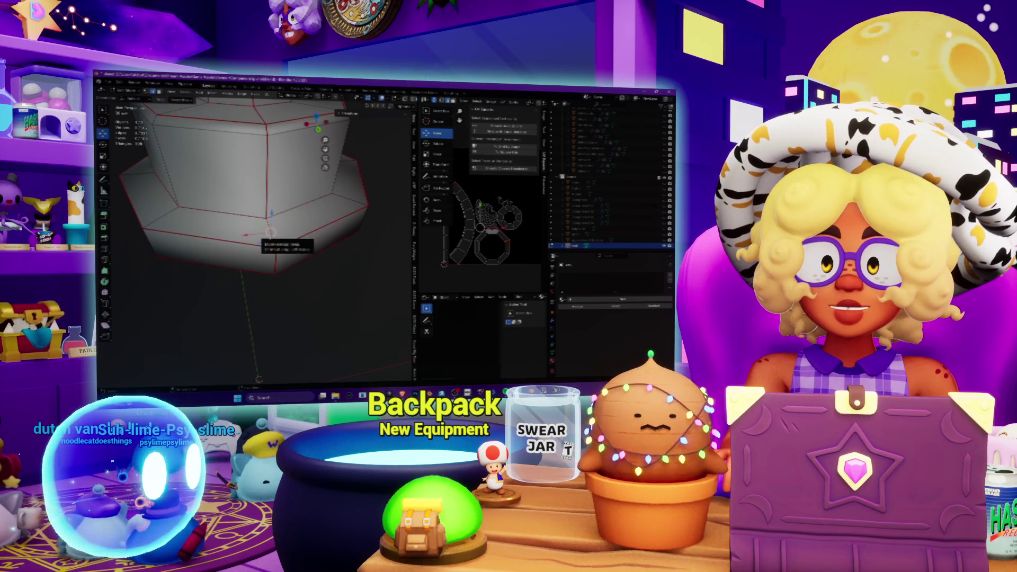
pyautogui.press('Escape')
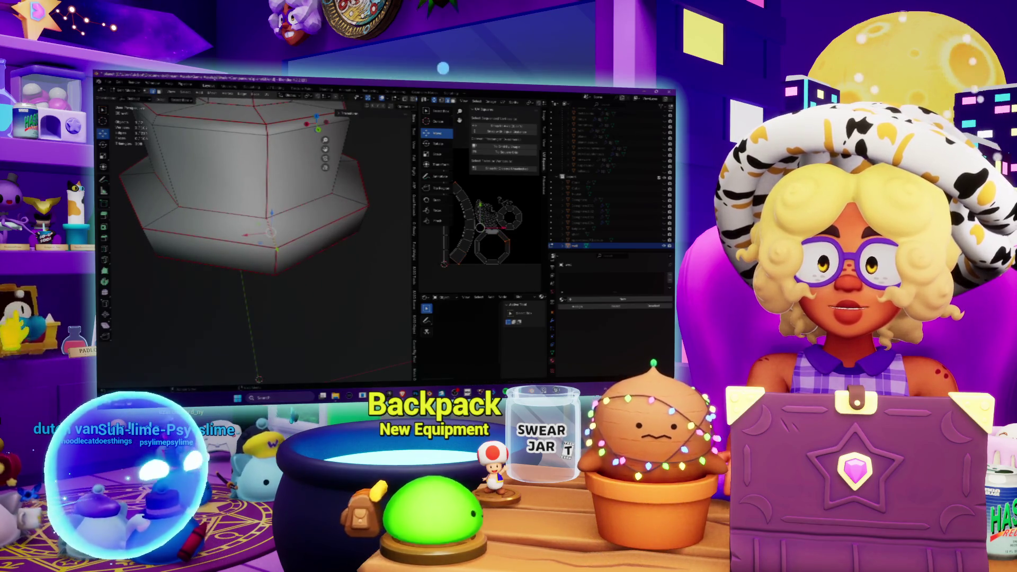
pyautogui.keyDown('alt'); pyautogui.click(274, 228); pyautogui.keyUp('alt')
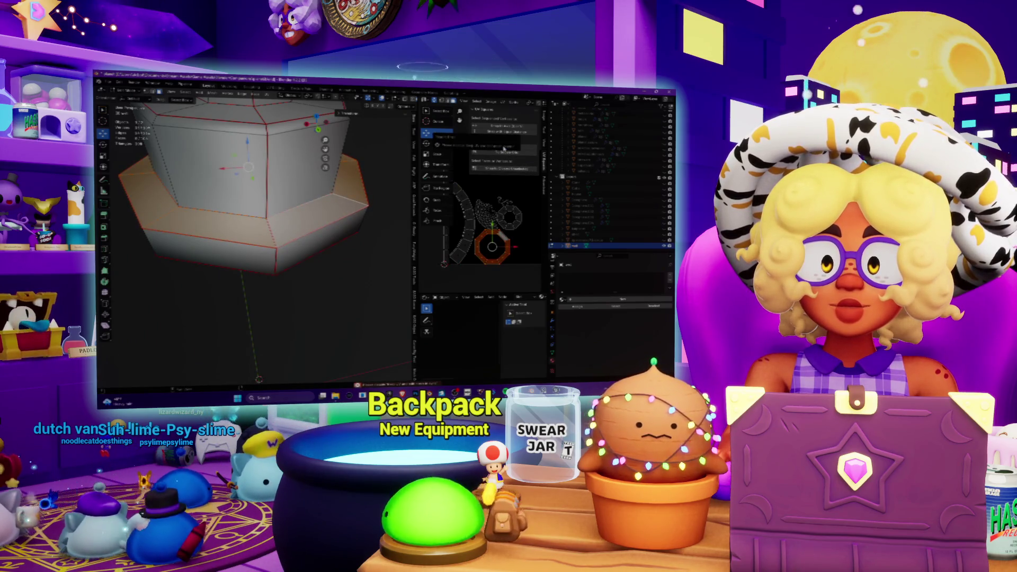
pyautogui.moveTo(255, 235)
pyautogui.mouseDown(button='middle')
pyautogui.moveTo(247, 175)
pyautogui.moveTo(235, 246)
pyautogui.mouseUp(button='middle')
pyautogui.scroll(-6, 235, 247)
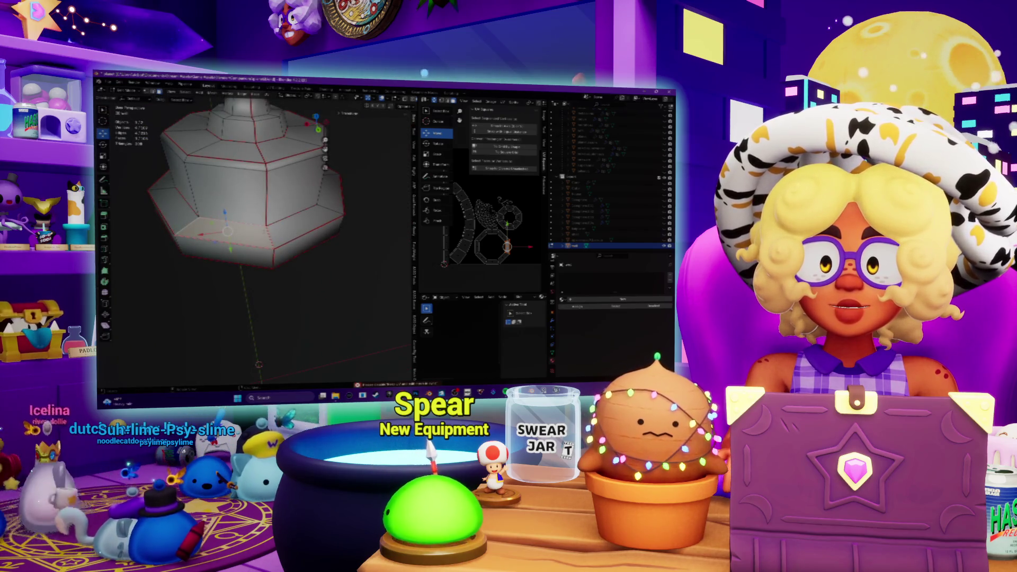
# Unwrap the lower brim ring of faces, then clear the selection
pyautogui.keyDown('alt'); pyautogui.click(236, 246); pyautogui.keyUp('alt')
pyautogui.press('u')
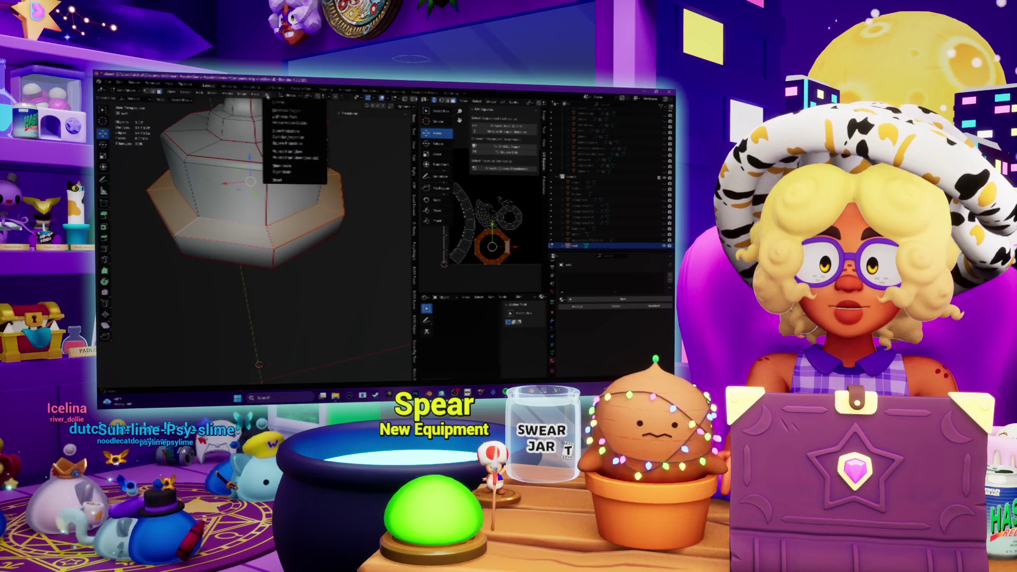
pyautogui.press('Return')
pyautogui.scroll(-4, 482, 240)
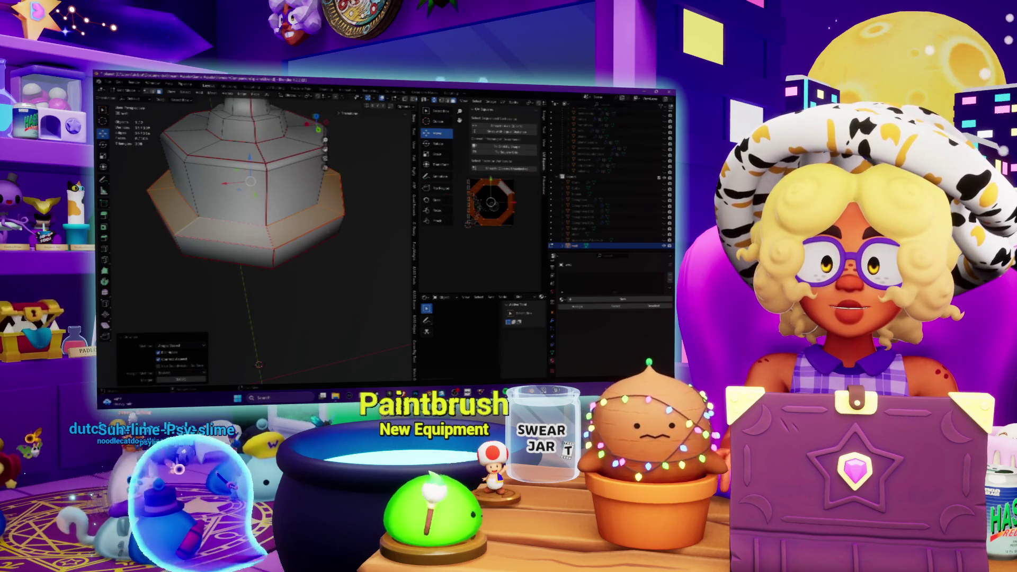
pyautogui.scroll(5, 254, 233)
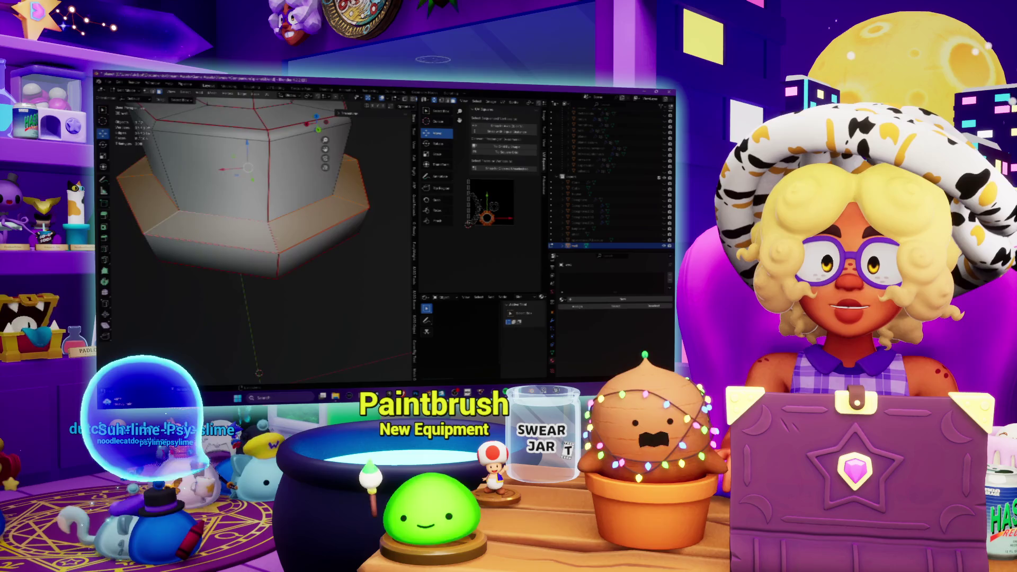
pyautogui.scroll(3, 254, 233)
pyautogui.hotkey('alt', 'a')
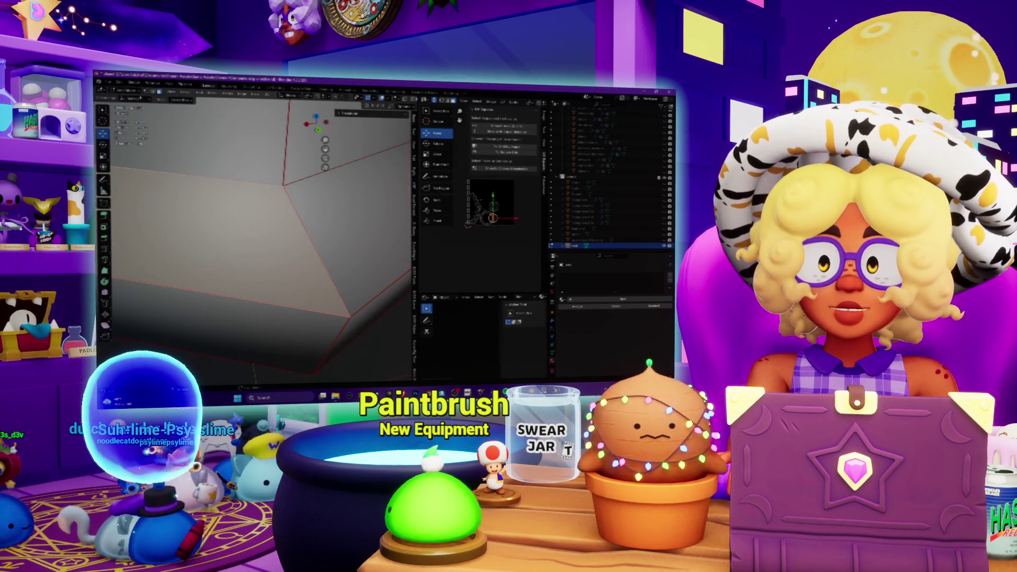
# Reselect the base's lower ring of faces from above and unwrap it again
pyautogui.moveTo(254, 233)
pyautogui.mouseDown(button='middle')
pyautogui.moveTo(235, 244)
pyautogui.moveTo(228, 235)
pyautogui.mouseUp(button='middle')
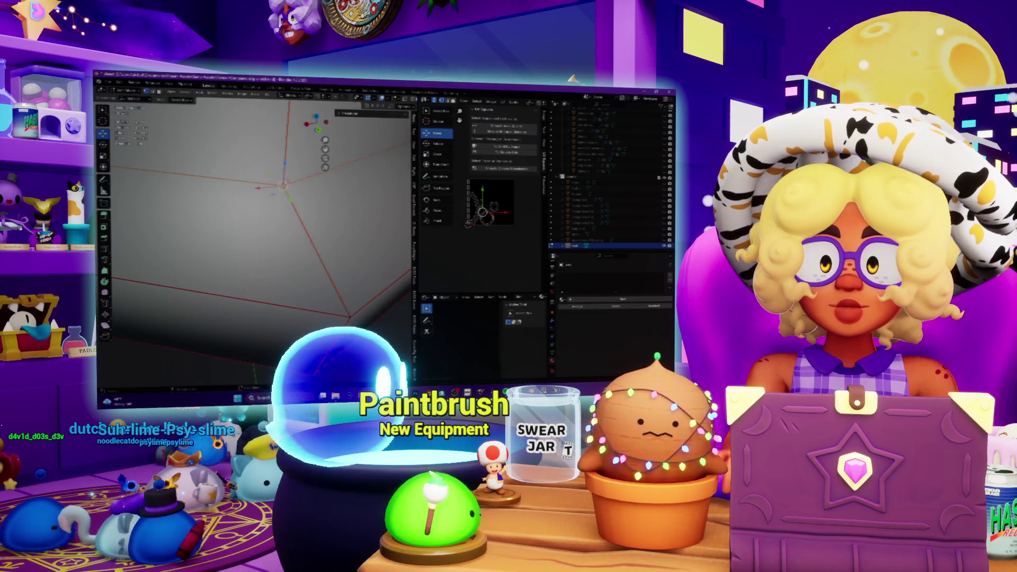
pyautogui.scroll(-5, 254, 233)
pyautogui.moveTo(286, 180)
pyautogui.mouseDown(button='middle')
pyautogui.moveTo(304, 159)
pyautogui.moveTo(305, 133)
pyautogui.mouseUp(button='middle')
pyautogui.scroll(6, 501, 251)
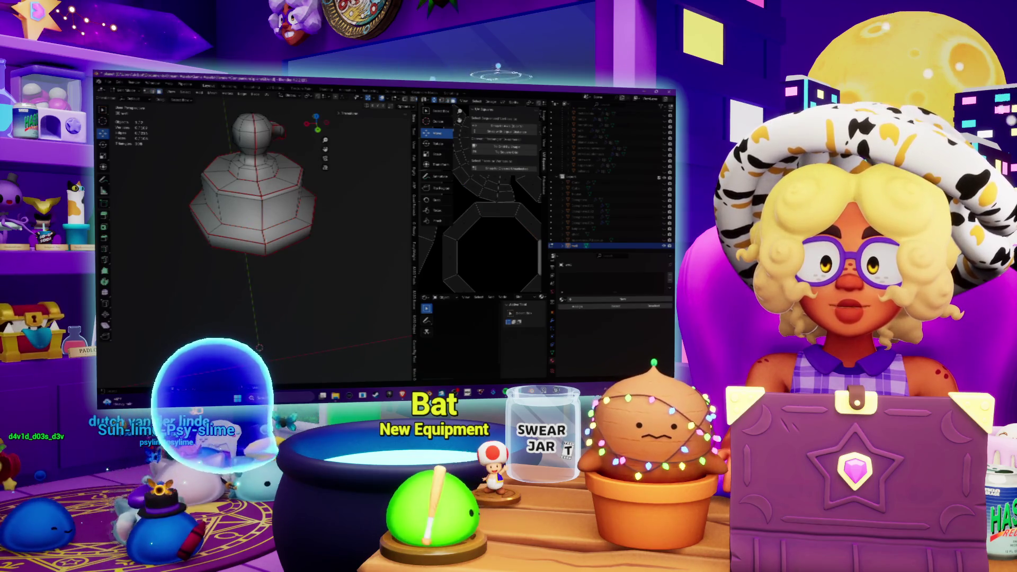
pyautogui.keyDown('alt'); pyautogui.click(304, 209); pyautogui.keyUp('alt')
pyautogui.scroll(-5, 486, 247)
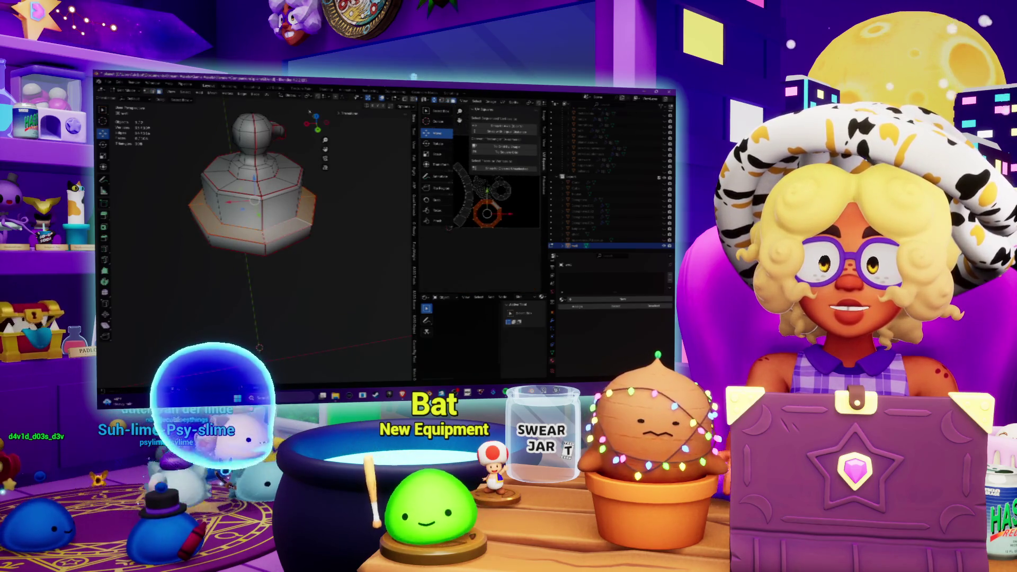
pyautogui.press('u')
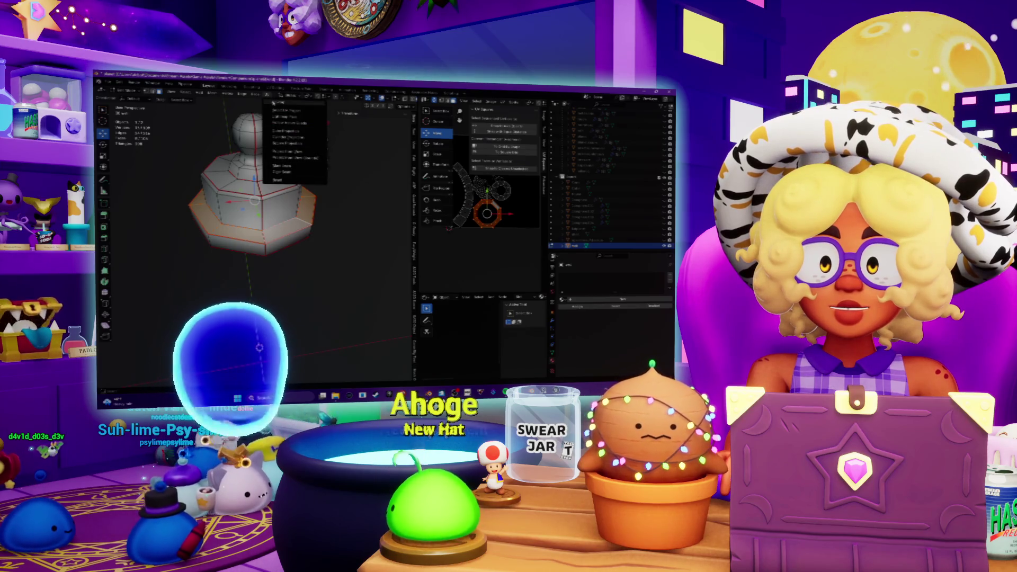
pyautogui.click(292, 106)
# Straighten the ring's UVs with To Grid By Shape and frame the strip
pyautogui.scroll(-3, 444, 208)
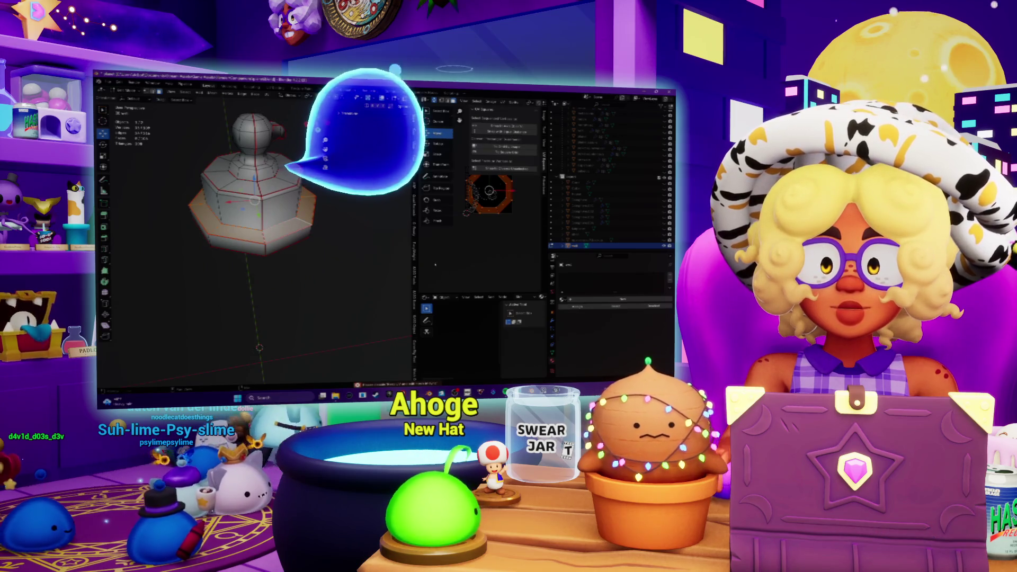
pyautogui.scroll(-2, 489, 269)
pyautogui.scroll(-3, 487, 206)
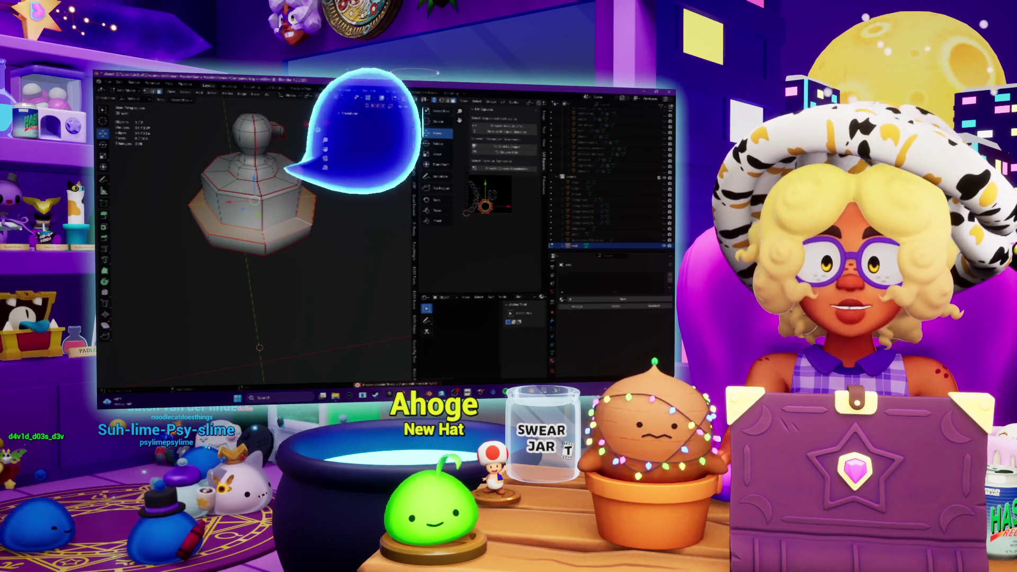
pyautogui.click(507, 147)
pyautogui.press('KP_Decimal')
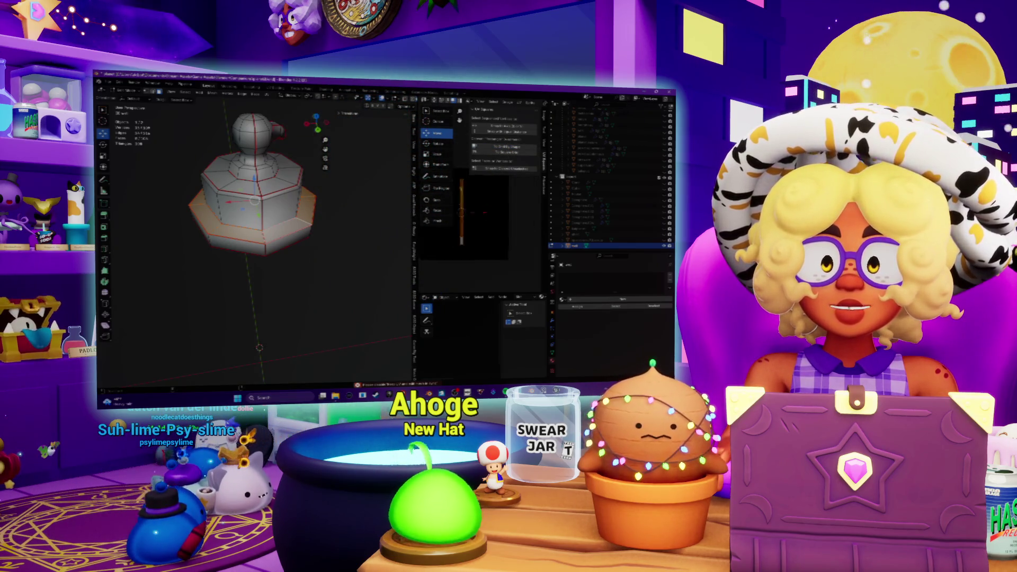
# Move the straightened strip right in UV space and select the base's middle band
pyautogui.moveTo(459, 216); pyautogui.dragTo(522, 239, button='middle')
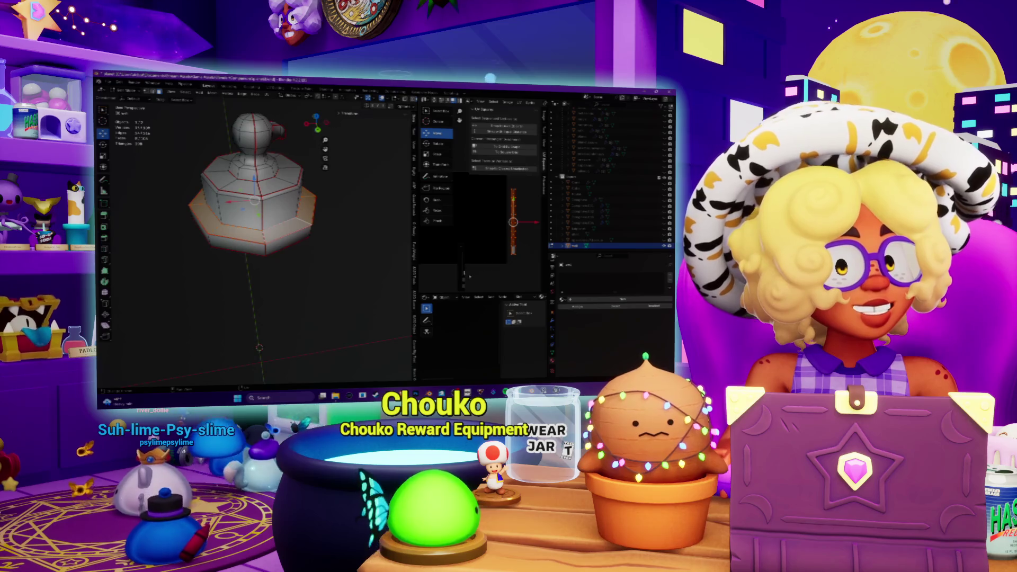
pyautogui.scroll(3, 358, 275)
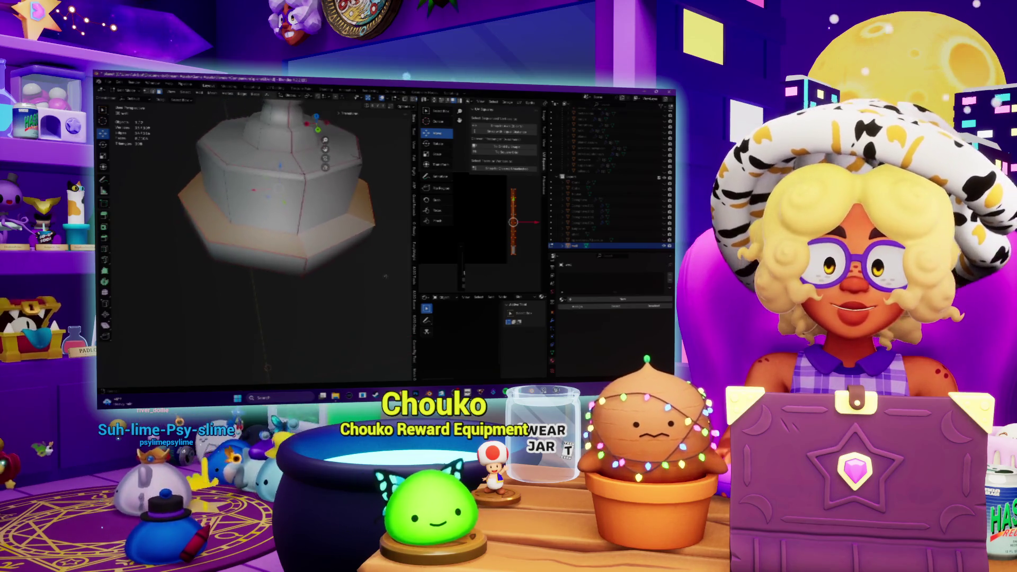
pyautogui.keyDown('alt'); pyautogui.click(249, 204); pyautogui.keyUp('alt')
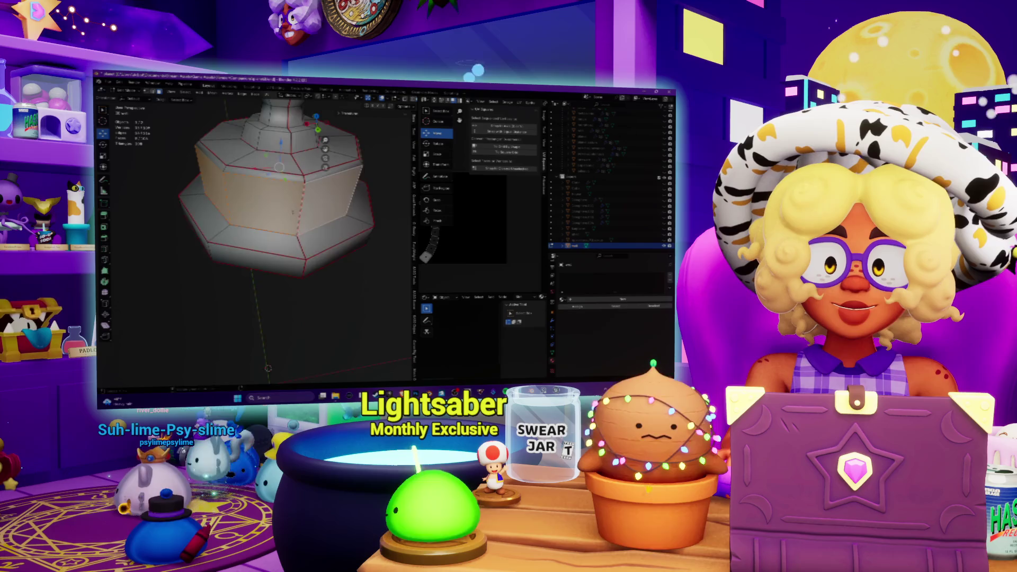
pyautogui.moveTo(293, 212); pyautogui.dragTo(281, 206, button='middle')
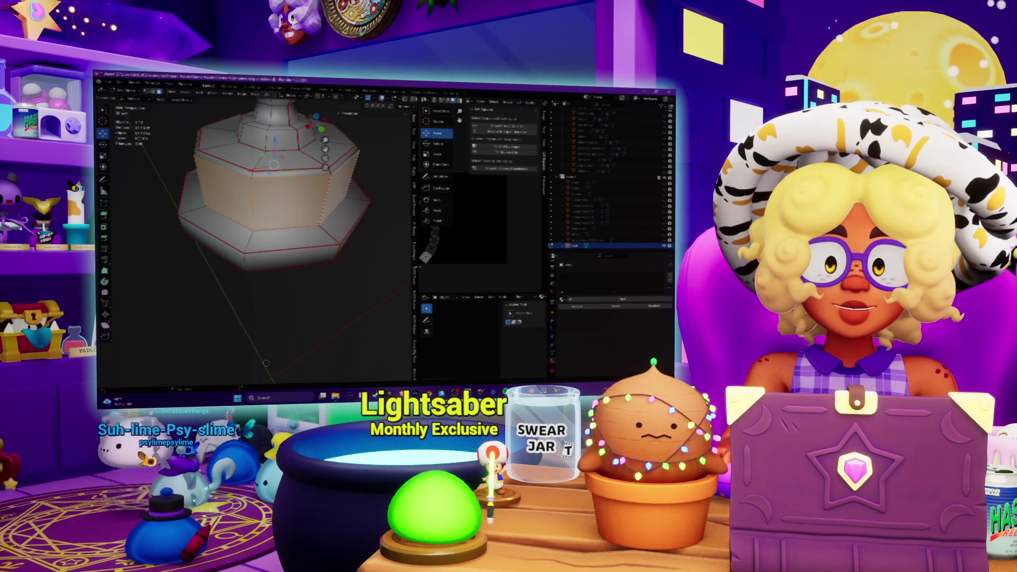
pyautogui.moveTo(416, 238); pyautogui.dragTo(315, 238)
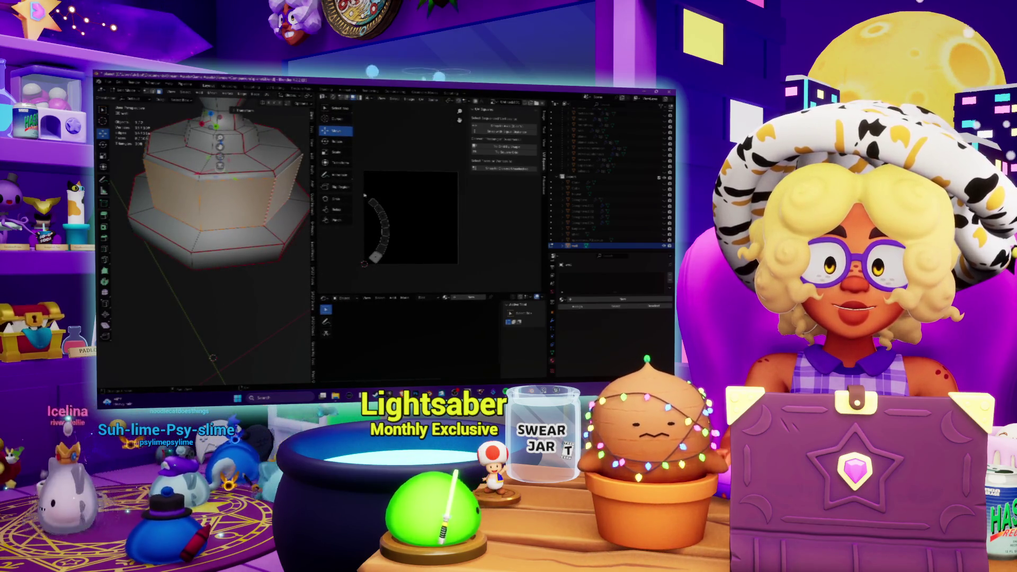
# Unwrap the middle band into its own UV strip, then switch to Notepad
pyautogui.press('a')
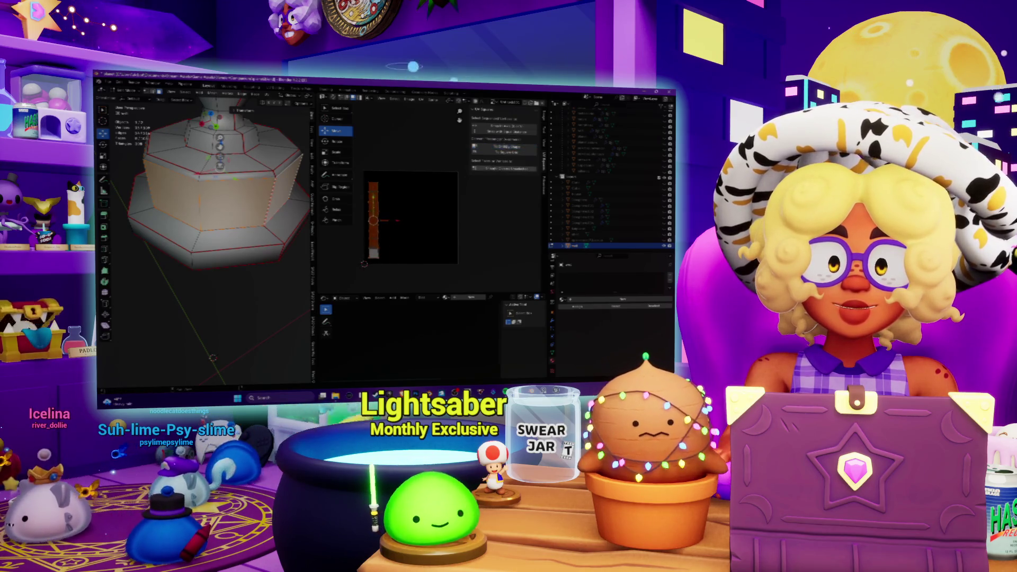
pyautogui.scroll(-2, 421, 224)
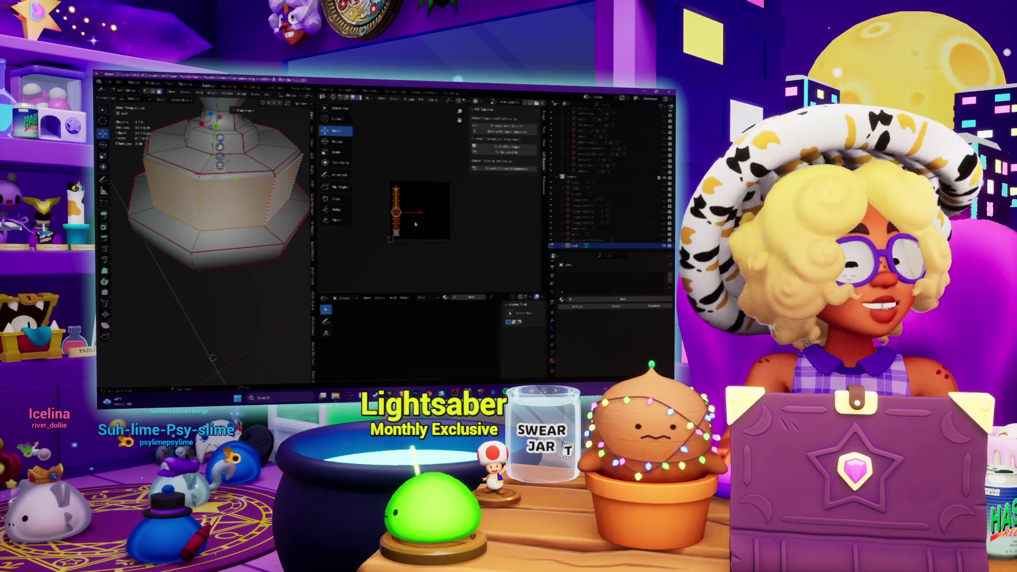
pyautogui.moveTo(222, 249); pyautogui.dragTo(239, 213, button='middle')
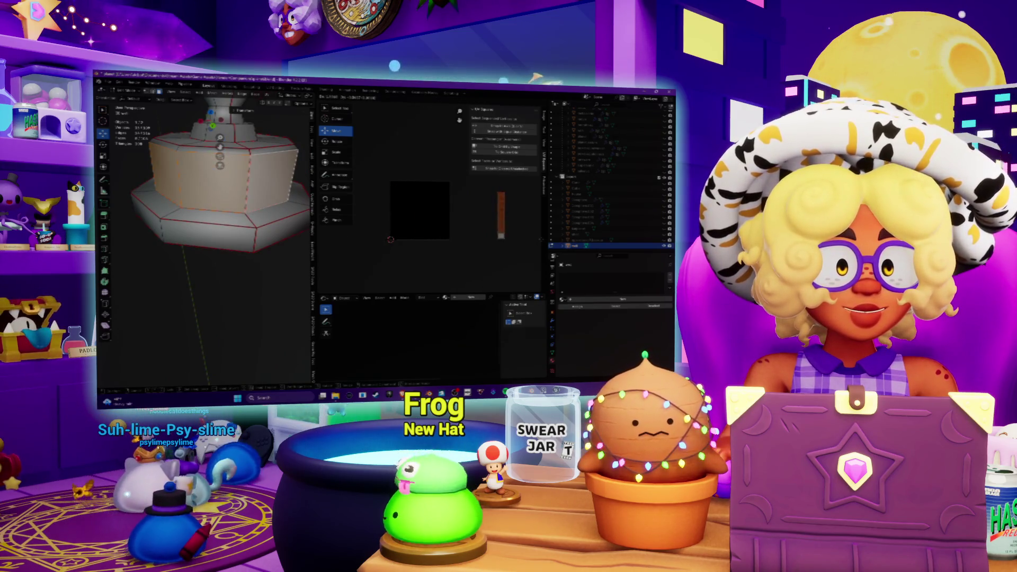
pyautogui.press('a')
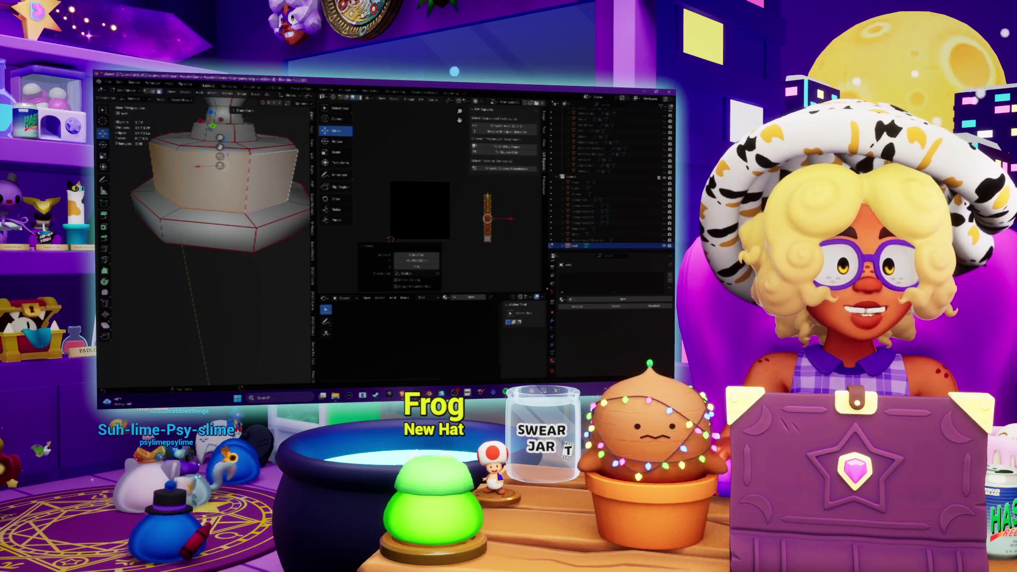
pyautogui.hotkey('alt', 'Tab')
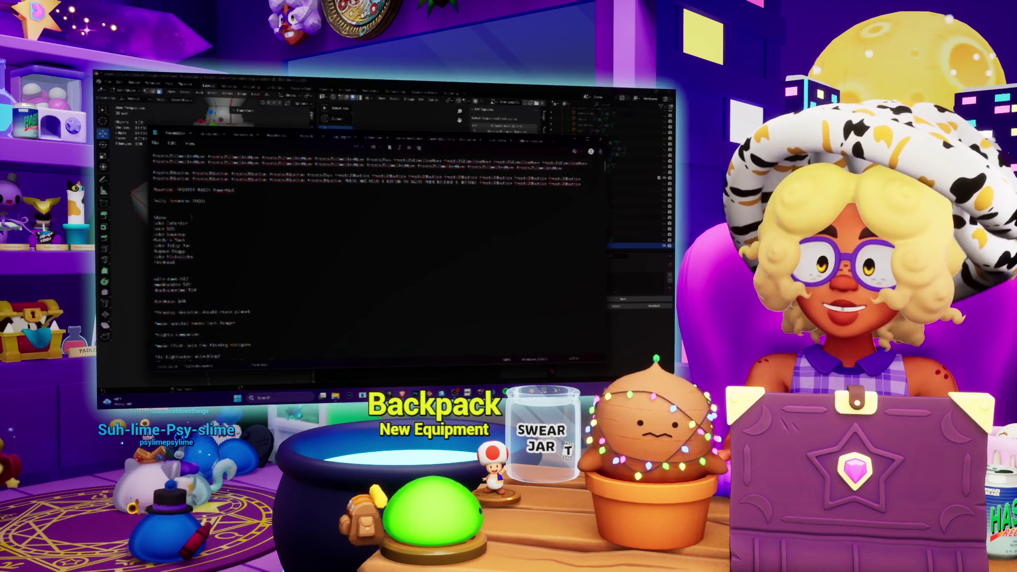
# Add The Great Slime Lake on a new line after Fishbowl, then return to Blender
pyautogui.press('Return')
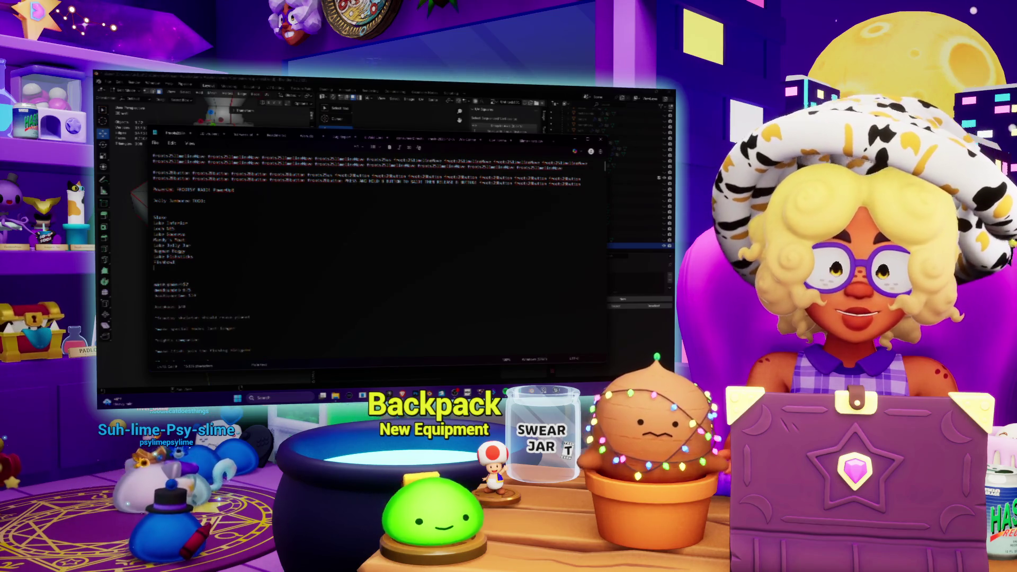
pyautogui.press('BackSpace')
pyautogui.press('BackSpace')
pyautogui.press('BackSpace')
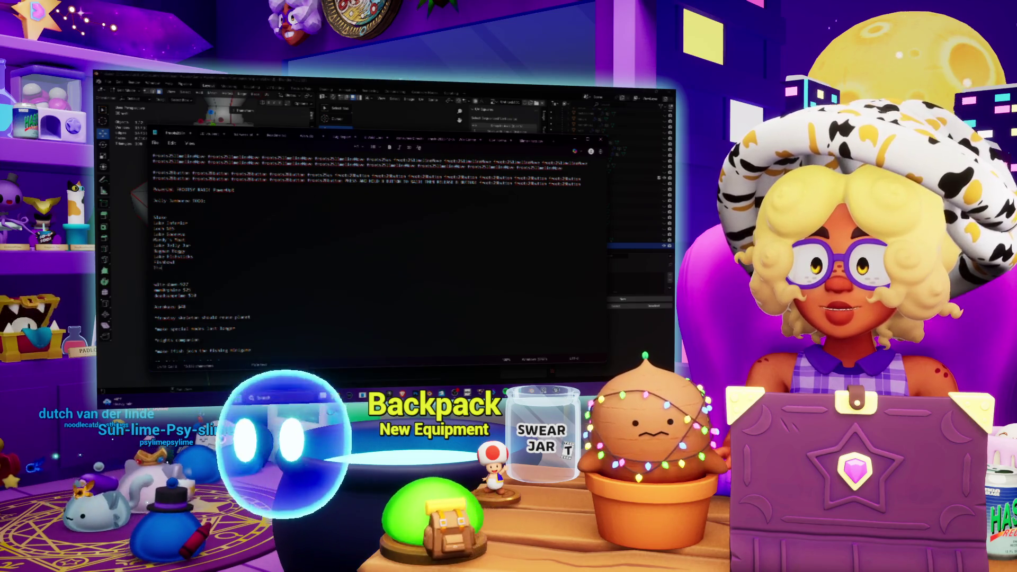
pyautogui.write(' Great Slime Lake')
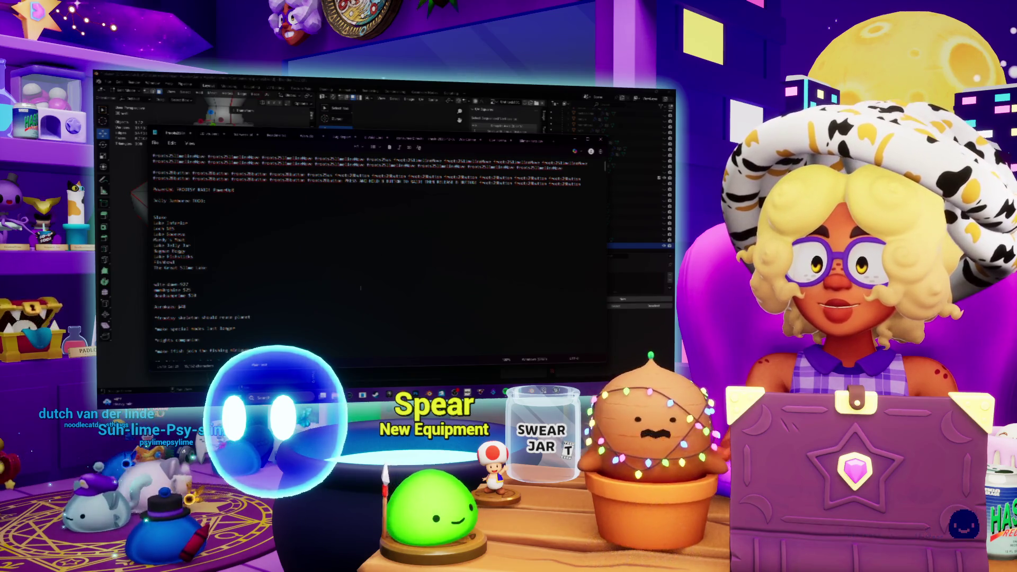
pyautogui.hotkey('alt', 'Tab')
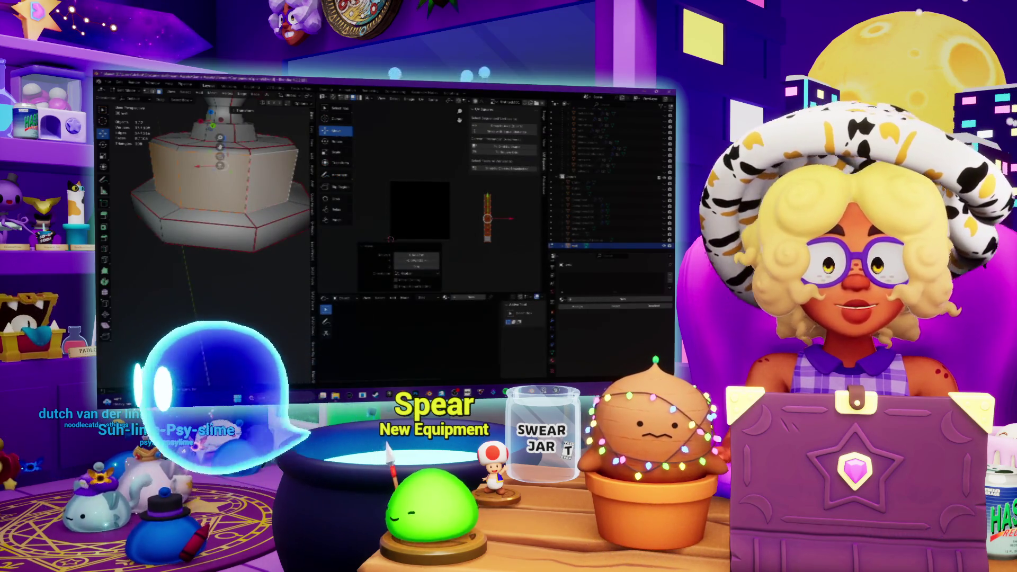
# Select only the base's top face ring to view its round UV island, then return to the notes
pyautogui.moveTo(212, 185); pyautogui.dragTo(215, 217, button='middle')
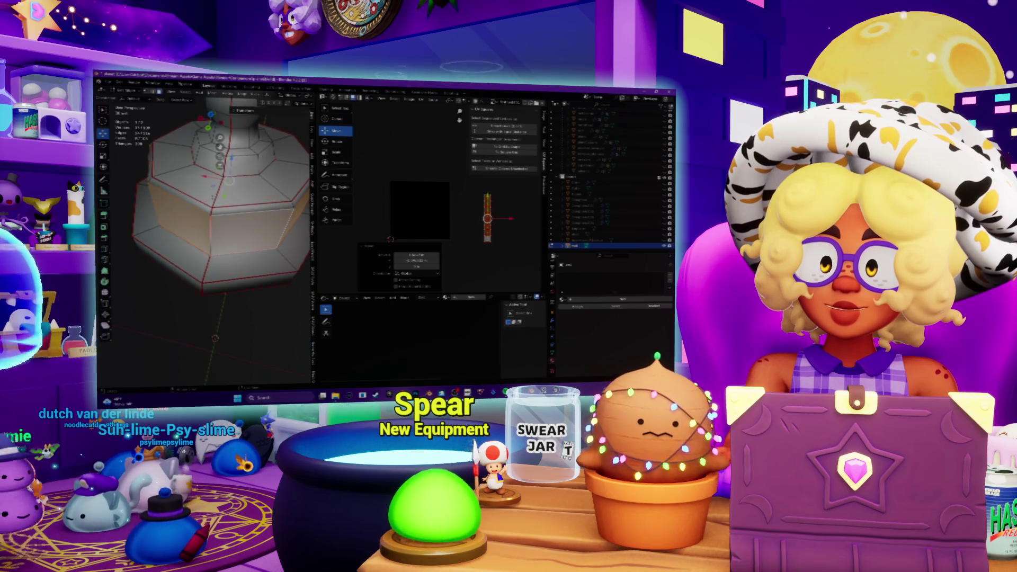
pyautogui.press('a')
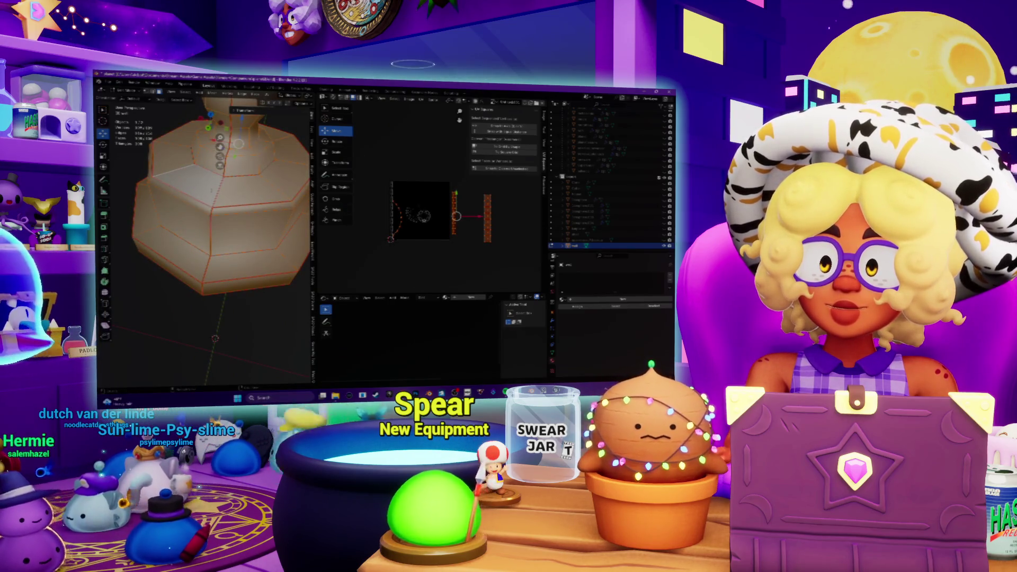
pyautogui.keyDown('alt'); pyautogui.click(212, 189); pyautogui.keyUp('alt')
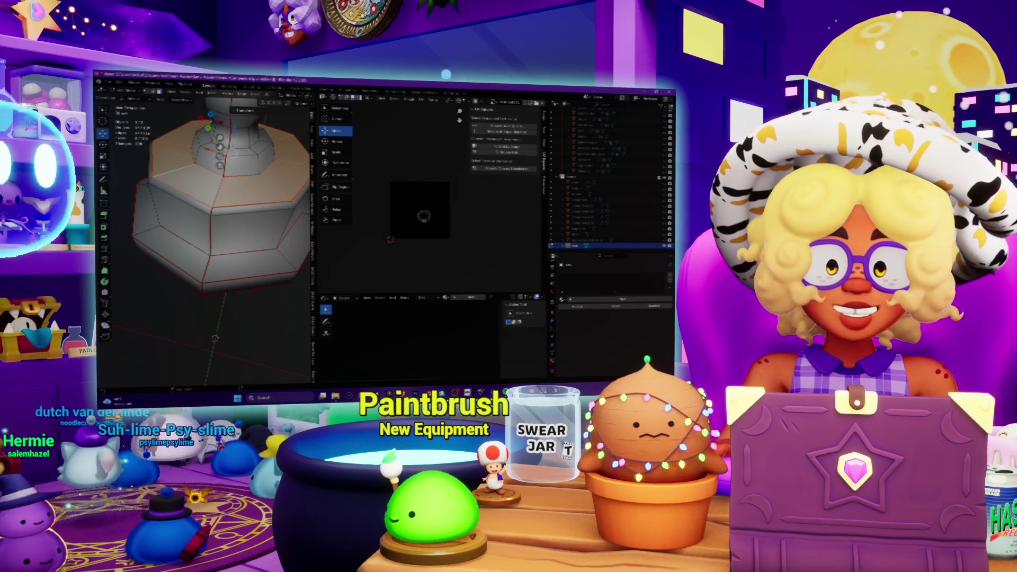
pyautogui.hotkey('alt', 'Tab')
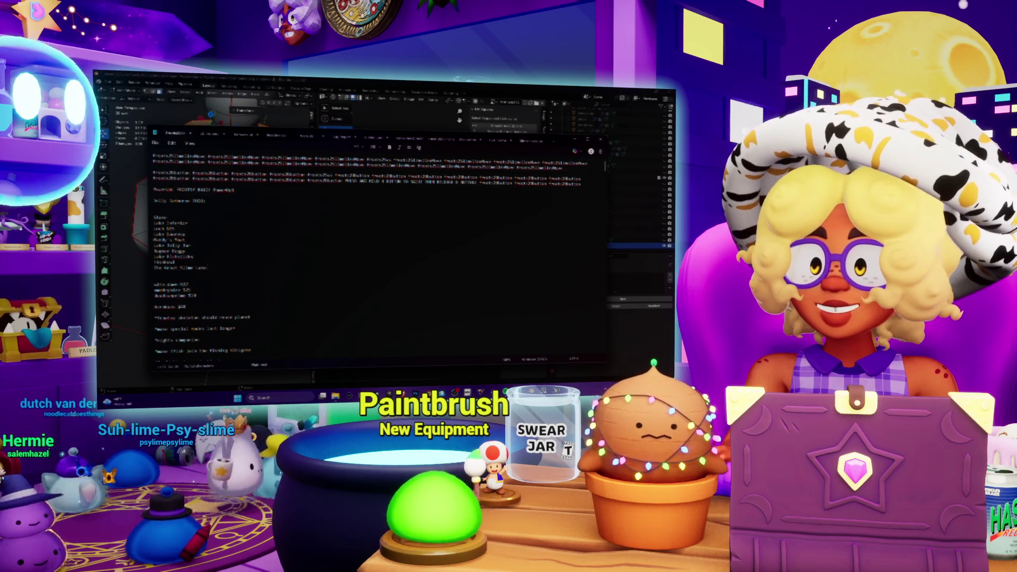
# Add 'Lake Slimeperior' on a new line in the notes and bring Blender forward
pyautogui.press('Return')
pyautogui.write('Lake Slimeperior')
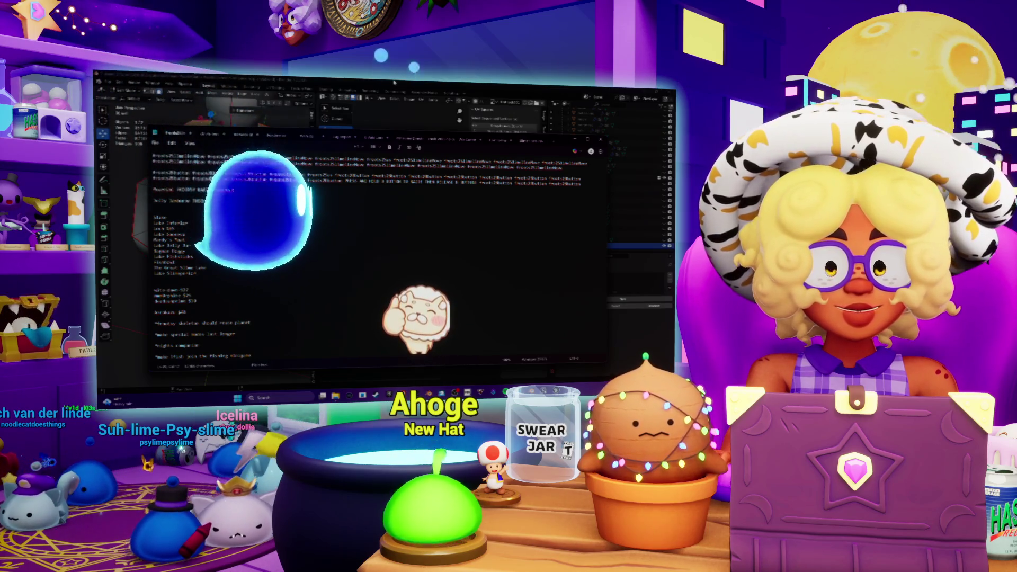
pyautogui.click(394, 82)
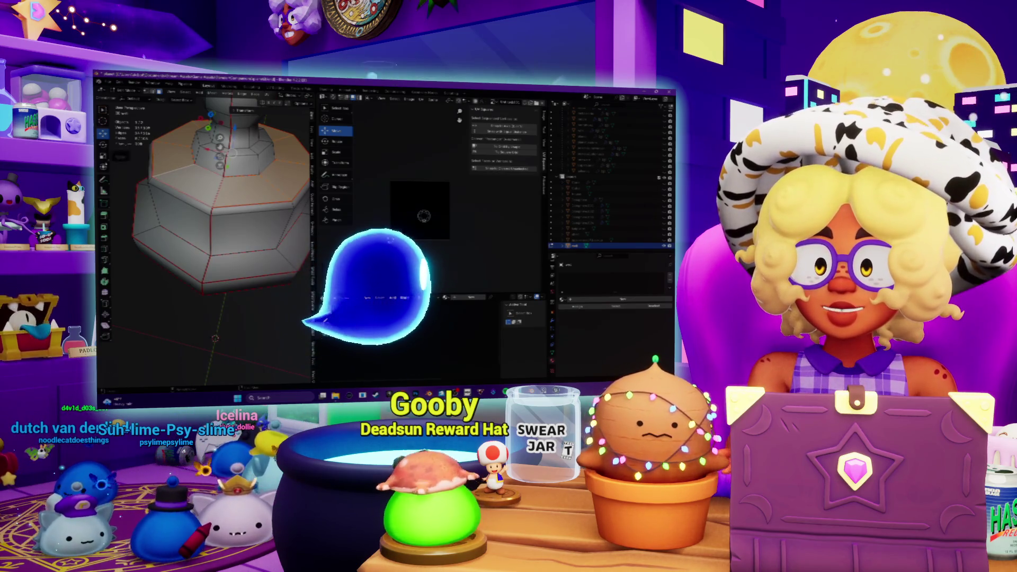
# Review all UV islands, then clear the mesh selection while orbiting the base
pyautogui.moveTo(238, 222)
pyautogui.mouseDown(button='middle')
pyautogui.moveTo(278, 228)
pyautogui.moveTo(267, 212)
pyautogui.moveTo(254, 239)
pyautogui.moveTo(265, 222)
pyautogui.moveTo(275, 228)
pyautogui.moveTo(264, 217)
pyautogui.mouseUp(button='middle')
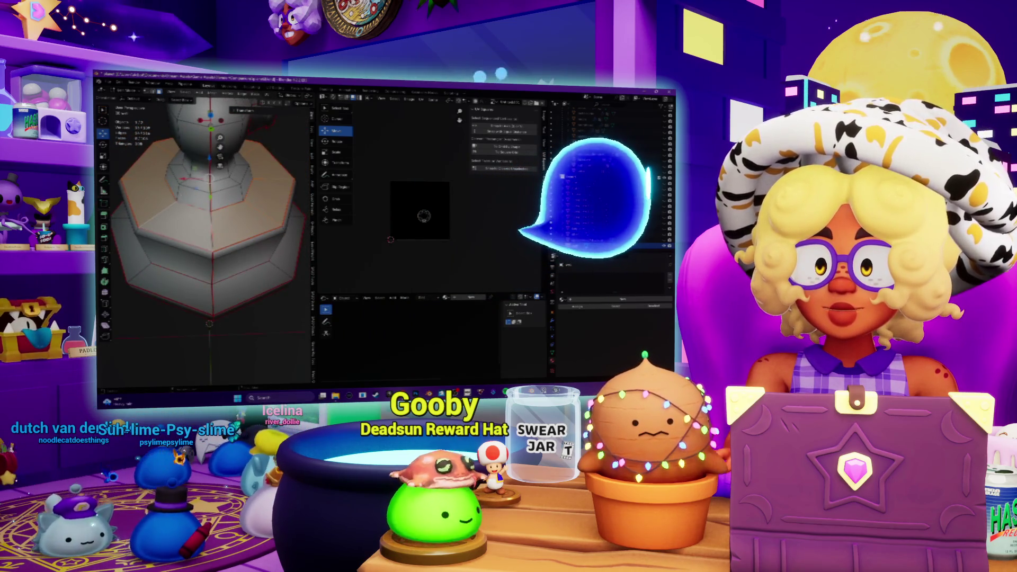
pyautogui.press('a')
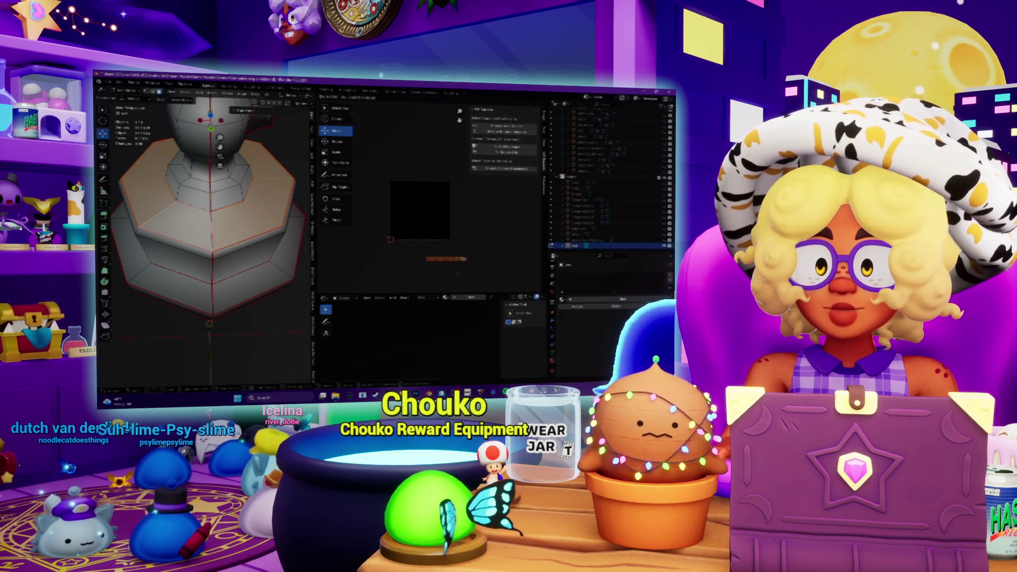
pyautogui.press('a')
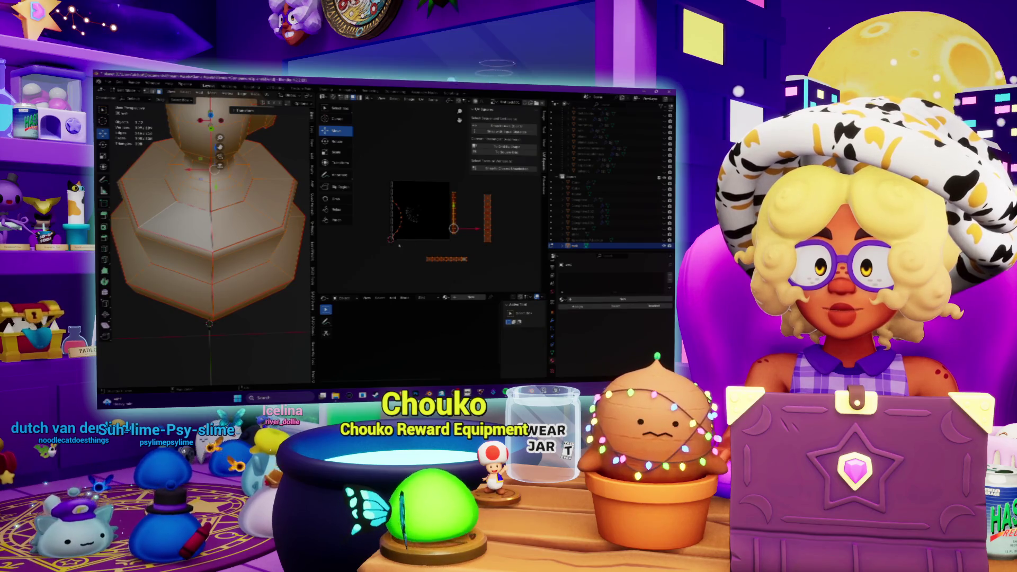
pyautogui.scroll(5, 399, 246)
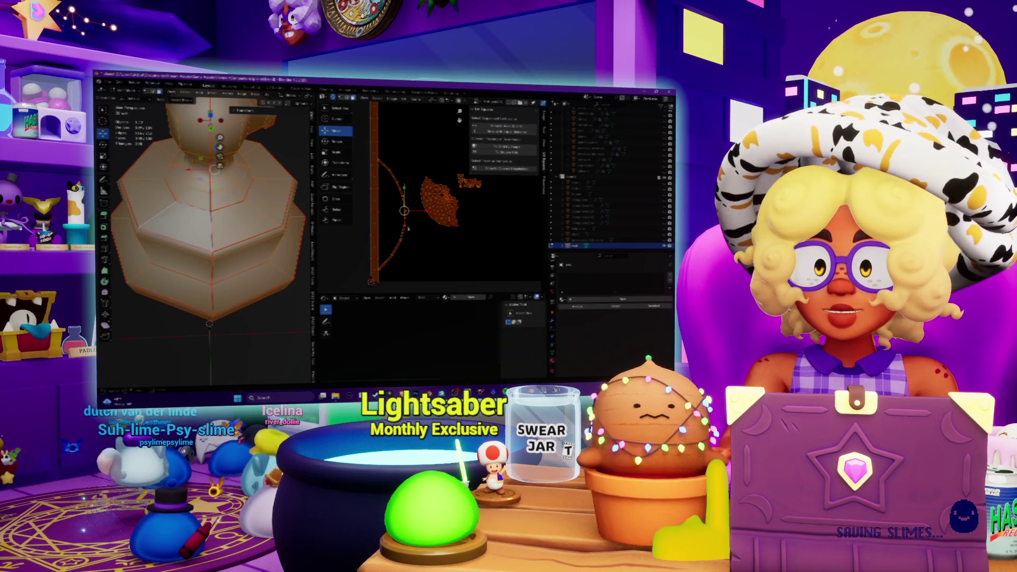
pyautogui.hotkey('alt', 'a')
pyautogui.scroll(-8, 207, 238)
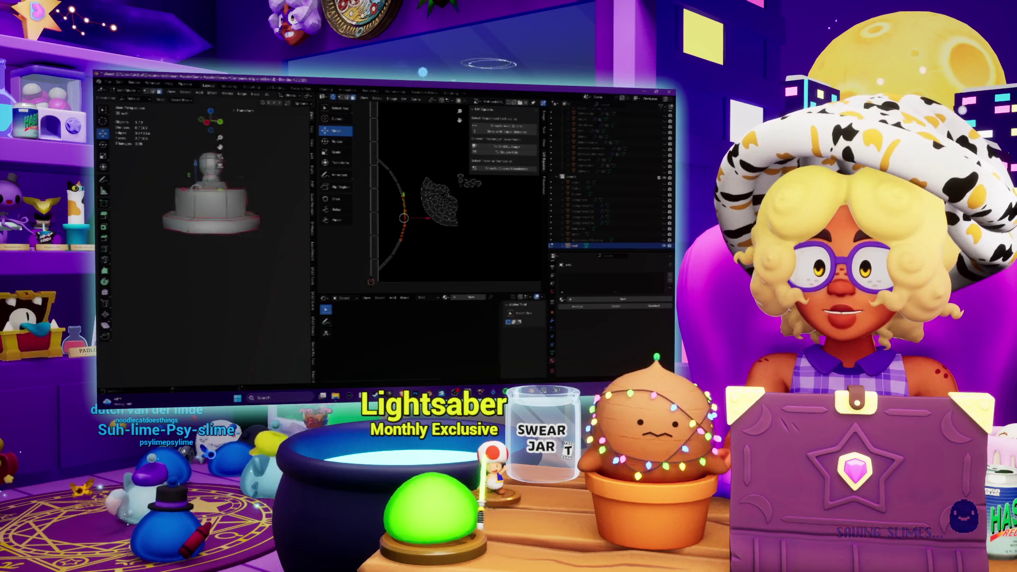
pyautogui.scroll(10, 207, 239)
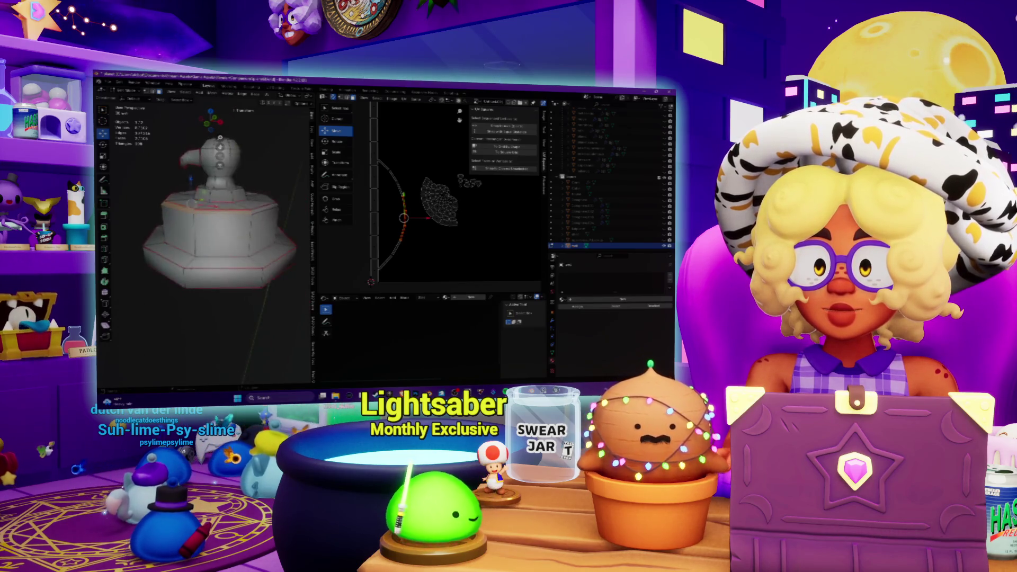
pyautogui.moveTo(207, 239); pyautogui.dragTo(228, 264, button='middle')
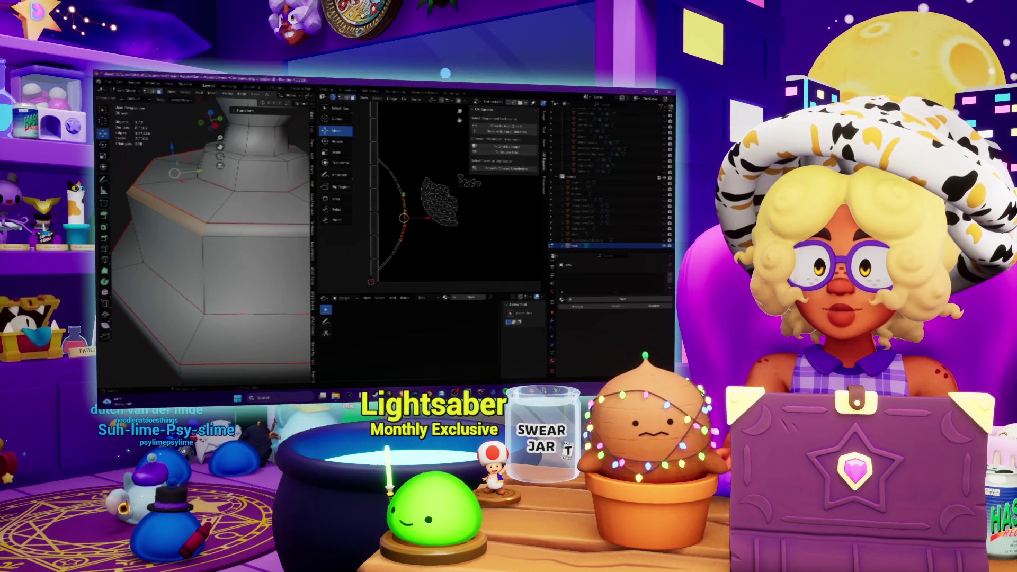
pyautogui.scroll(-5, 207, 239)
pyautogui.moveTo(212, 238); pyautogui.dragTo(223, 206, button='middle')
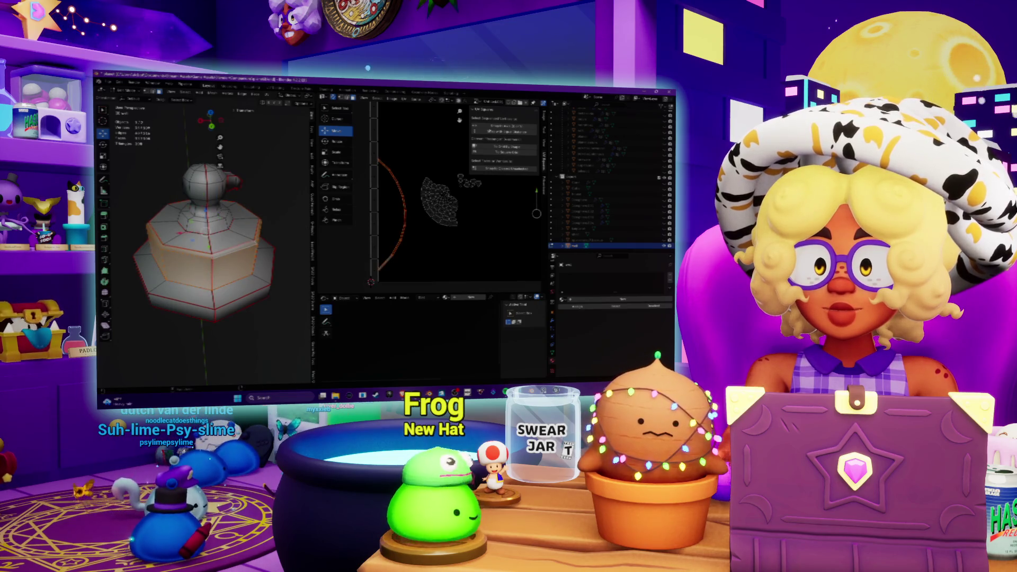
# Unwrap the chosen upper band of the base via the UV menu and clear the UV selection
pyautogui.click(267, 95)
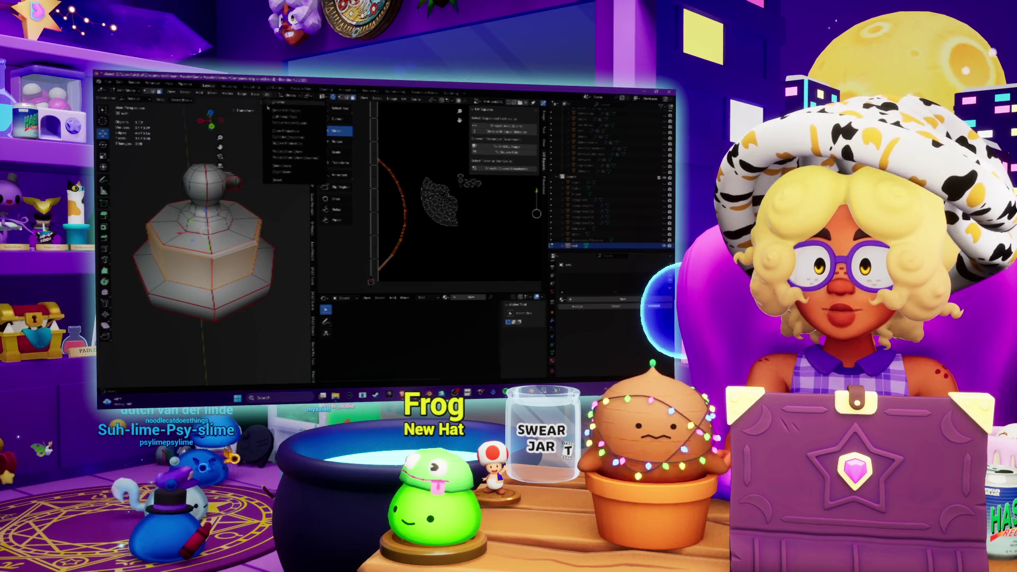
pyautogui.click(273, 102)
pyautogui.click(490, 146)
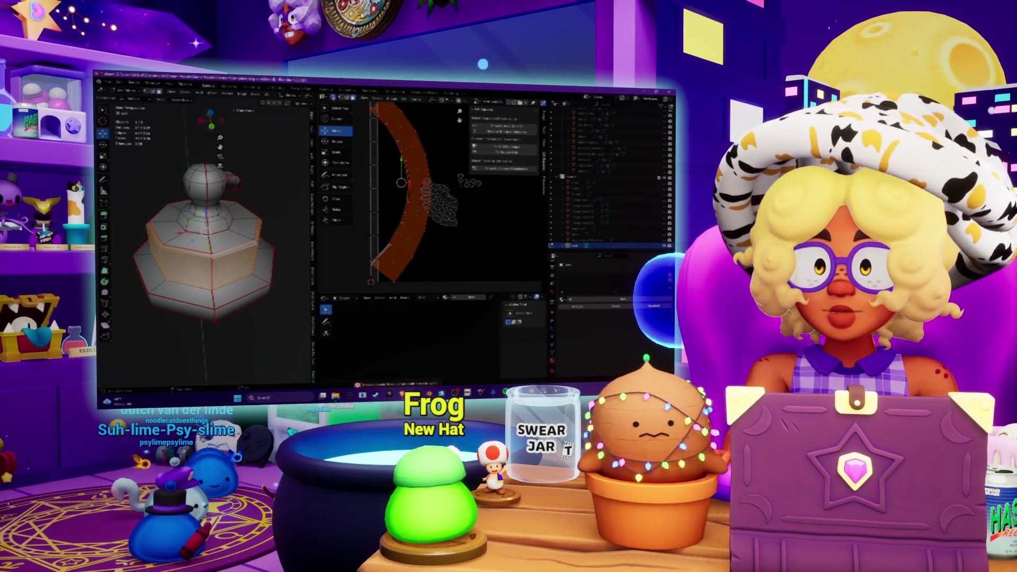
pyautogui.click(366, 144)
# Straighten the curved strip into a grid-aligned column with To Grid By Shape
pyautogui.press('a')
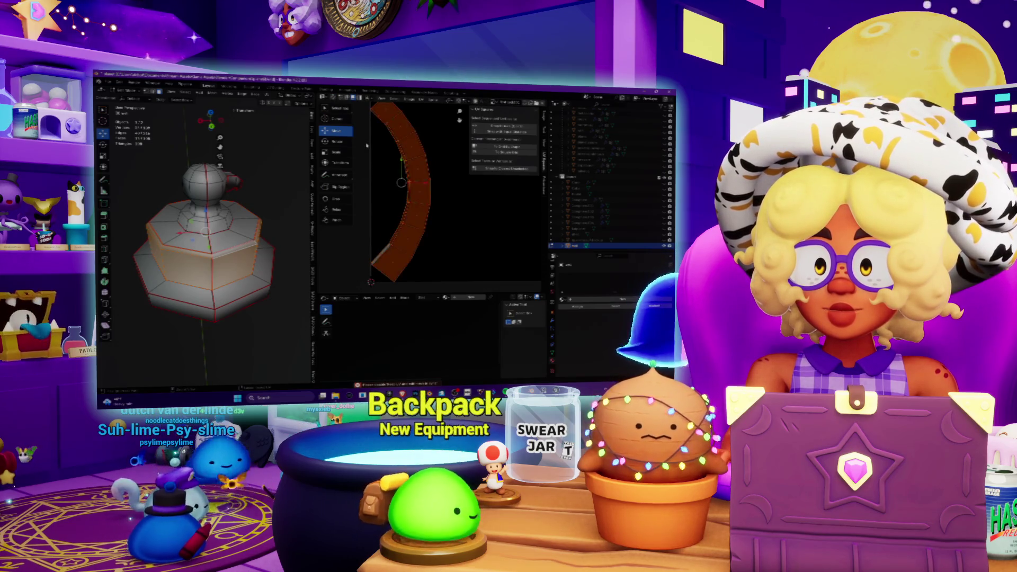
pyautogui.click(514, 147)
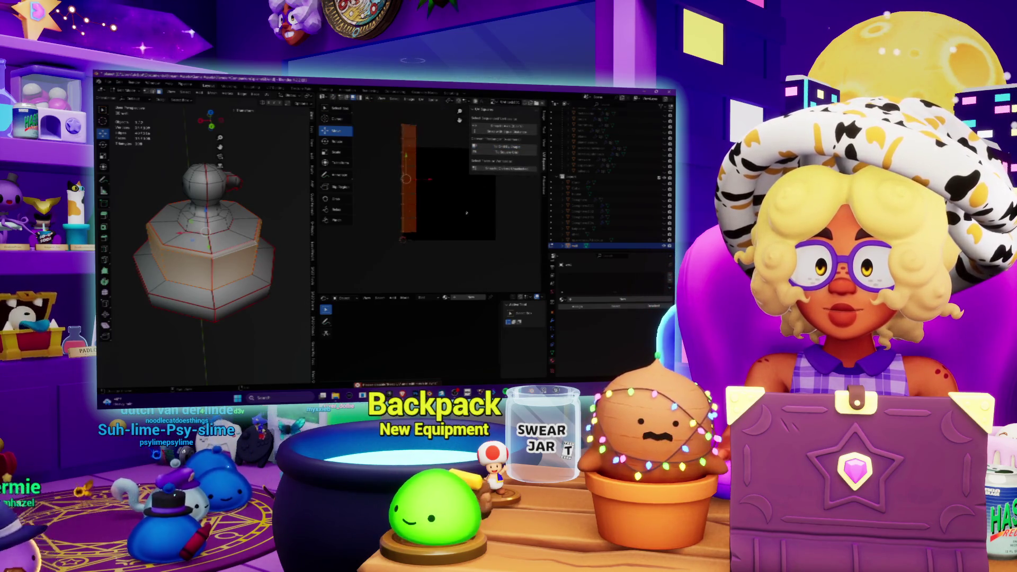
pyautogui.press('a')
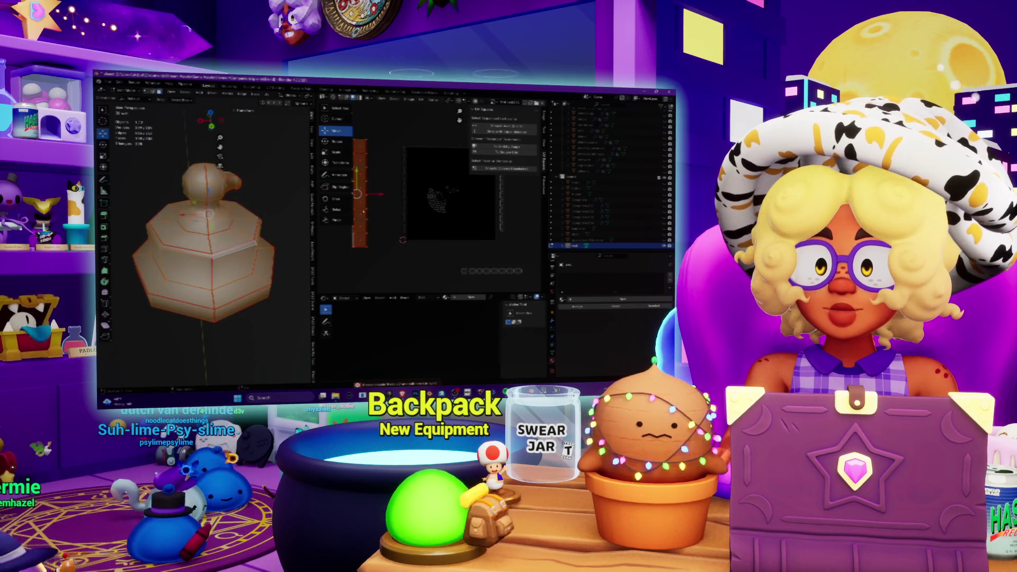
pyautogui.scroll(-2, 460, 203)
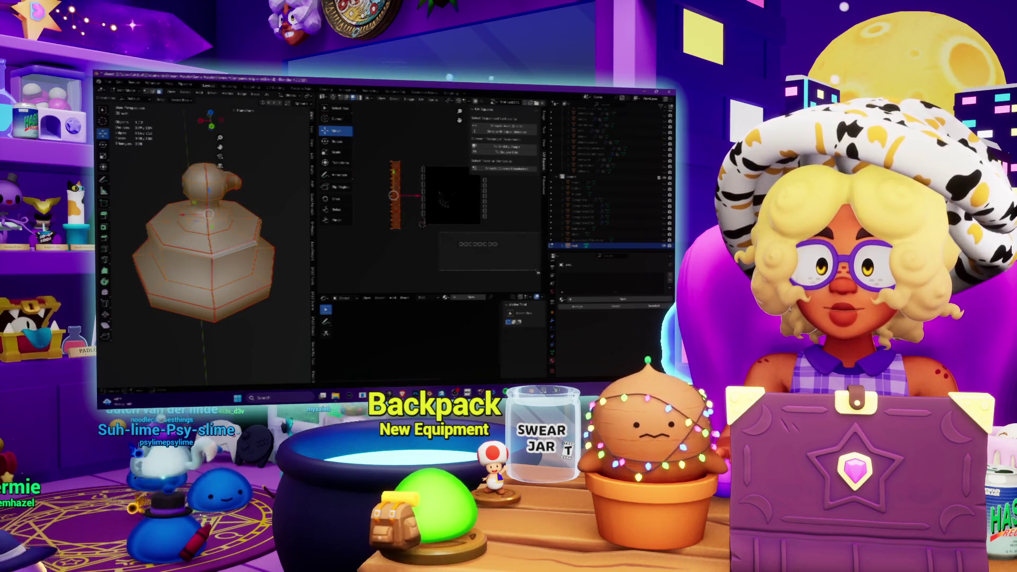
# Rotate the straightened UVs by exactly 90 degrees
pyautogui.hotkey('shift', 'space')
pyautogui.press('r')
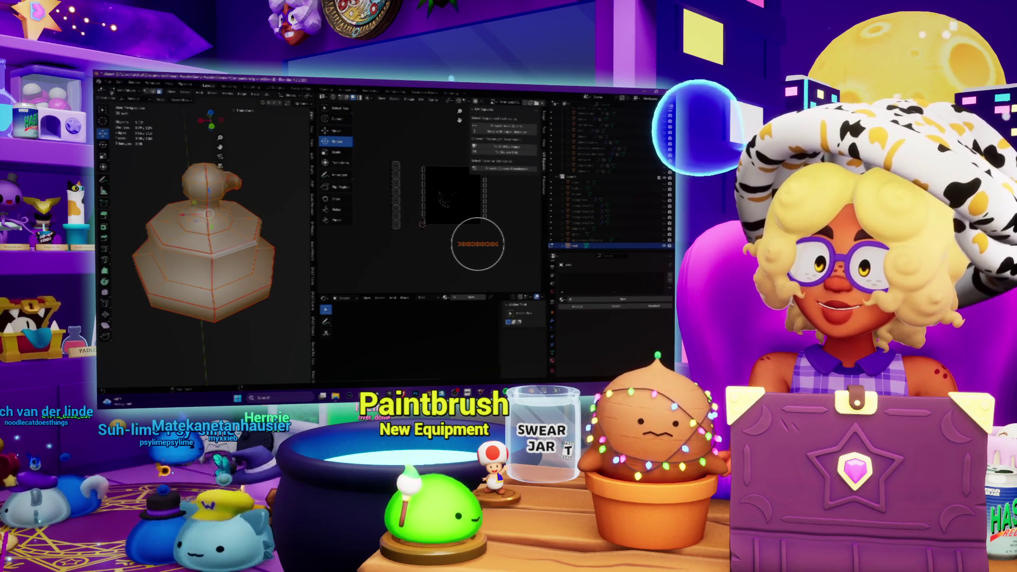
pyautogui.write('r90')
pyautogui.press('Return')
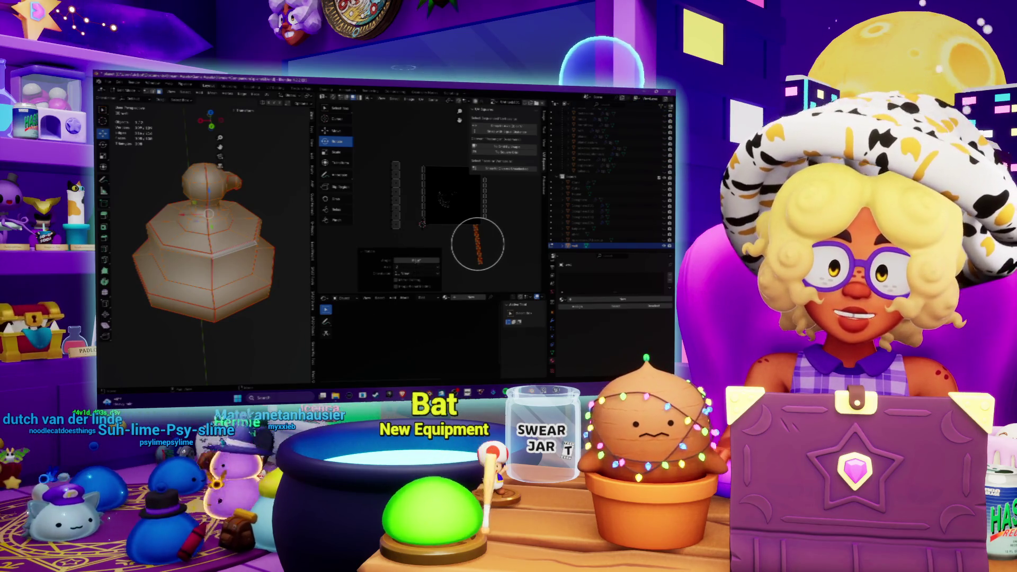
pyautogui.click(415, 261)
pyautogui.write('90')
pyautogui.press('Return')
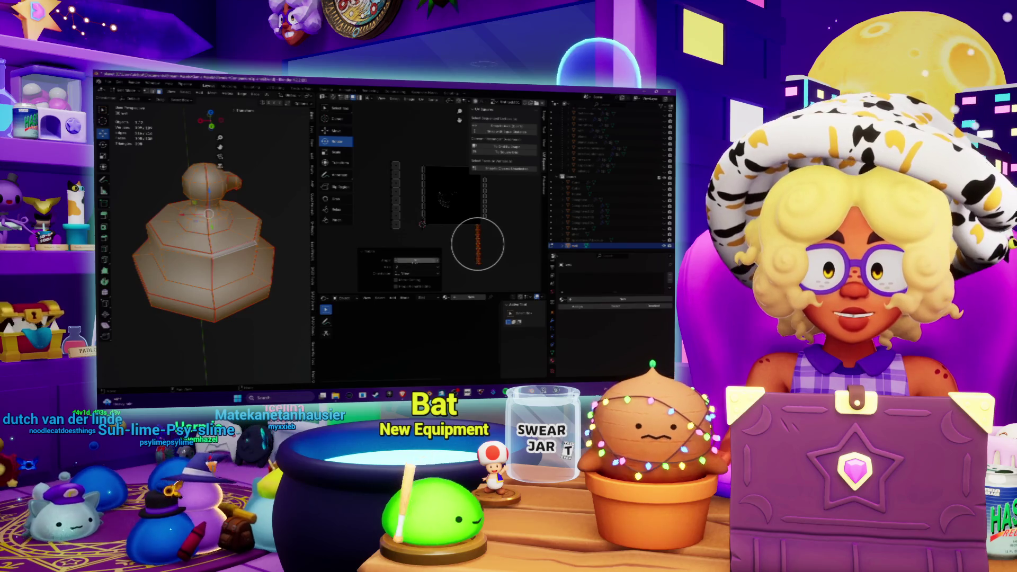
# Move the rotated UVs into place and compare with undo and redo
pyautogui.press('g')
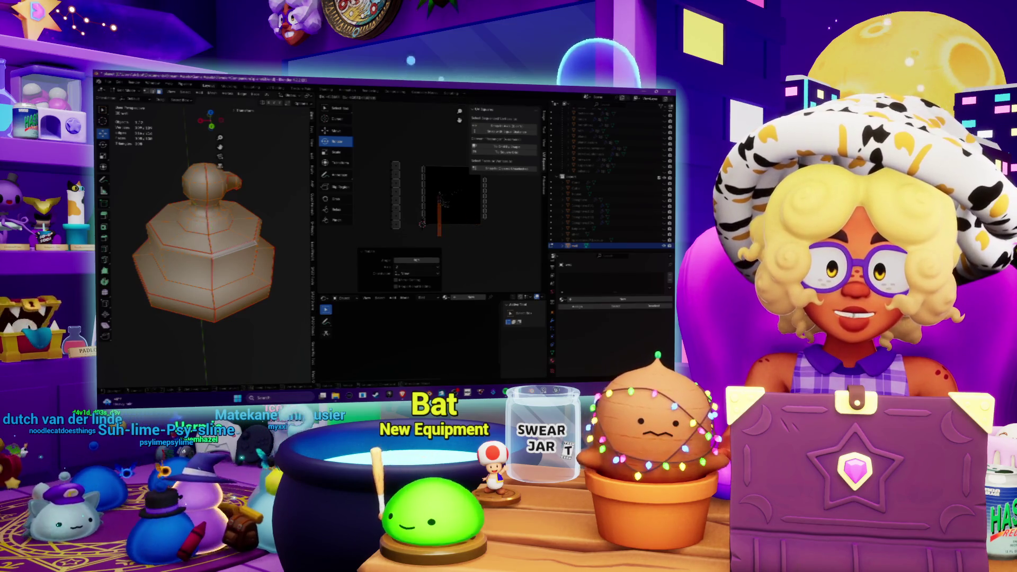
pyautogui.click(440, 184)
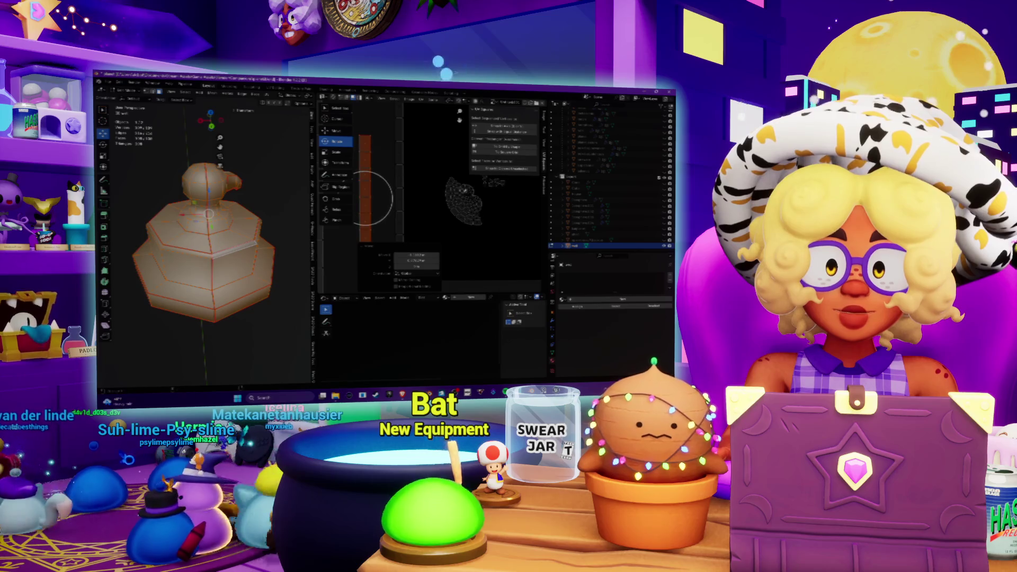
pyautogui.scroll(-4, 437, 204)
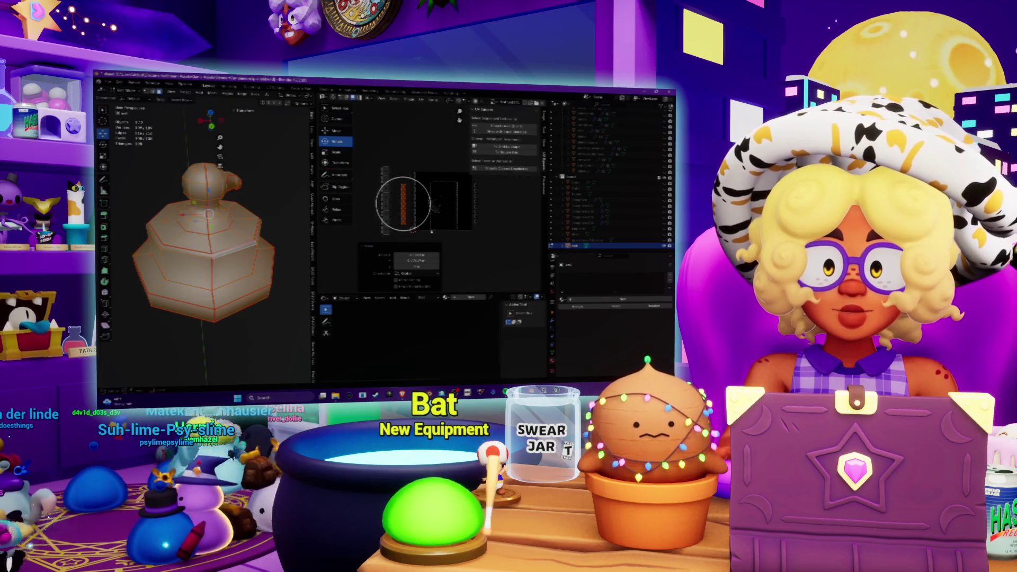
pyautogui.hotkey('ctrl', 'z')
pyautogui.hotkey('ctrl', 'shift', 'z')
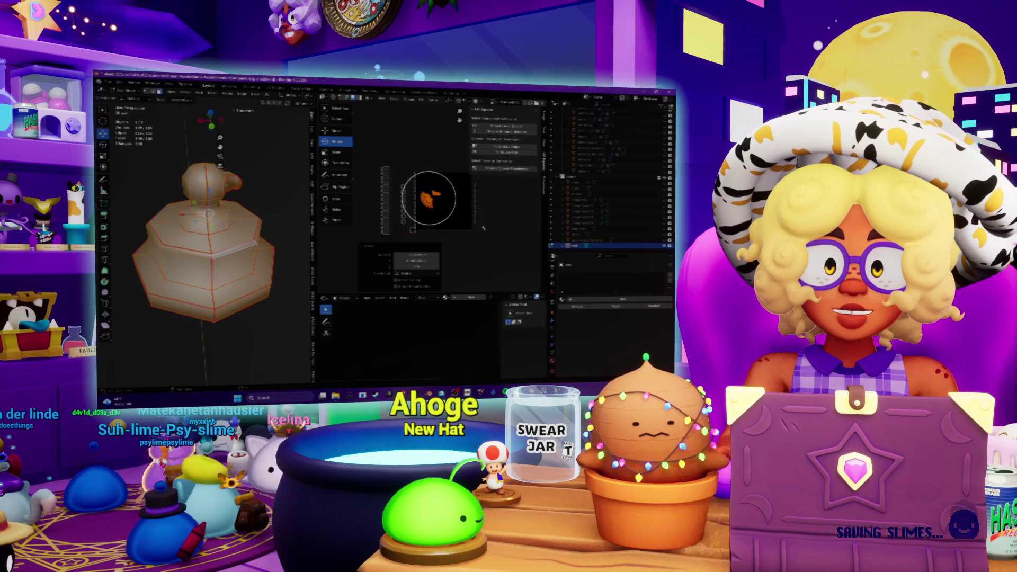
pyautogui.hotkey('ctrl', 'z')
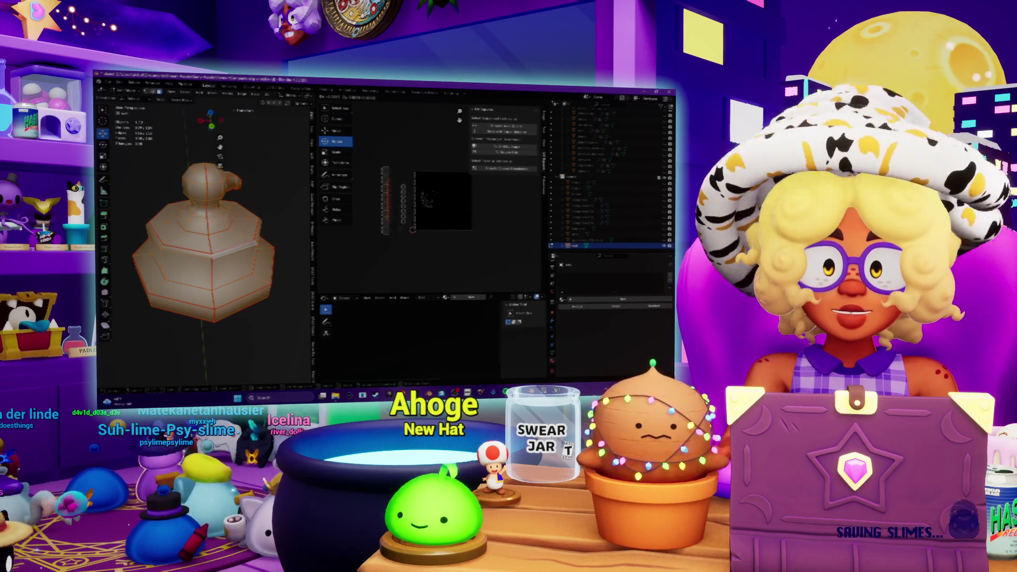
pyautogui.hotkey('ctrl', 'shift', 'z')
pyautogui.scroll(-4, 206, 239)
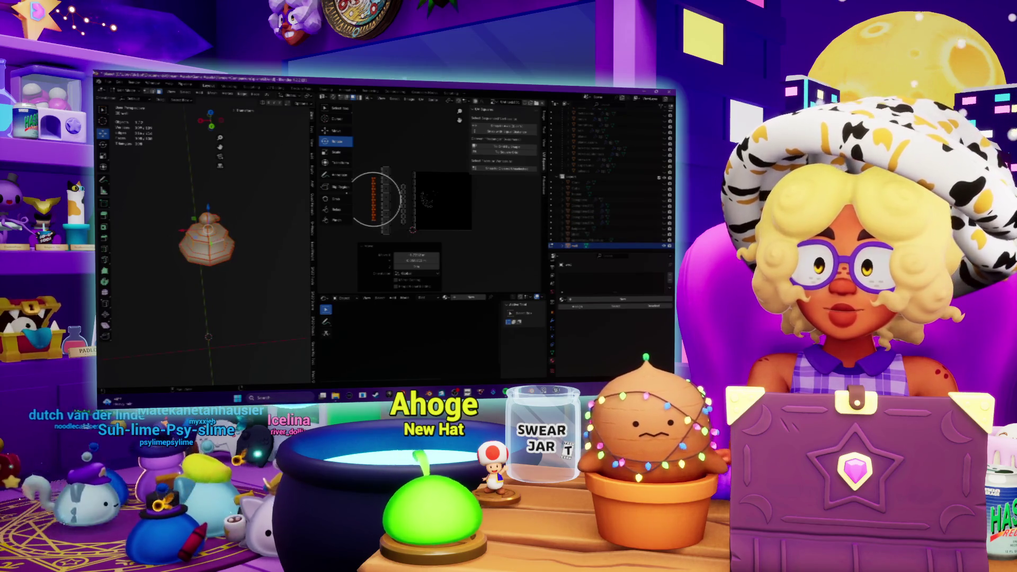
# Return to Object Mode and orbit around the model
pyautogui.press('Tab')
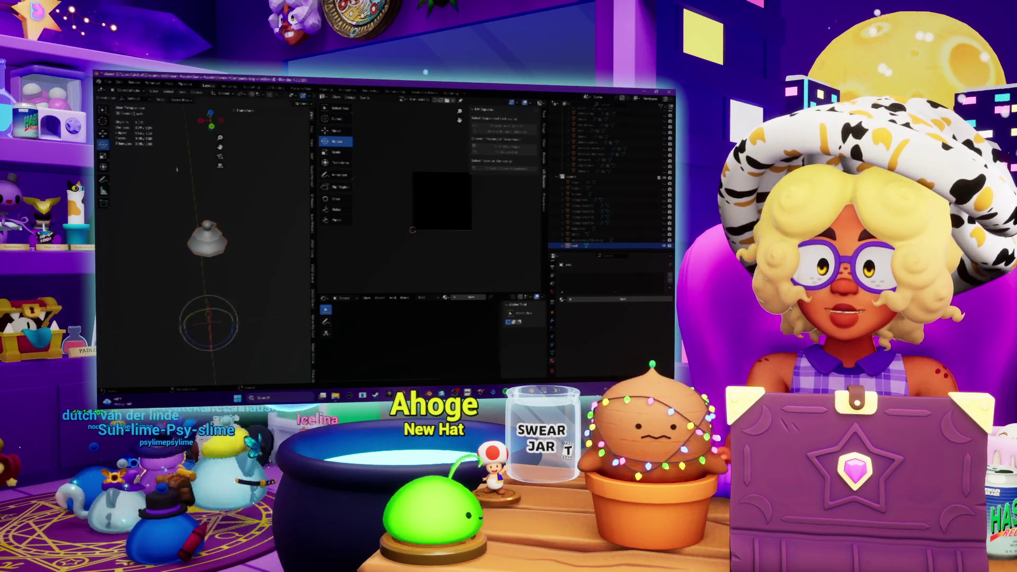
pyautogui.moveTo(207, 228); pyautogui.dragTo(207, 254, button='middle')
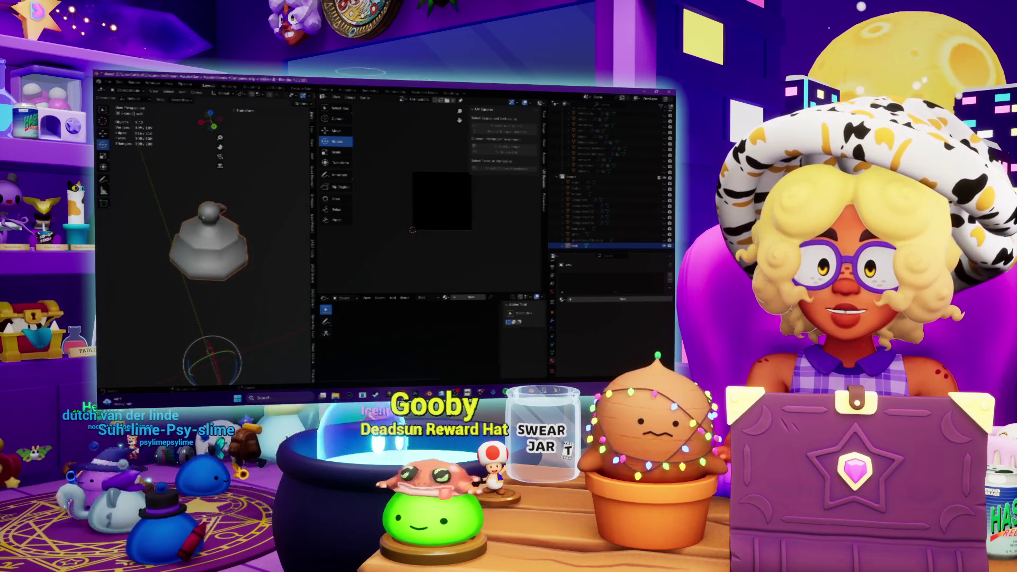
pyautogui.moveTo(223, 211)
pyautogui.mouseDown(button='middle')
pyautogui.moveTo(168, 194)
pyautogui.moveTo(181, 175)
pyautogui.moveTo(176, 188)
pyautogui.mouseUp(button='middle')
pyautogui.scroll(2, 175, 188)
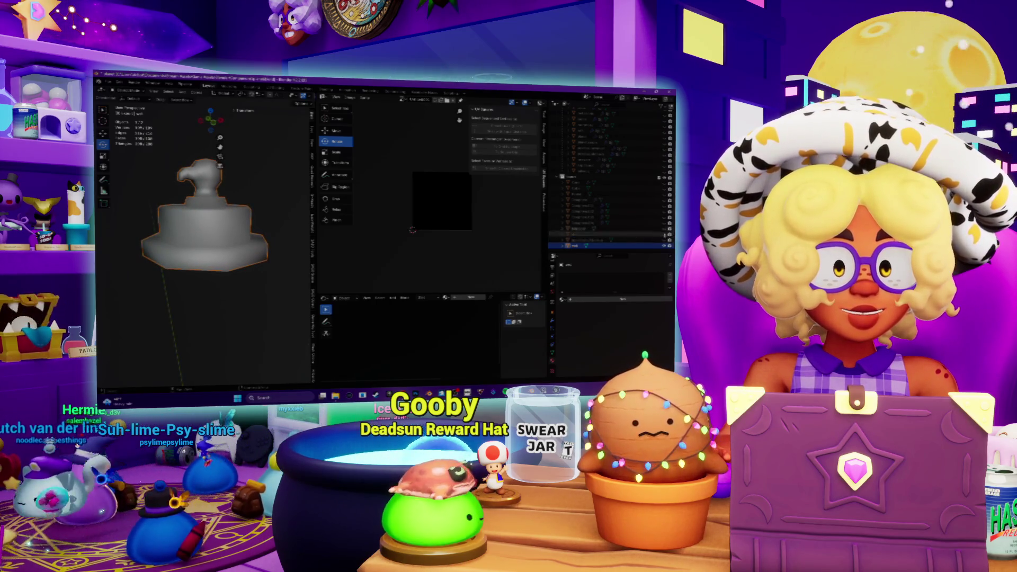
# Toggle Outliner visibility to hide the large surface and reveal the grey sphere
pyautogui.click(665, 234)
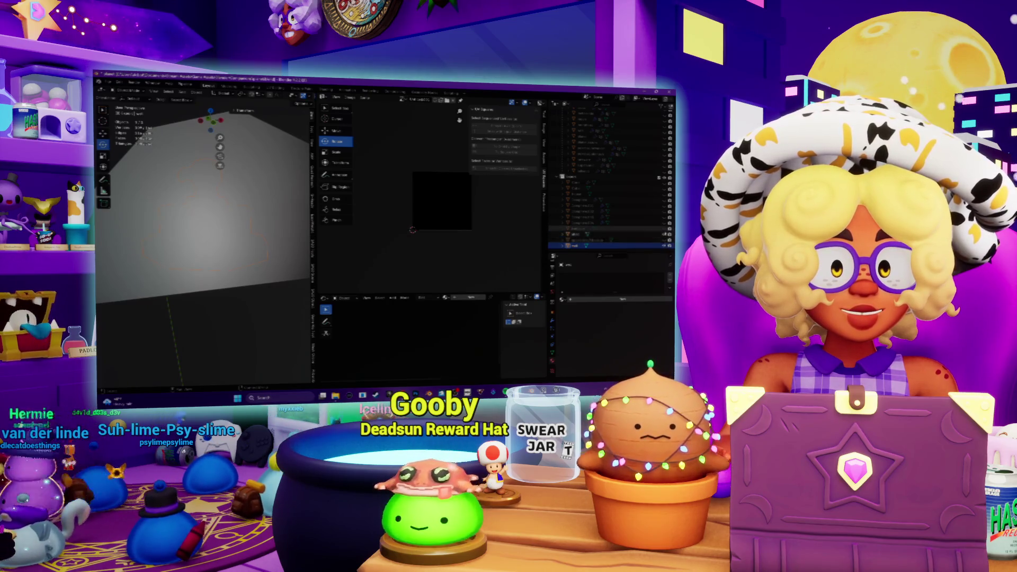
pyautogui.click(665, 229)
pyautogui.click(665, 196)
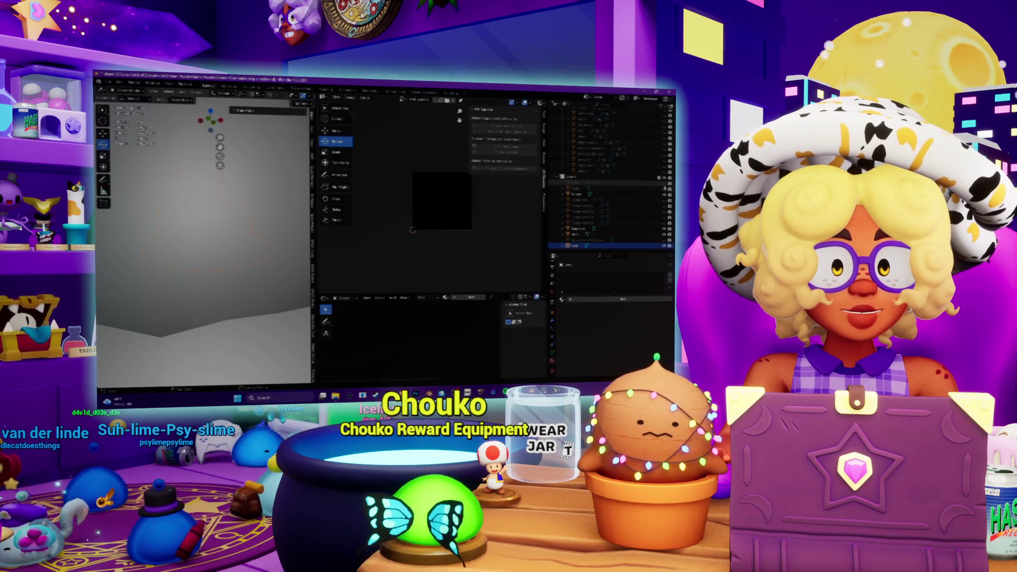
pyautogui.click(665, 183)
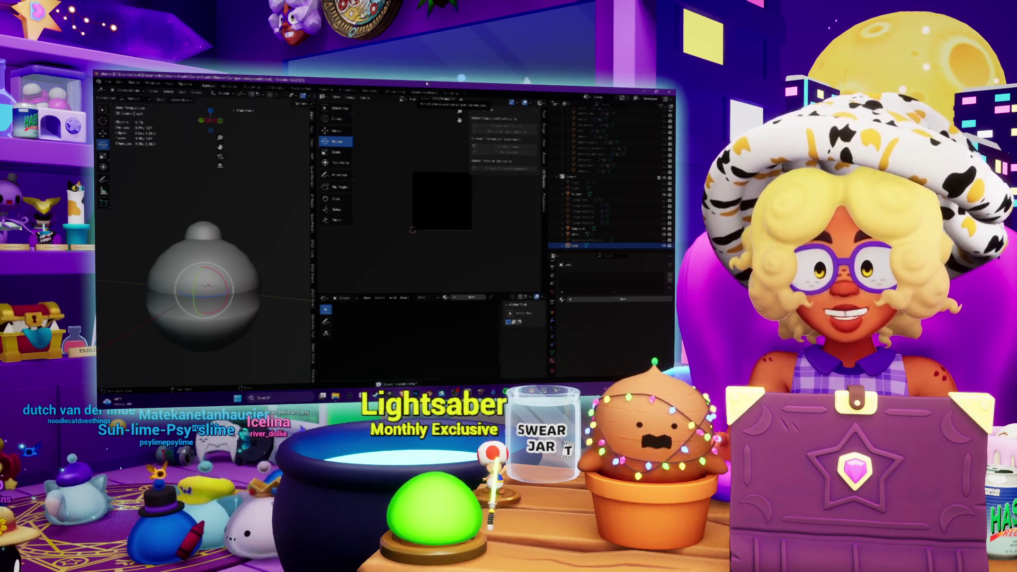
pyautogui.moveTo(206, 286); pyautogui.dragTo(217, 254, button='middle')
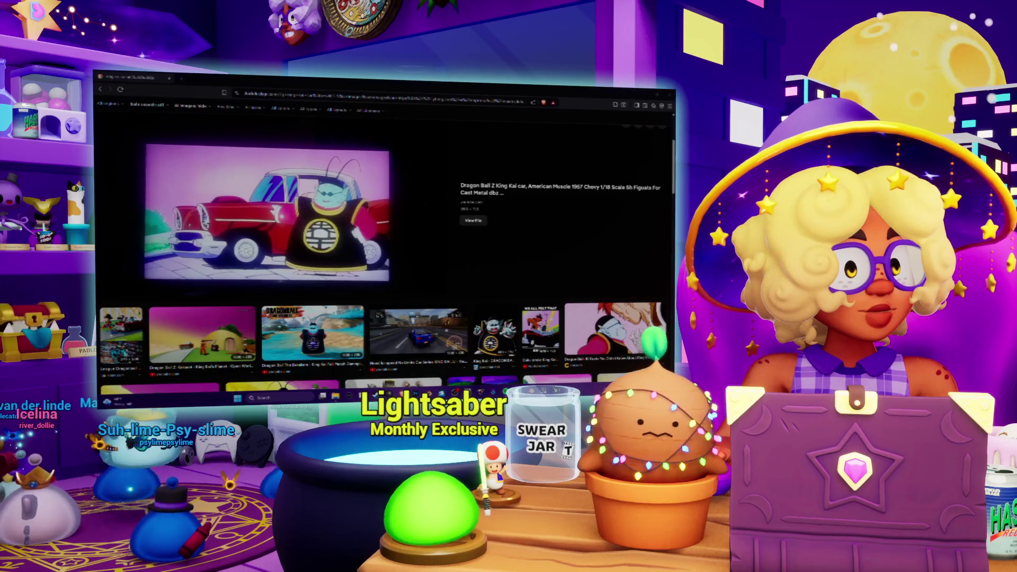
# Open the Goku-beside-the-car image preview in Google Images
pyautogui.scroll(-2, 417, 195)
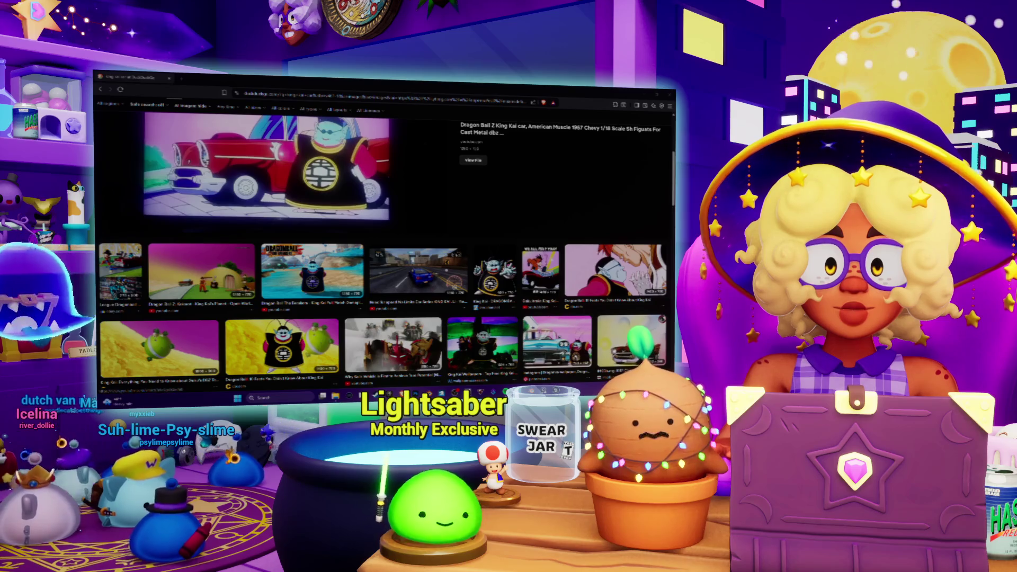
pyautogui.click(557, 343)
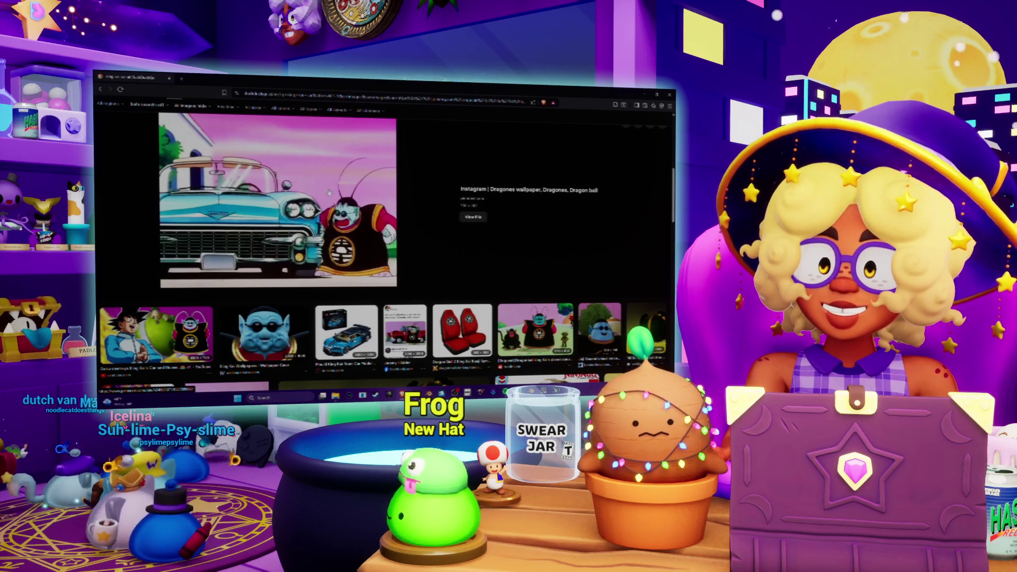
pyautogui.scroll(3, 384, 238)
pyautogui.scroll(3, 384, 239)
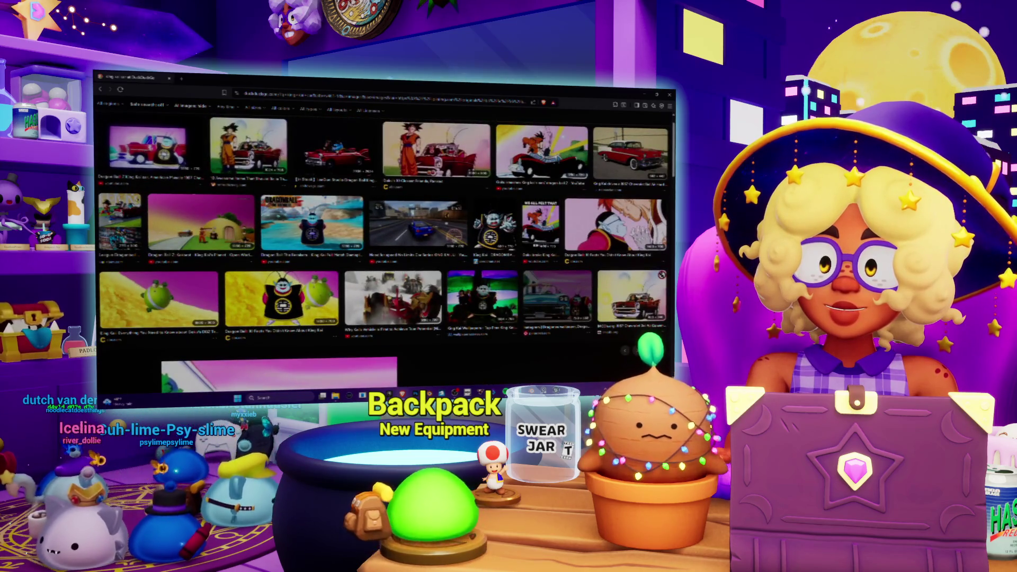
pyautogui.click(248, 145)
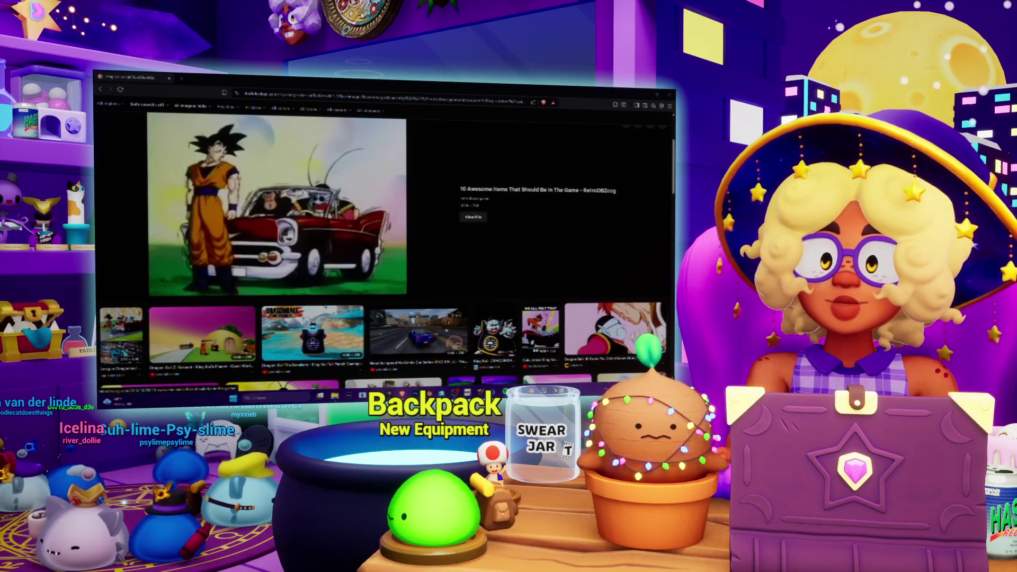
# Screenshot the Goku-and-car image region, then switch to Spotify
pyautogui.press('super+shift+s')
pyautogui.moveTo(171, 146); pyautogui.dragTo(399, 298)
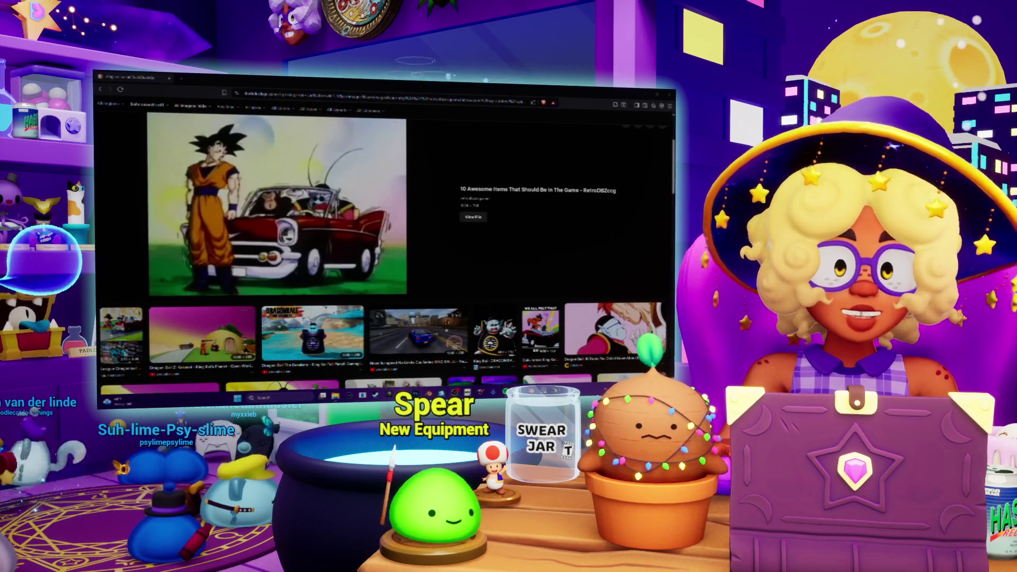
pyautogui.hotkey('alt', 'Tab')
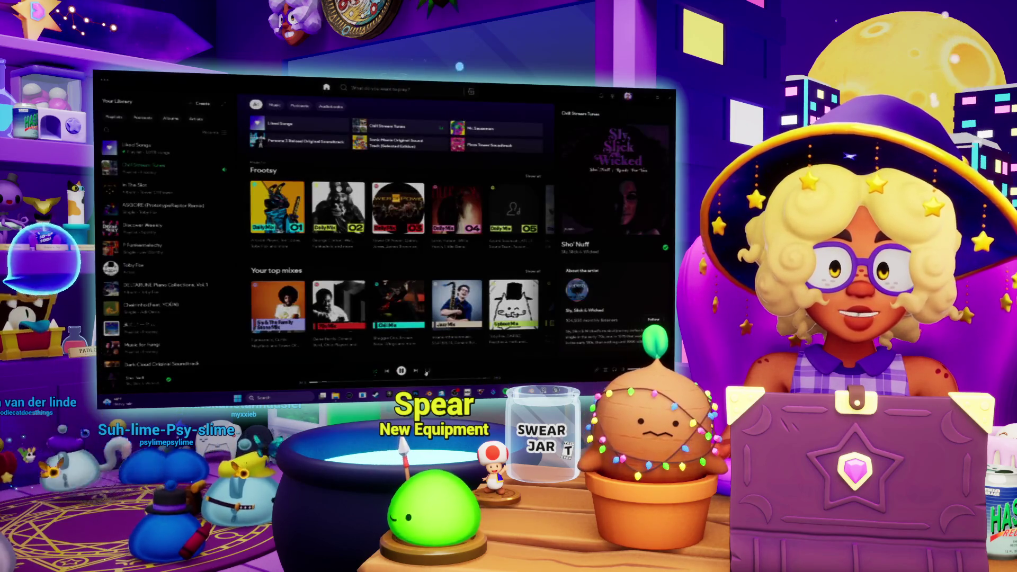
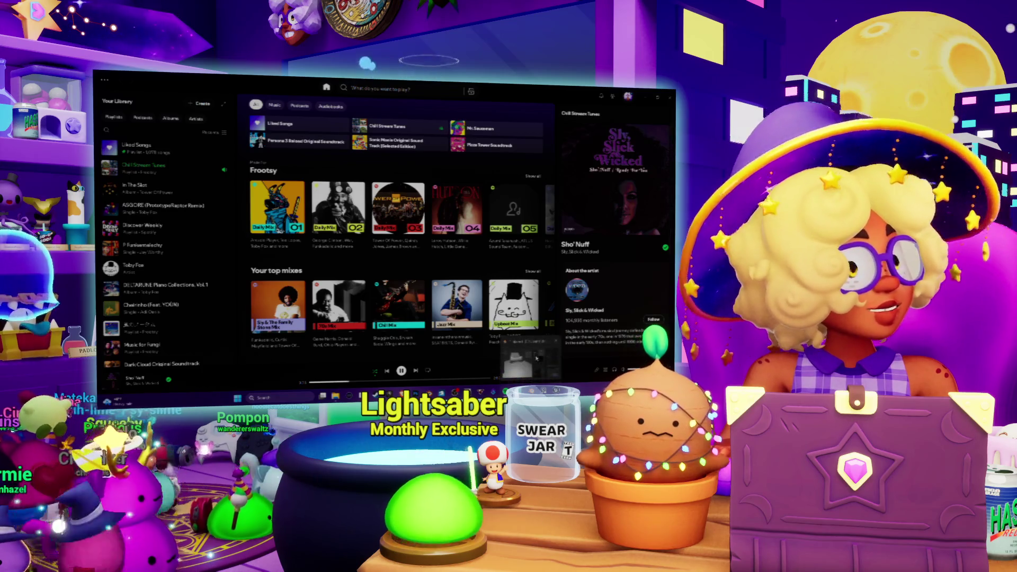
# Switch from Spotify to the Blender window showing the car body model
pyautogui.click(530, 357)
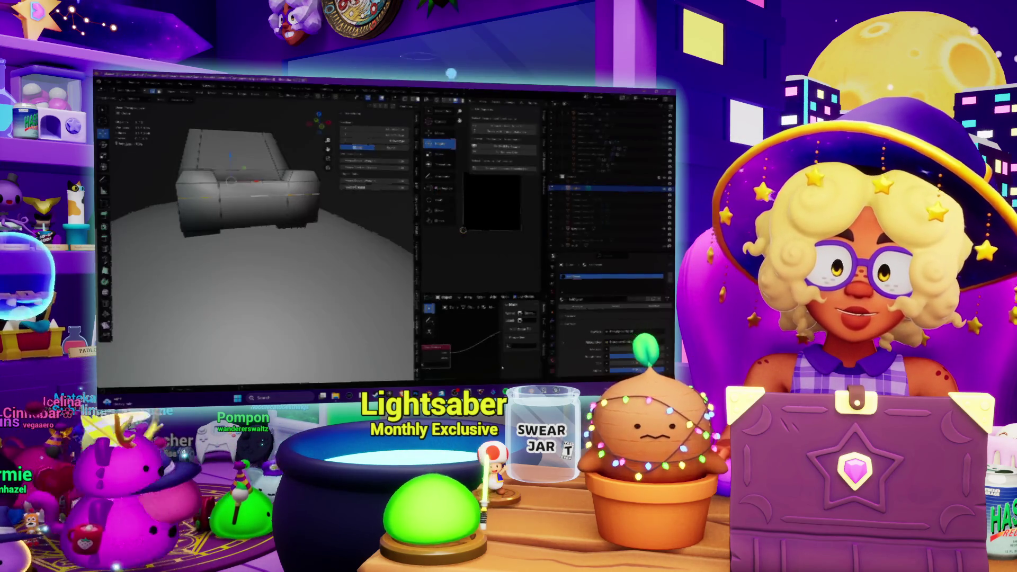
pyautogui.moveTo(275, 244)
pyautogui.mouseDown(button='middle')
pyautogui.moveTo(306, 239)
pyautogui.moveTo(305, 258)
pyautogui.mouseUp(button='middle')
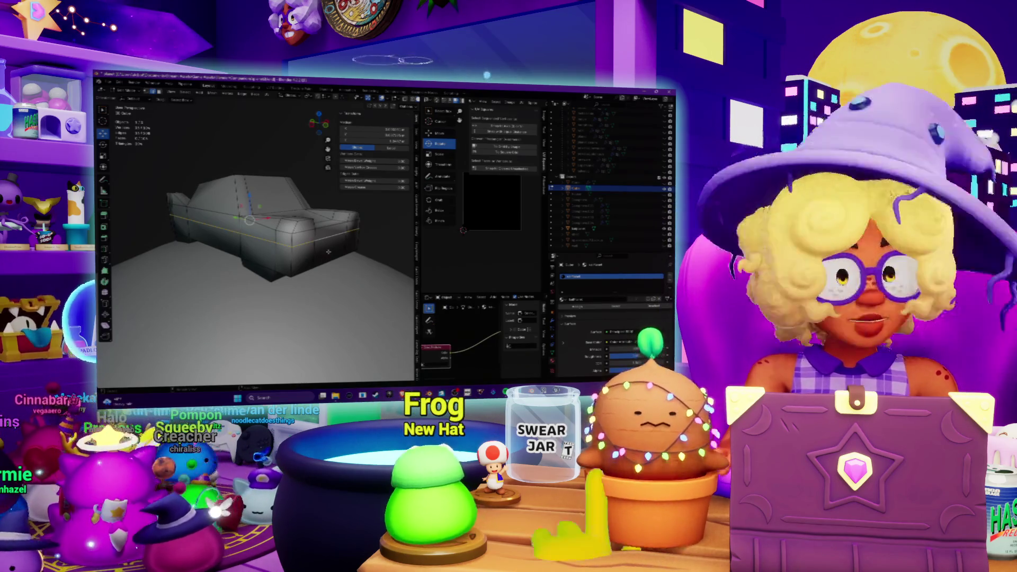
pyautogui.moveTo(254, 238); pyautogui.dragTo(228, 233, button='middle')
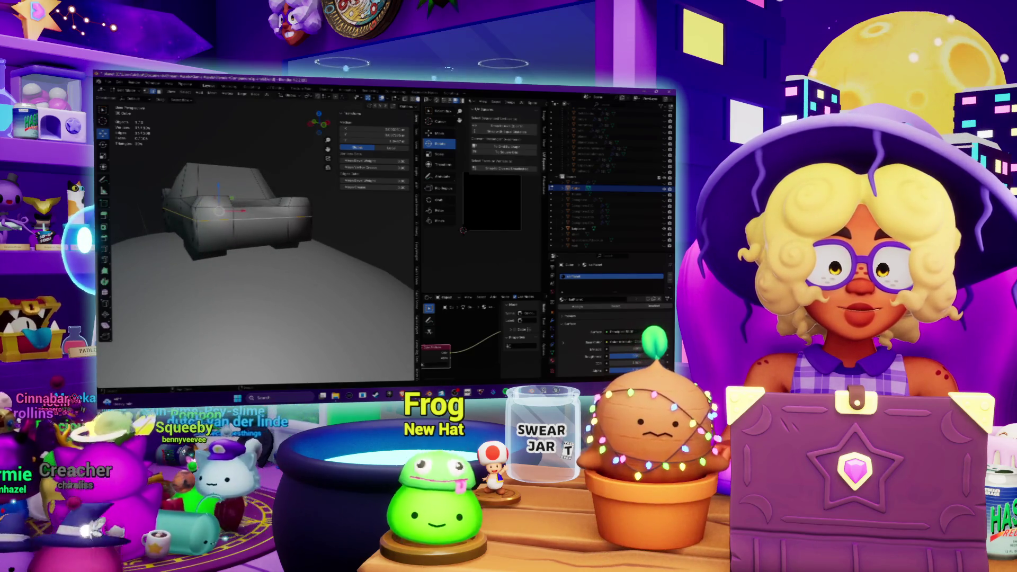
pyautogui.hotkey('alt', 'Tab')
pyautogui.hotkey('alt', 'Tab')
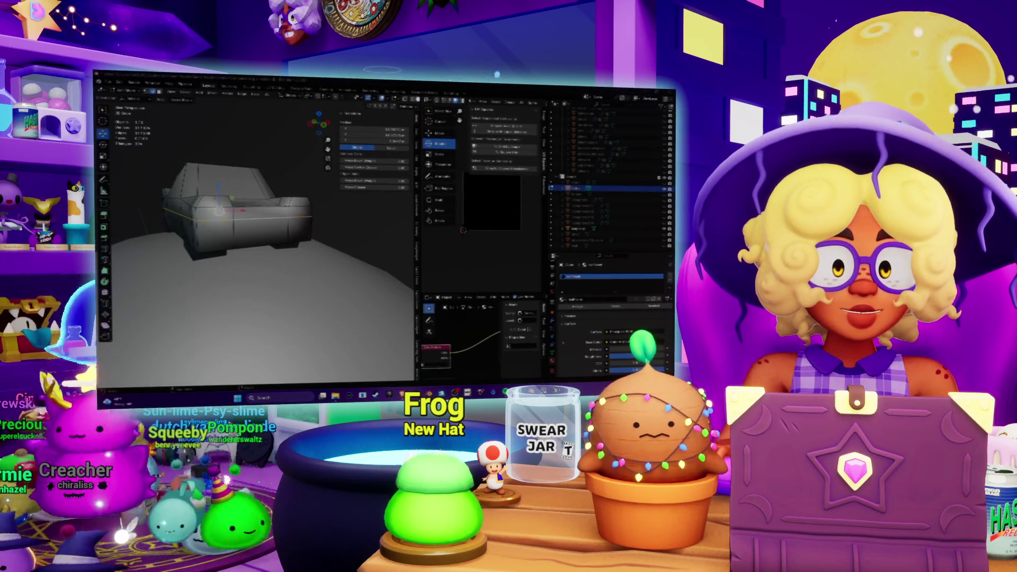
pyautogui.hotkey('alt', 'Tab')
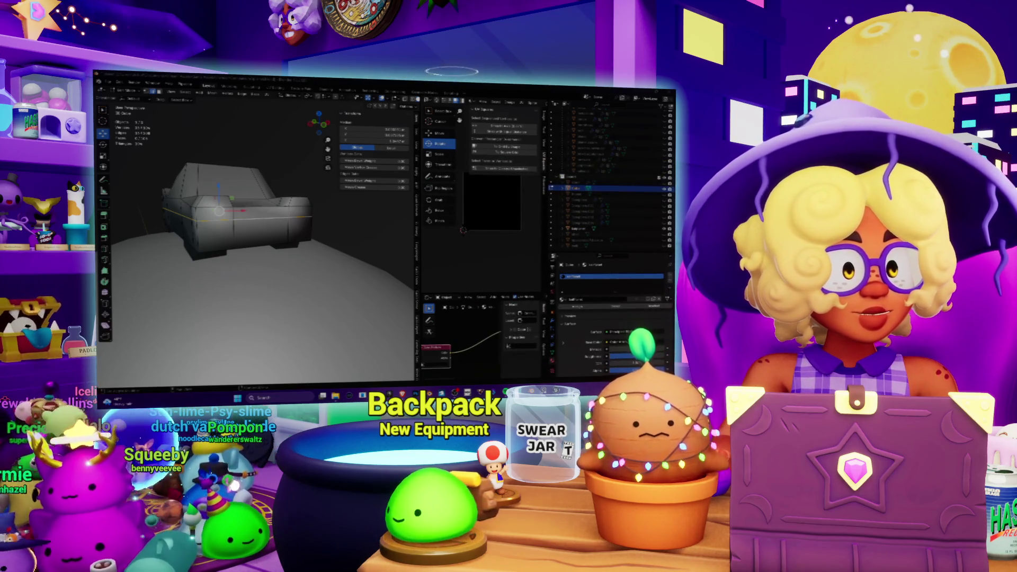
pyautogui.moveTo(255, 239); pyautogui.dragTo(220, 244, button='middle')
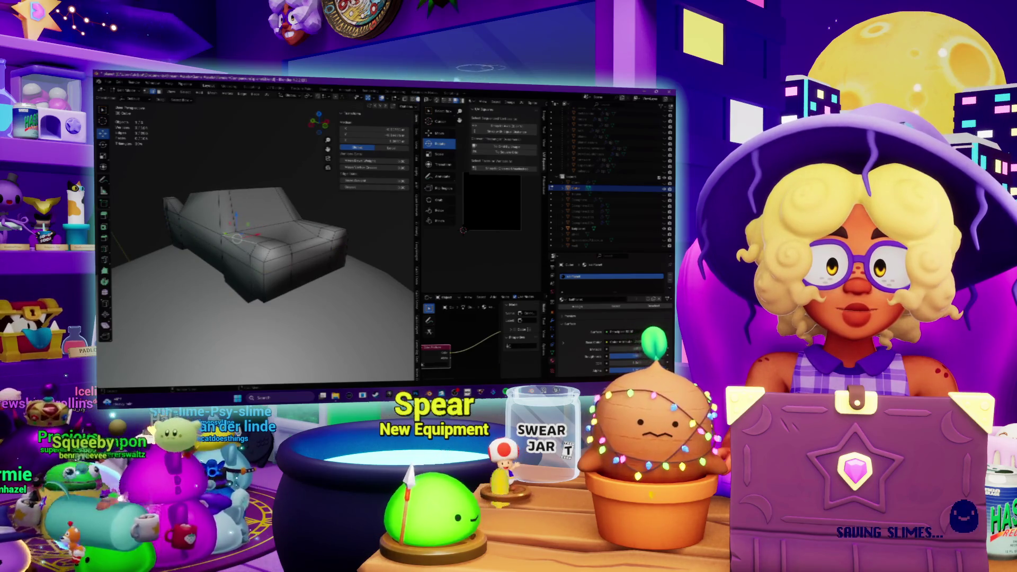
pyautogui.click(247, 241)
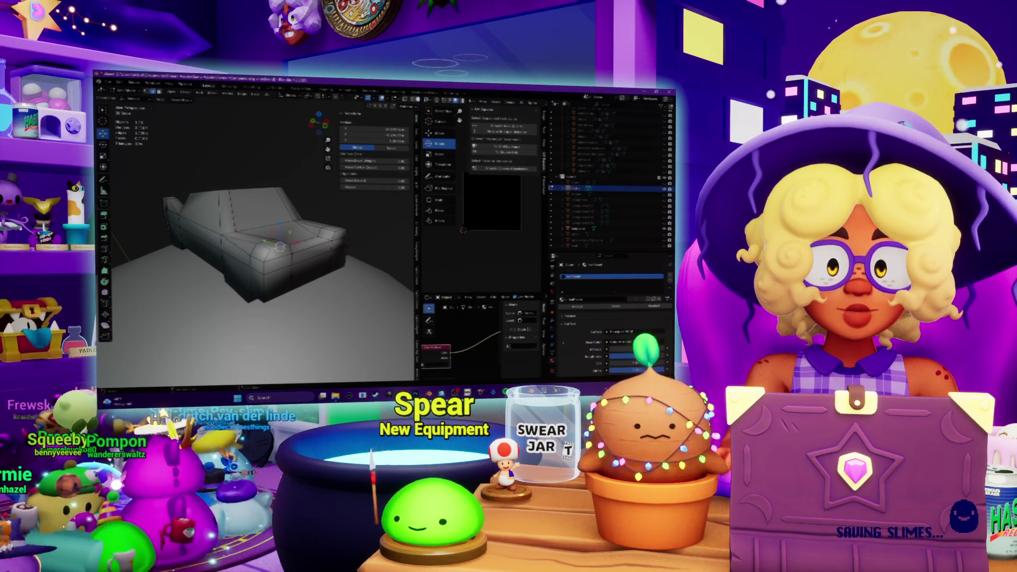
pyautogui.moveTo(220, 244)
pyautogui.mouseDown(button='middle')
pyautogui.moveTo(196, 245)
pyautogui.moveTo(243, 242)
pyautogui.mouseUp(button='middle')
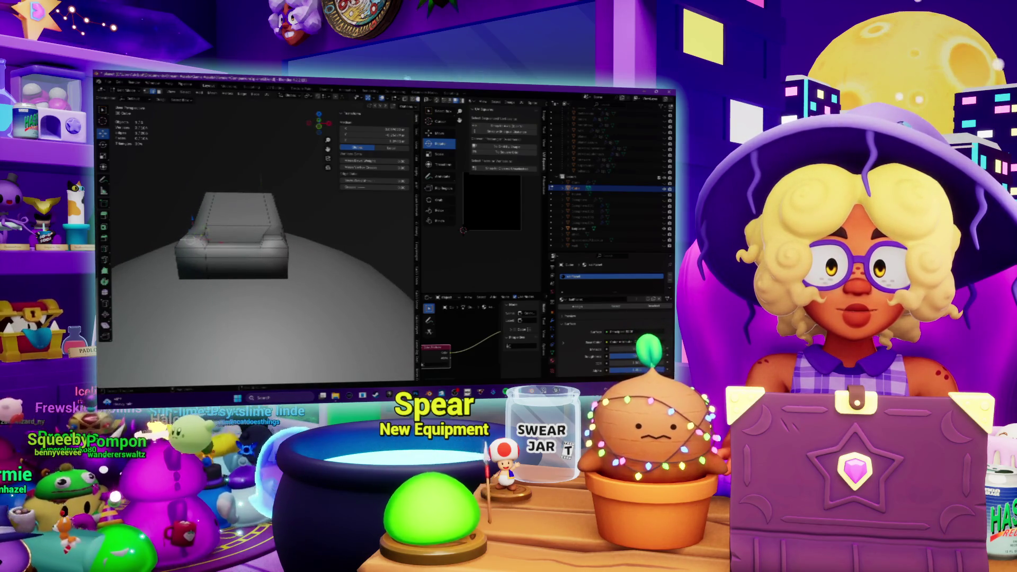
pyautogui.click(223, 241)
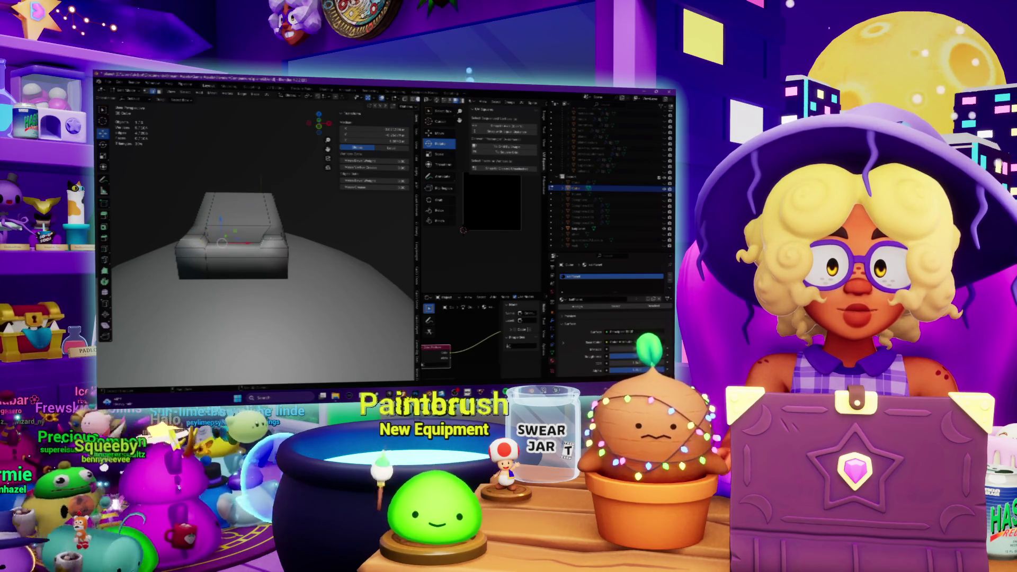
pyautogui.click(239, 242)
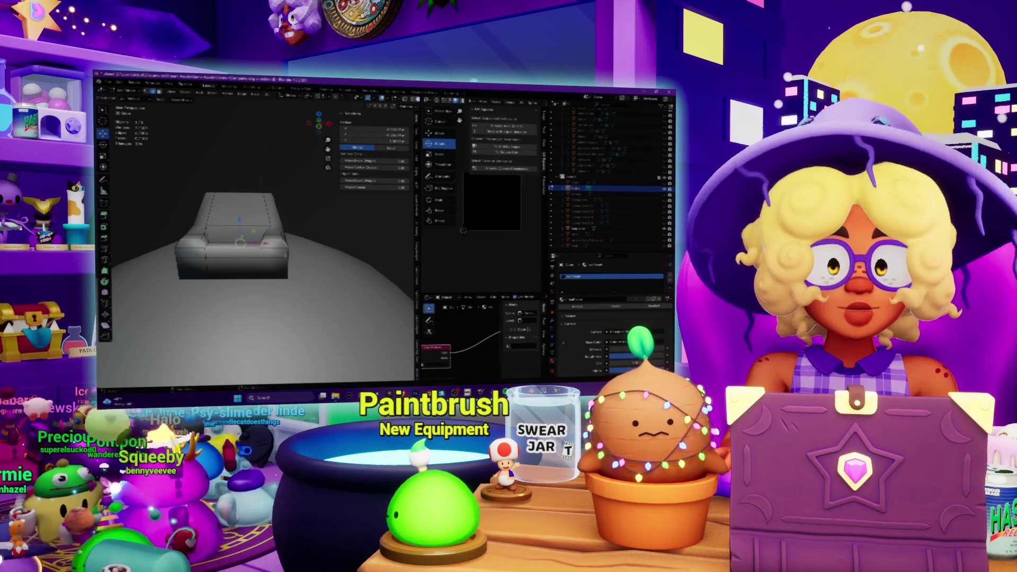
pyautogui.moveTo(247, 242)
pyautogui.mouseDown(button='middle')
pyautogui.moveTo(202, 241)
pyautogui.moveTo(233, 201)
pyautogui.moveTo(212, 204)
pyautogui.mouseUp(button='middle')
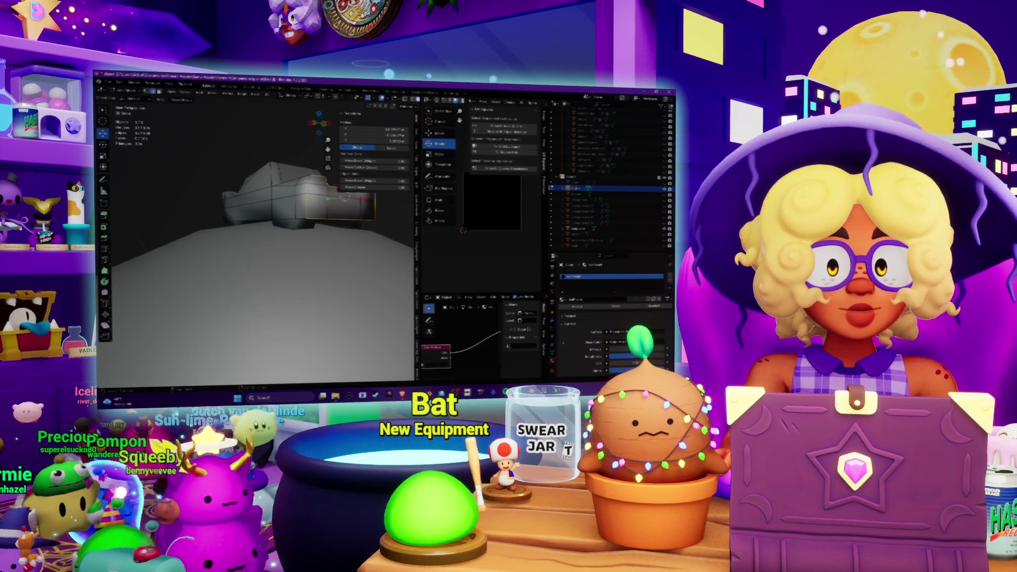
# Apply an option from the edit-mode context menu on the car body mesh
pyautogui.moveTo(264, 223); pyautogui.dragTo(286, 223, button='middle')
pyautogui.rightClick(286, 223)
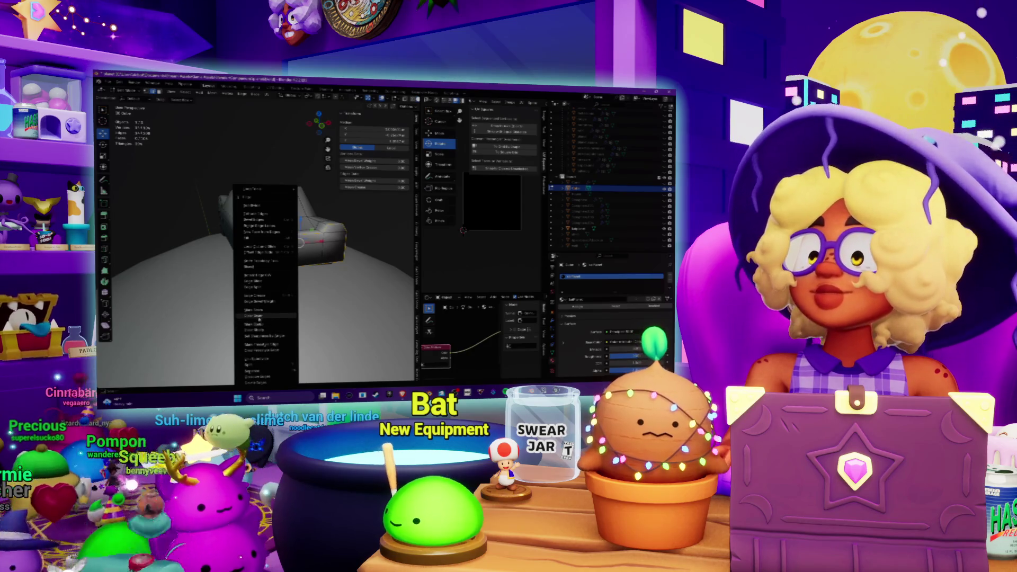
pyautogui.click(265, 309)
# Hide the floor plane in the Outliner and snap to a Numpad 3 side view of the car
pyautogui.moveTo(264, 310)
pyautogui.mouseDown(button='middle')
pyautogui.moveTo(233, 280)
pyautogui.moveTo(262, 252)
pyautogui.moveTo(278, 265)
pyautogui.moveTo(318, 249)
pyautogui.mouseUp(button='middle')
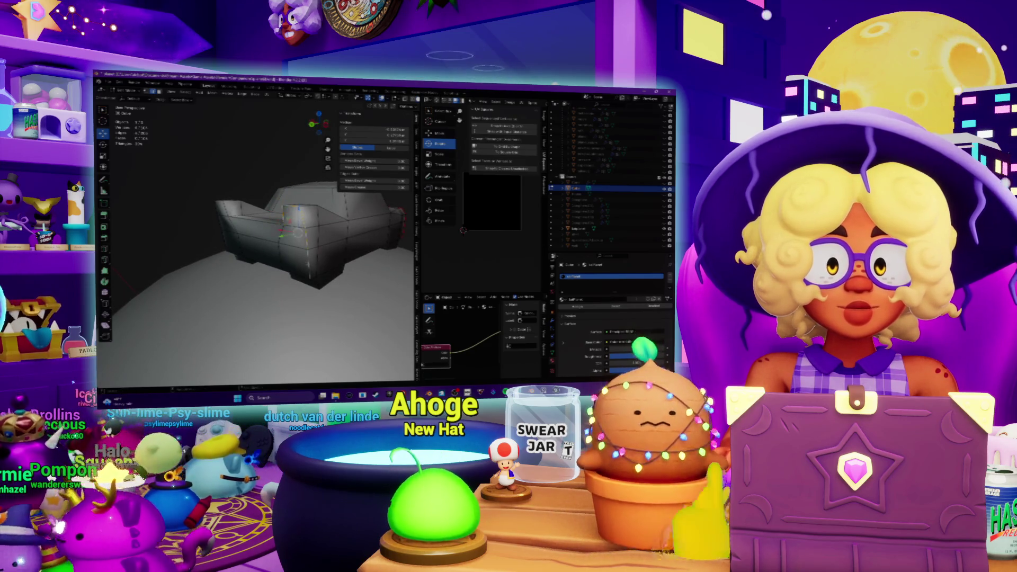
pyautogui.moveTo(318, 249); pyautogui.dragTo(296, 225, button='middle')
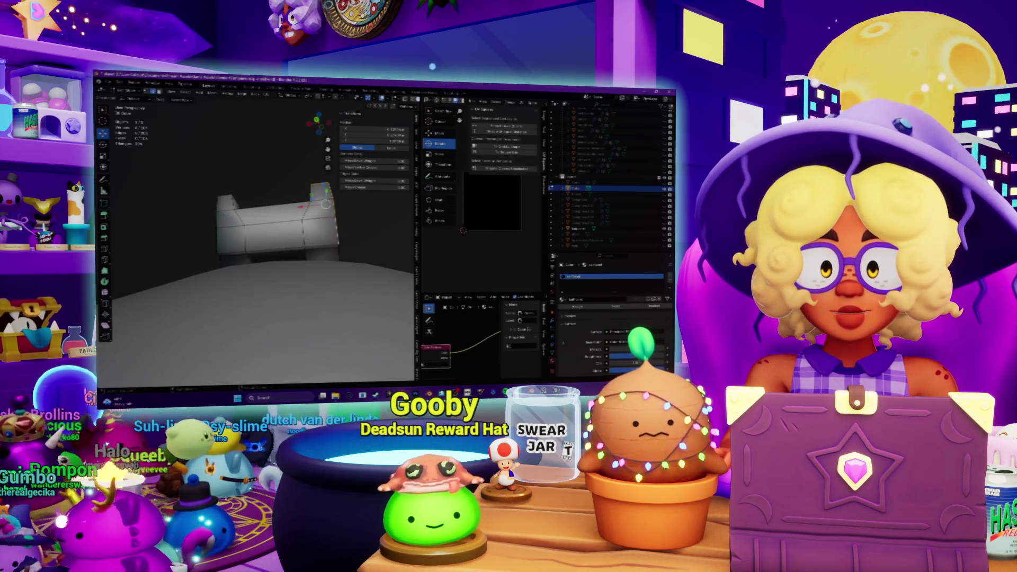
pyautogui.moveTo(275, 239); pyautogui.dragTo(228, 241, button='middle')
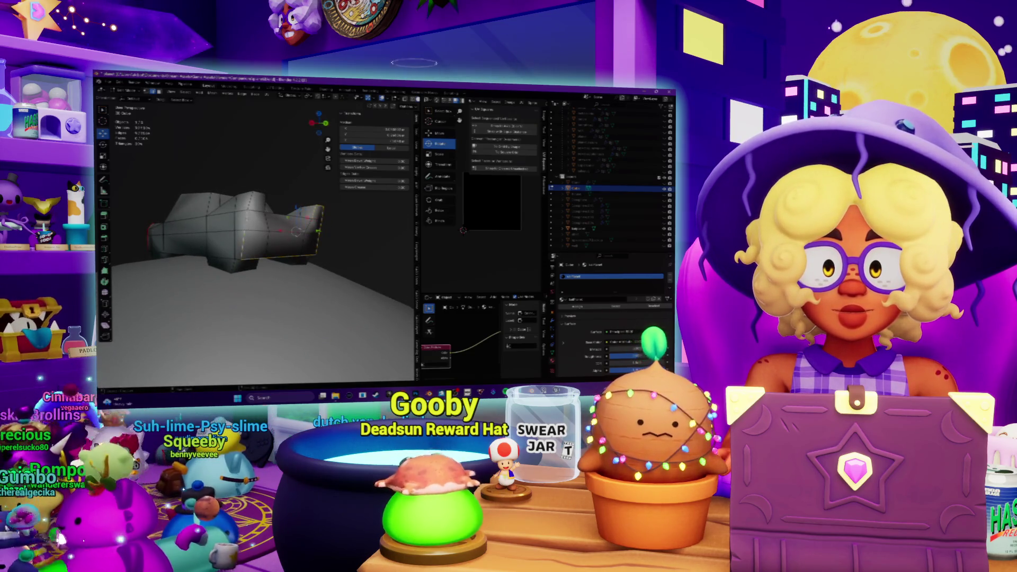
pyautogui.click(663, 229)
pyautogui.moveTo(238, 239)
pyautogui.mouseDown(button='middle')
pyautogui.moveTo(276, 228)
pyautogui.moveTo(249, 238)
pyautogui.moveTo(381, 230)
pyautogui.moveTo(339, 198)
pyautogui.mouseUp(button='middle')
pyautogui.press('KP_3')
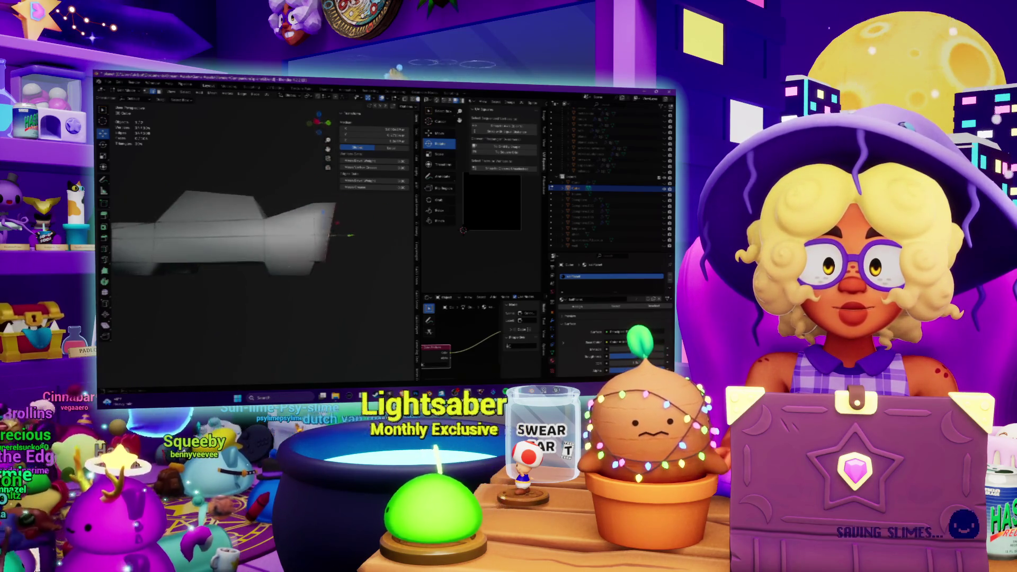
# Select an edge loop on the car body and mark it as a red UV seam, then check it from the side
pyautogui.moveTo(318, 233); pyautogui.dragTo(339, 231, button='middle')
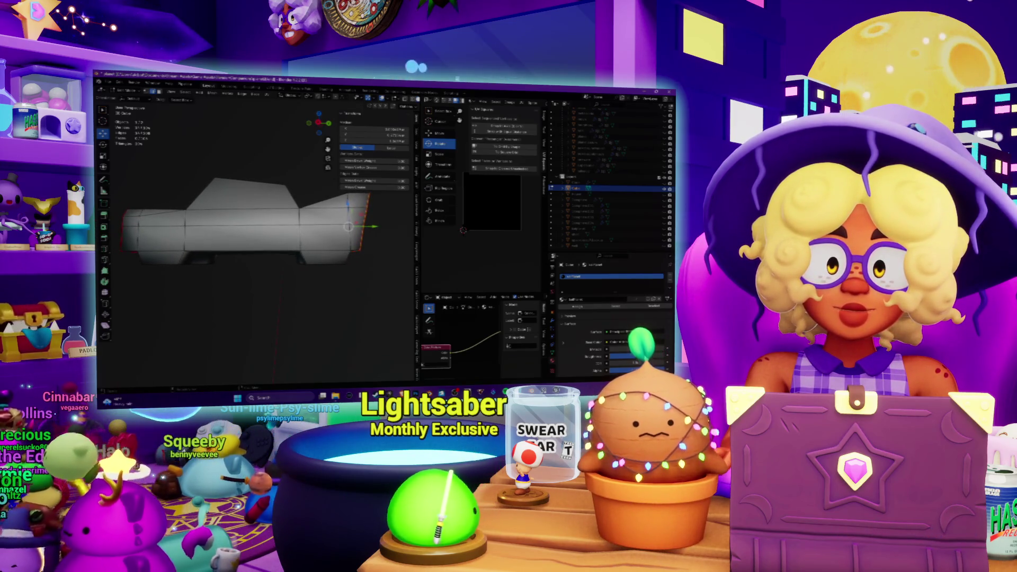
pyautogui.click(316, 233)
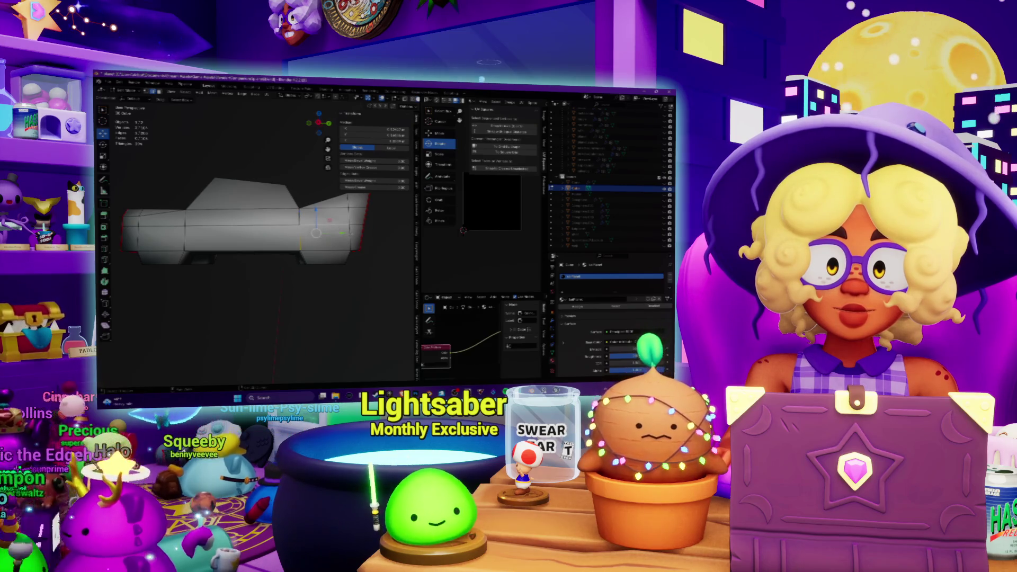
pyautogui.moveTo(318, 233)
pyautogui.mouseDown(button='middle')
pyautogui.moveTo(309, 203)
pyautogui.moveTo(328, 266)
pyautogui.moveTo(317, 260)
pyautogui.moveTo(328, 249)
pyautogui.mouseUp(button='middle')
pyautogui.rightClick(328, 267)
pyautogui.click(307, 269)
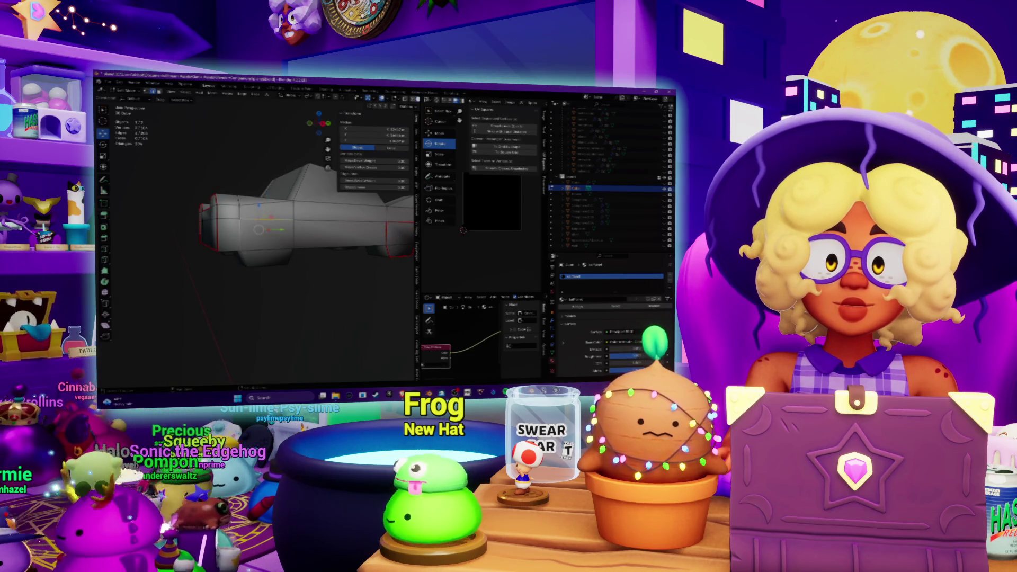
pyautogui.press('KP_3')
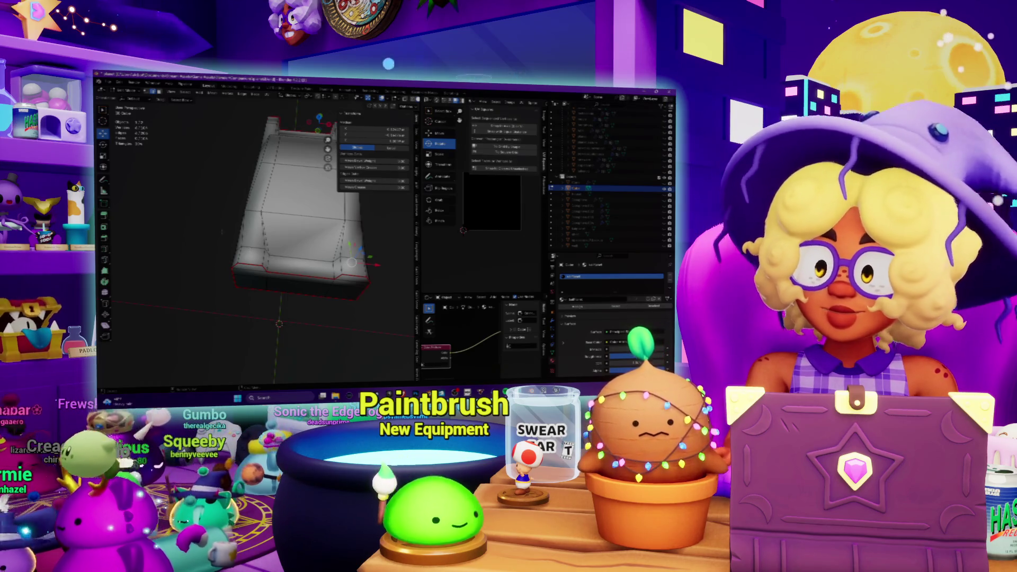
pyautogui.moveTo(254, 238)
pyautogui.mouseDown(button='middle')
pyautogui.moveTo(405, 200)
pyautogui.moveTo(360, 199)
pyautogui.mouseUp(button='middle')
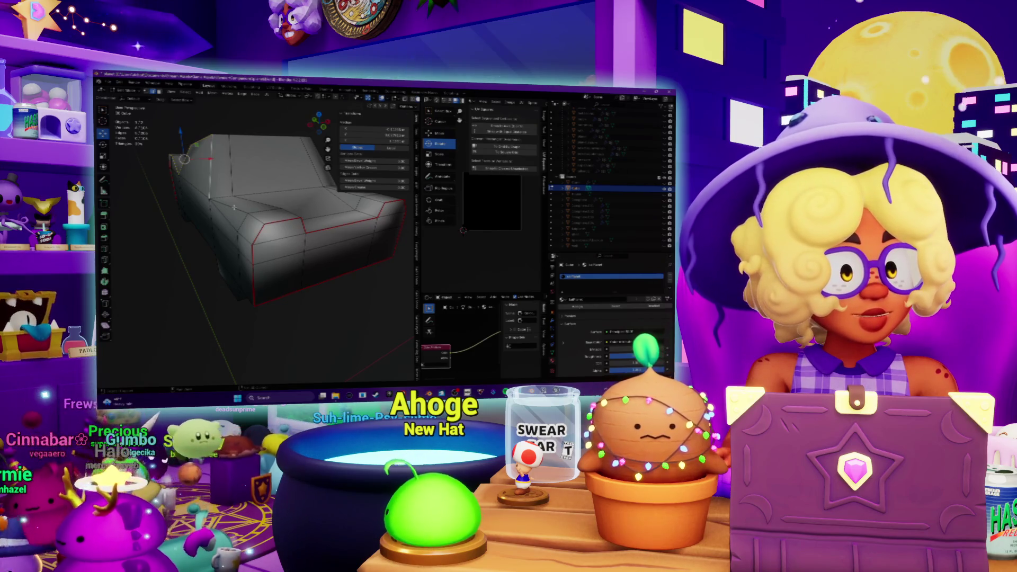
# Select a set of car body edges and clear their UV seam from the Ctrl+E Edge menu
pyautogui.press('KP_3')
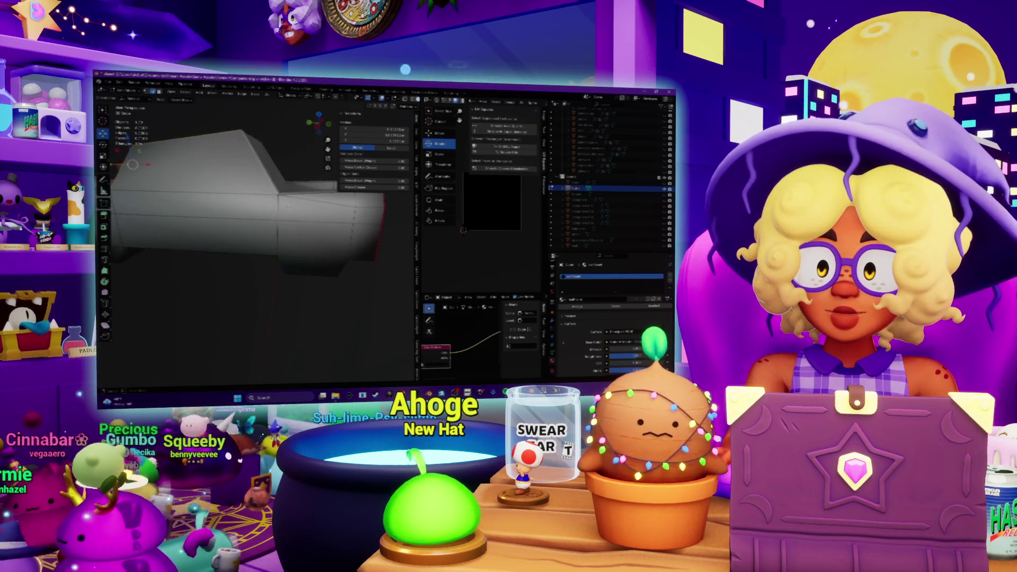
pyautogui.moveTo(276, 238); pyautogui.dragTo(288, 231, button='middle')
pyautogui.moveTo(140, 164); pyautogui.dragTo(162, 169)
pyautogui.scroll(3, 251, 241)
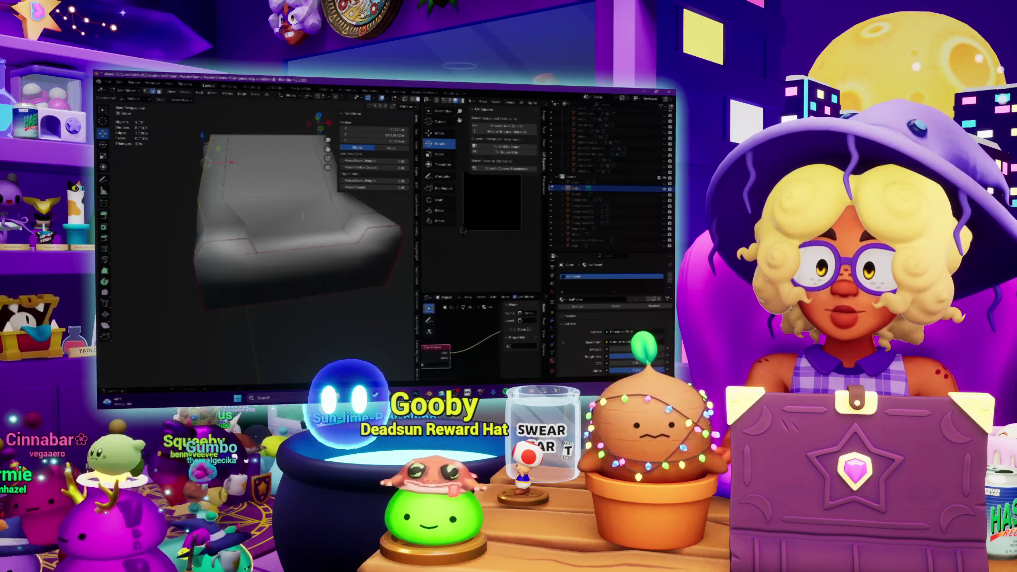
pyautogui.hotkey('ctrl', 'e')
pyautogui.click(249, 226)
pyautogui.moveTo(249, 228)
pyautogui.mouseDown(button='middle')
pyautogui.moveTo(291, 212)
pyautogui.moveTo(280, 254)
pyautogui.moveTo(249, 225)
pyautogui.mouseUp(button='middle')
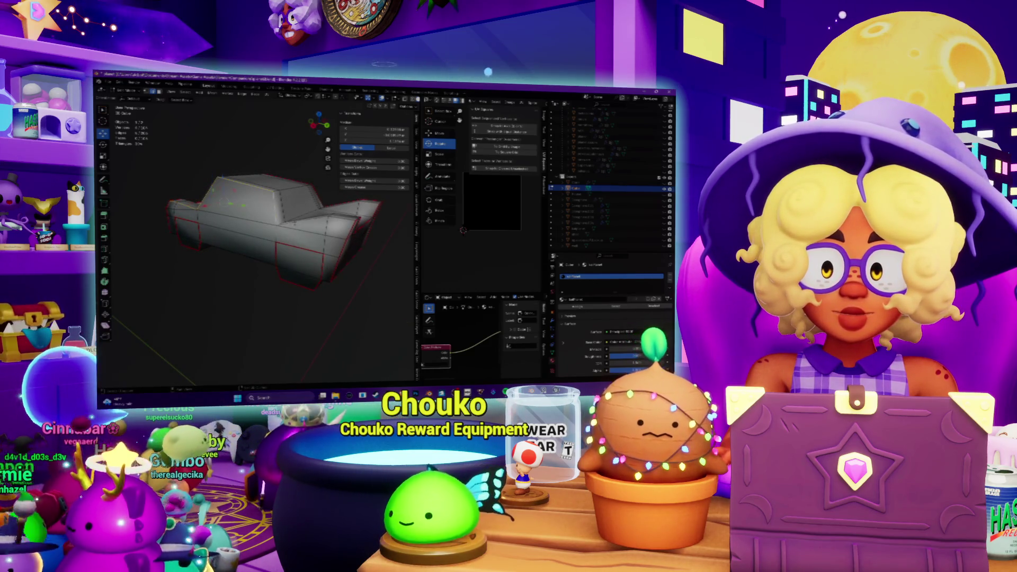
# Mark the currently selected car edges as UV seams
pyautogui.hotkey('ctrl', 'e')
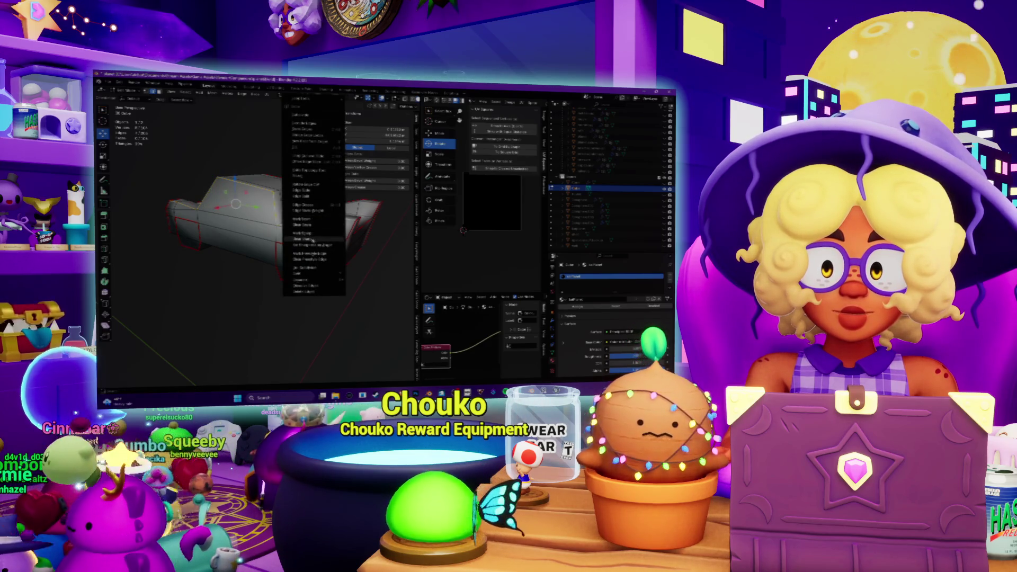
pyautogui.click(303, 219)
pyautogui.moveTo(299, 221); pyautogui.dragTo(253, 194, button='middle')
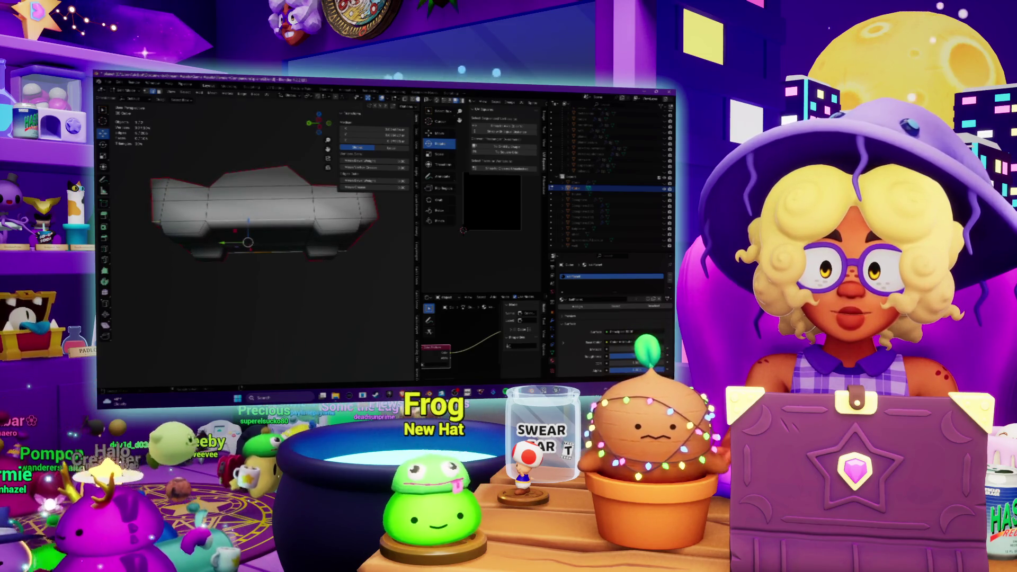
pyautogui.moveTo(253, 194); pyautogui.dragTo(249, 192, button='middle')
# Mark a further set of roof and side edges as seams, then view the car from above and behind
pyautogui.hotkey('ctrl', 'e')
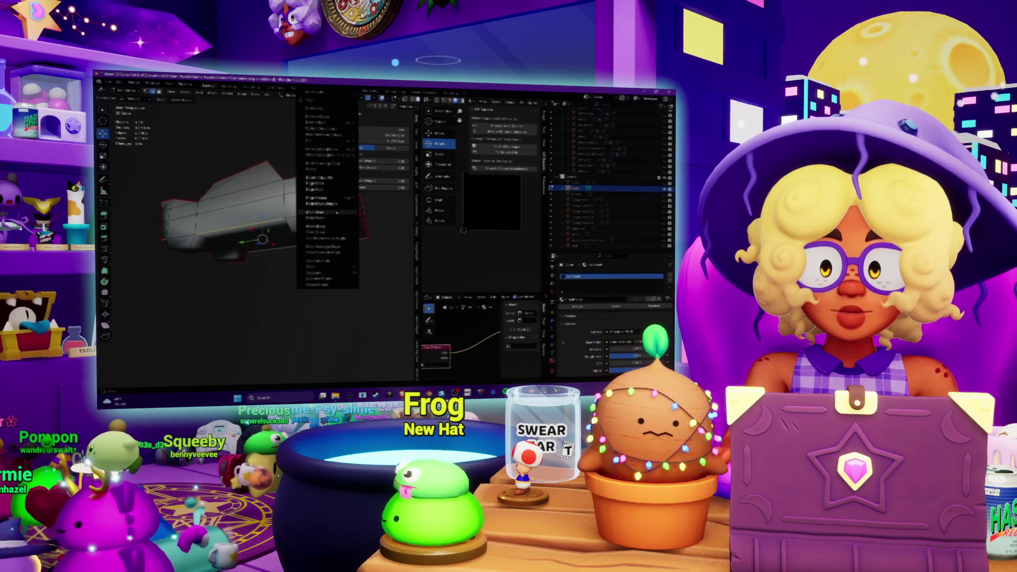
pyautogui.click(326, 213)
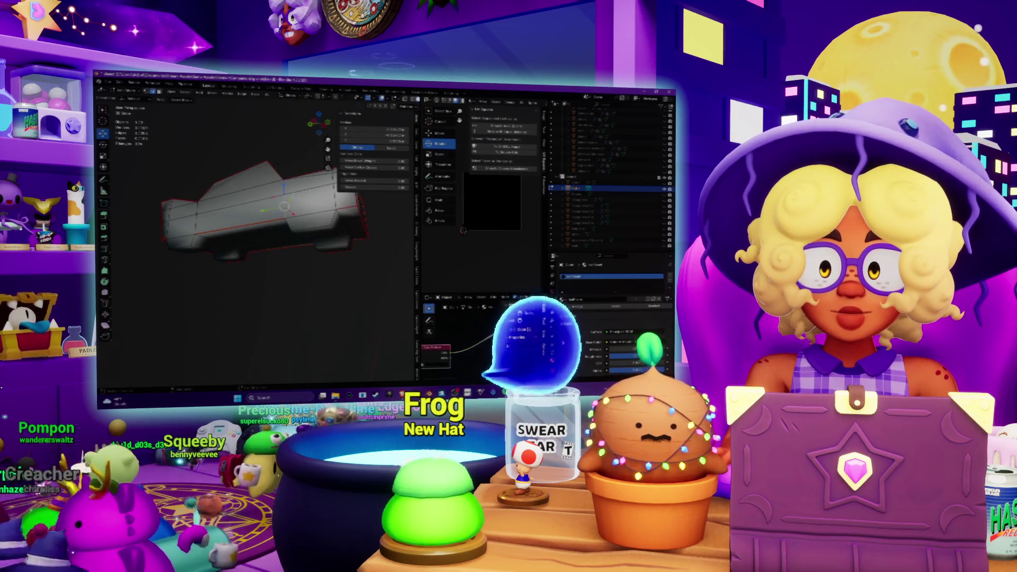
pyautogui.press('KP_3')
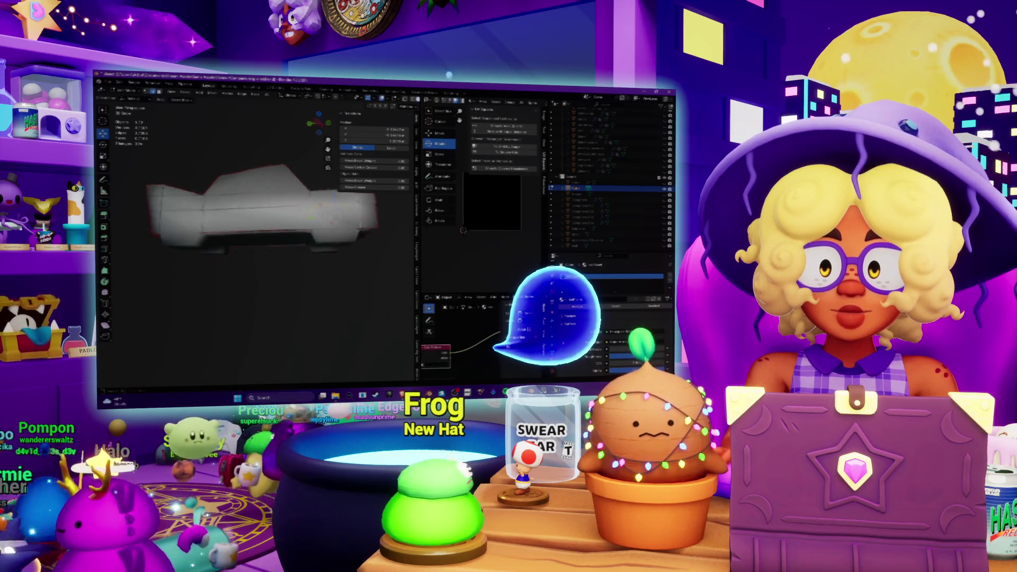
pyautogui.moveTo(254, 222); pyautogui.dragTo(233, 233, button='middle')
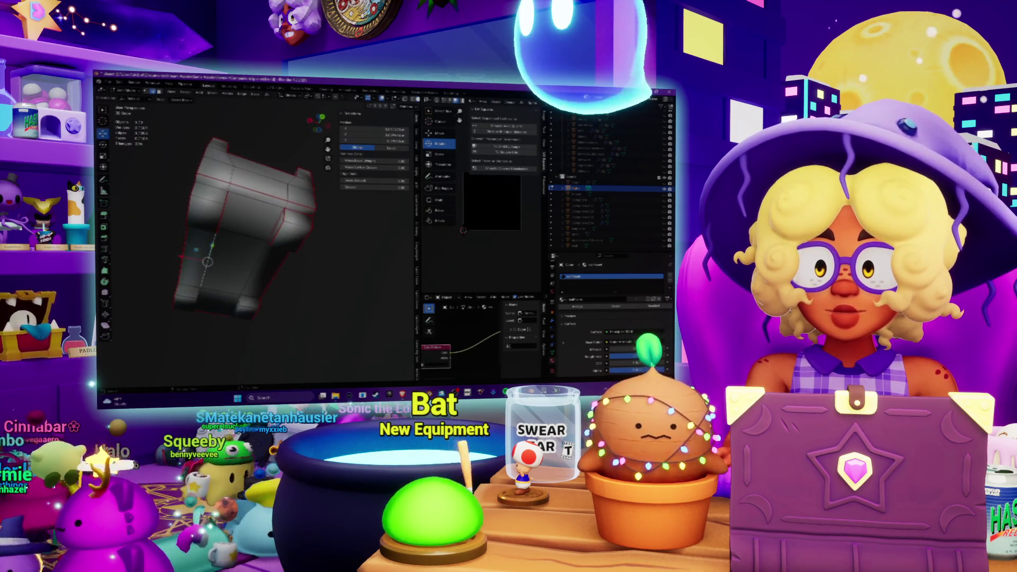
# Mark the selected edges as seams, then turn the car to see its underside
pyautogui.hotkey('ctrl', 'e')
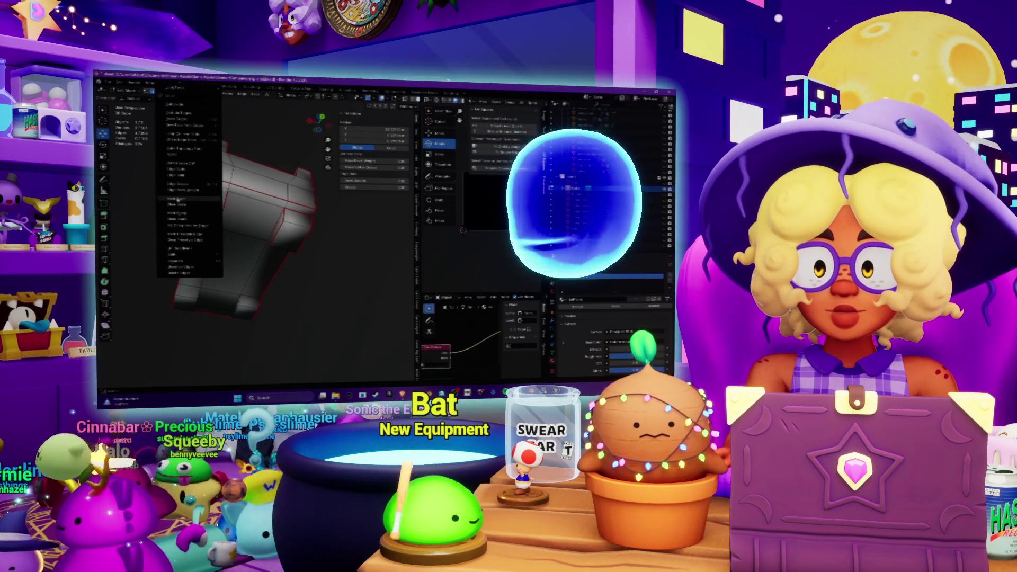
pyautogui.click(188, 214)
pyautogui.moveTo(238, 222)
pyautogui.mouseDown(button='middle')
pyautogui.moveTo(228, 212)
pyautogui.moveTo(286, 198)
pyautogui.moveTo(259, 217)
pyautogui.moveTo(249, 201)
pyautogui.moveTo(270, 188)
pyautogui.mouseUp(button='middle')
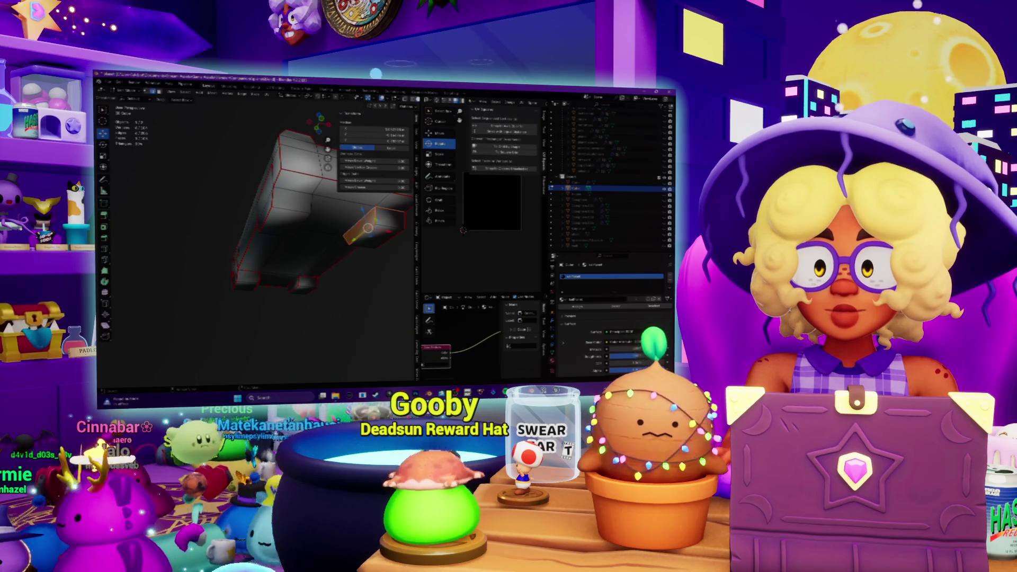
pyautogui.moveTo(293, 195); pyautogui.dragTo(234, 221, button='middle')
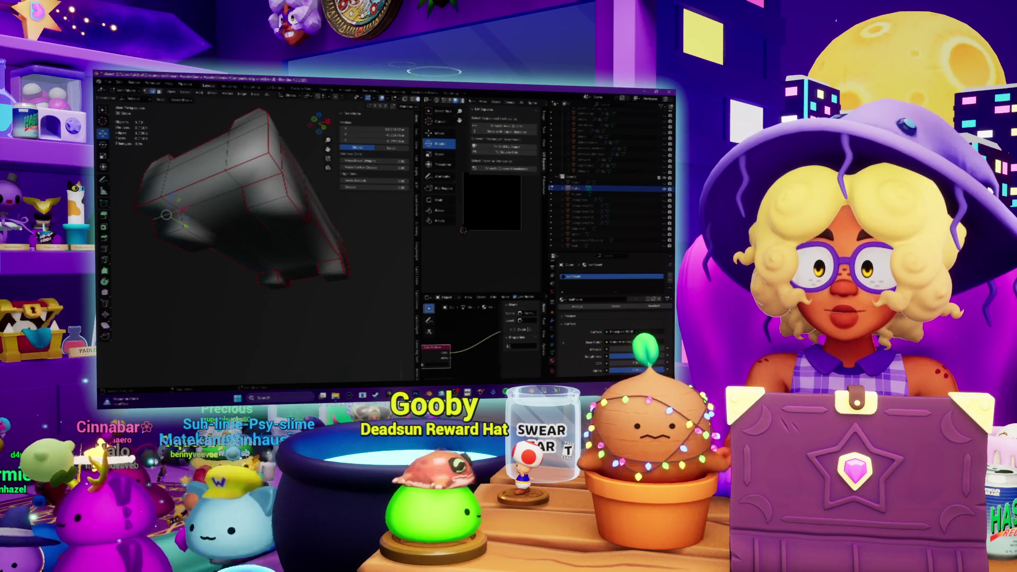
pyautogui.moveTo(220, 252); pyautogui.dragTo(165, 242, button='middle')
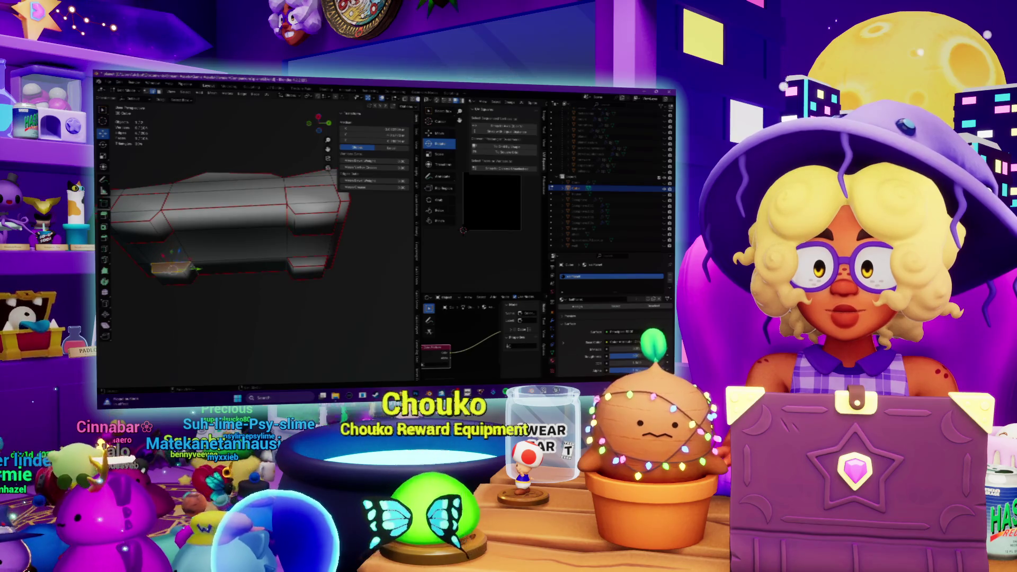
# Mark the underside edges as seams and select another edge from a rear top-down view
pyautogui.rightClick(190, 271)
pyautogui.click(184, 271)
pyautogui.moveTo(184, 271)
pyautogui.mouseDown(button='middle')
pyautogui.moveTo(217, 215)
pyautogui.moveTo(256, 249)
pyautogui.moveTo(305, 265)
pyautogui.mouseUp(button='middle')
pyautogui.click(257, 270)
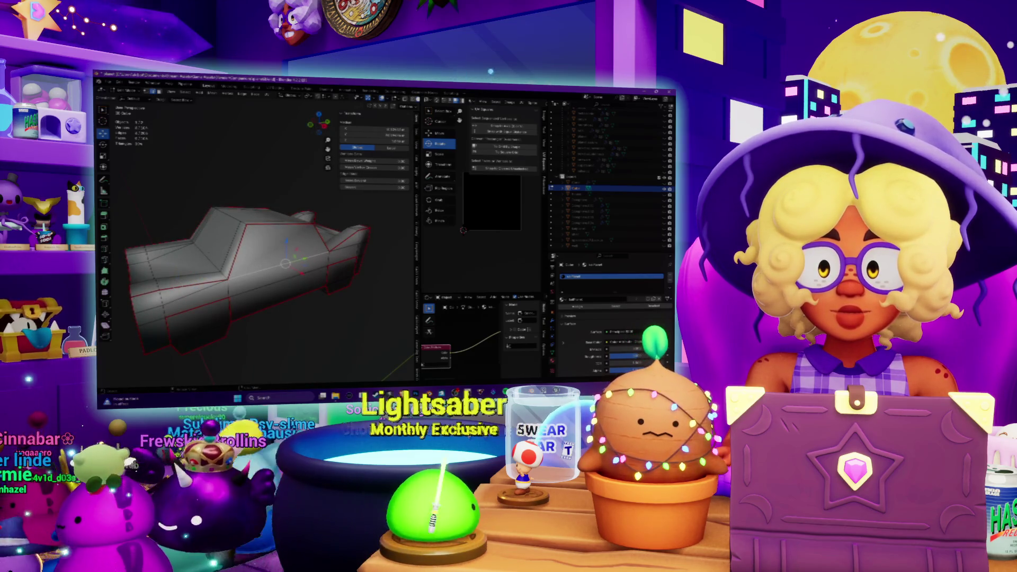
pyautogui.moveTo(257, 270); pyautogui.dragTo(272, 260, button='middle')
pyautogui.moveTo(284, 354); pyautogui.dragTo(262, 323, button='middle')
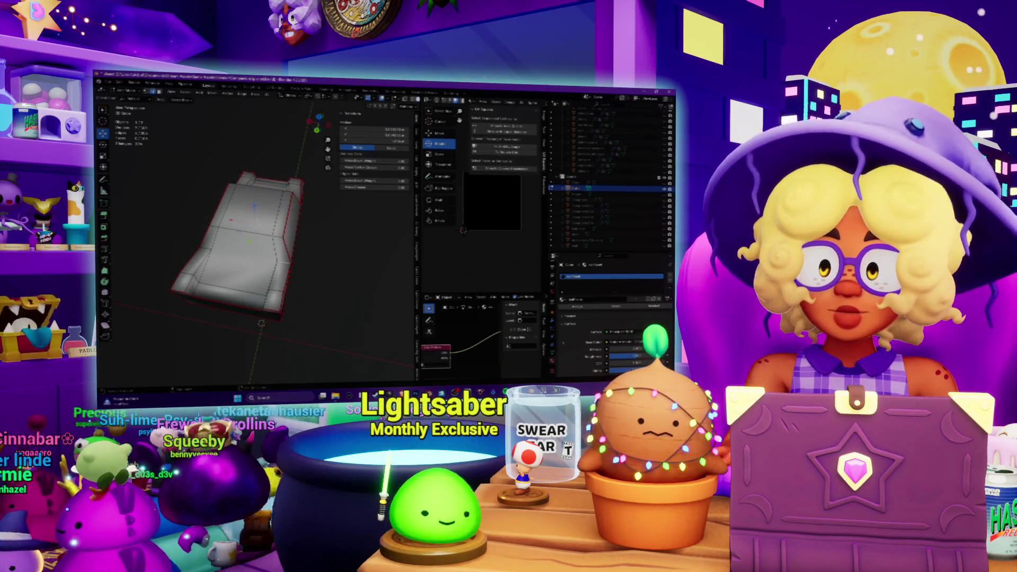
# Mark one more set of selected edges as a UV seam
pyautogui.rightClick(206, 253)
pyautogui.click(184, 251)
pyautogui.moveTo(184, 251)
pyautogui.mouseDown(button='middle')
pyautogui.moveTo(289, 231)
pyautogui.moveTo(289, 256)
pyautogui.mouseUp(button='middle')
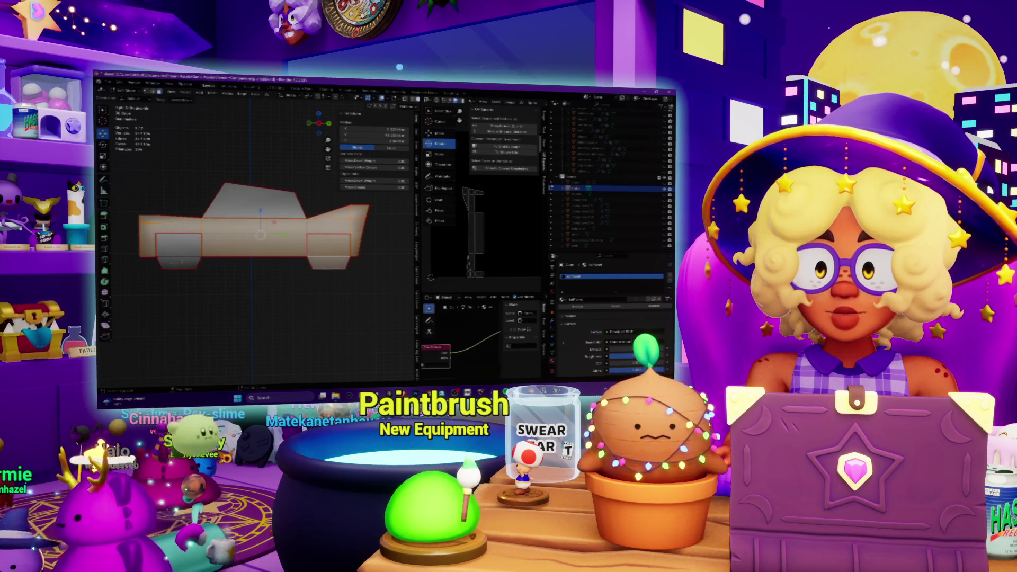
# Select the car's side and cabin faces and unwrap them with Project From View in Numpad 3 side view
pyautogui.click(254, 201)
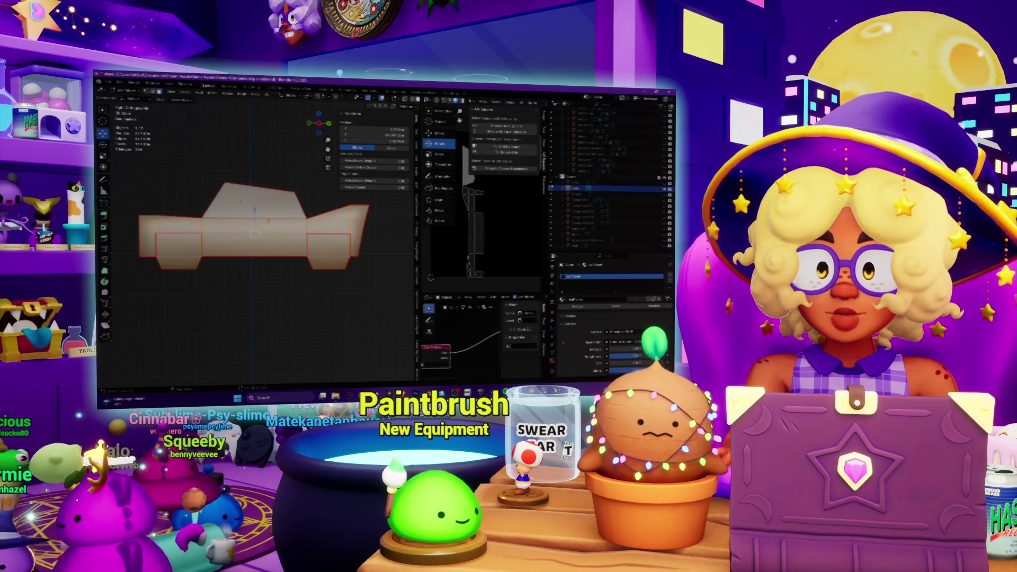
pyautogui.moveTo(254, 233); pyautogui.dragTo(310, 225, button='middle')
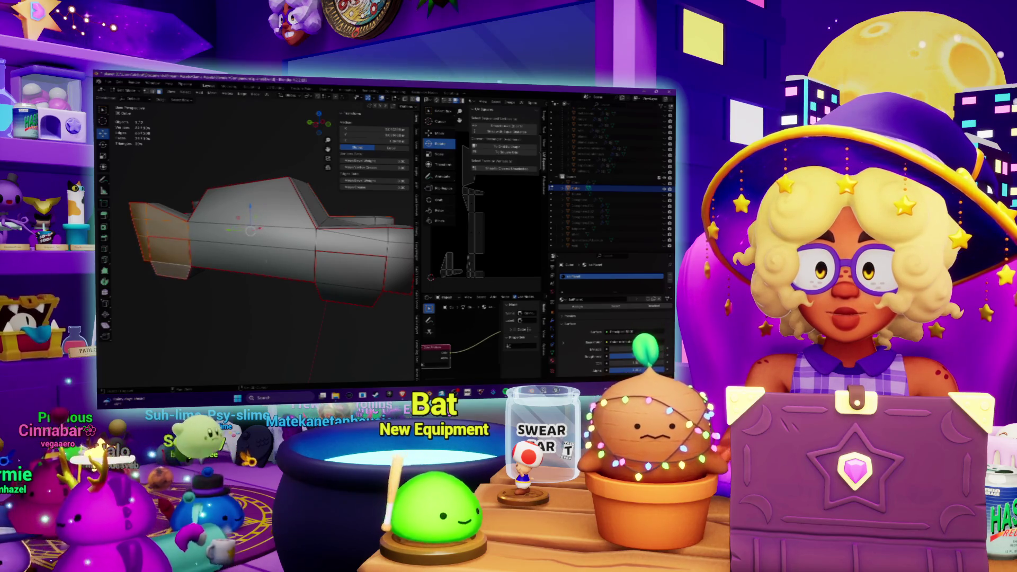
pyautogui.keyDown('shift'); pyautogui.click(349, 275); pyautogui.keyUp('shift')
pyautogui.keyDown('shift'); pyautogui.click(254, 249); pyautogui.keyUp('shift')
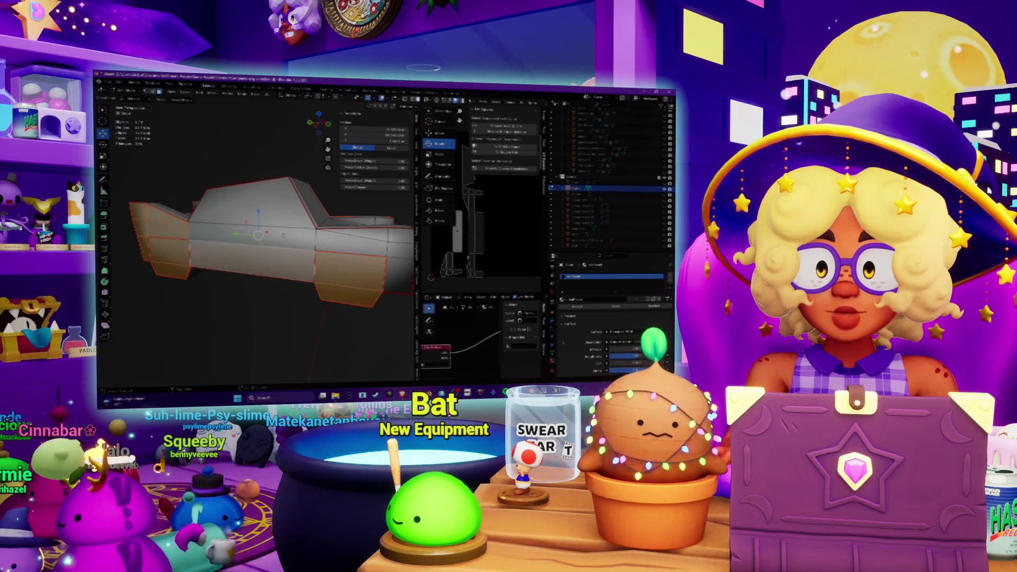
pyautogui.keyDown('shift'); pyautogui.click(249, 206); pyautogui.keyUp('shift')
pyautogui.keyDown('shift'); pyautogui.click(247, 201); pyautogui.keyUp('shift')
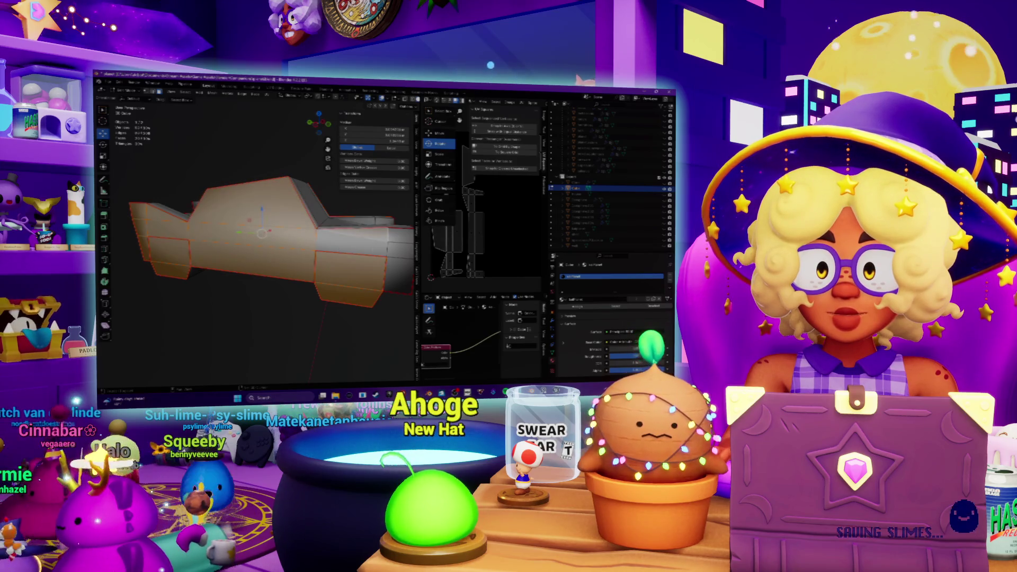
pyautogui.moveTo(254, 233); pyautogui.dragTo(244, 233, button='middle')
pyautogui.press('KP_3')
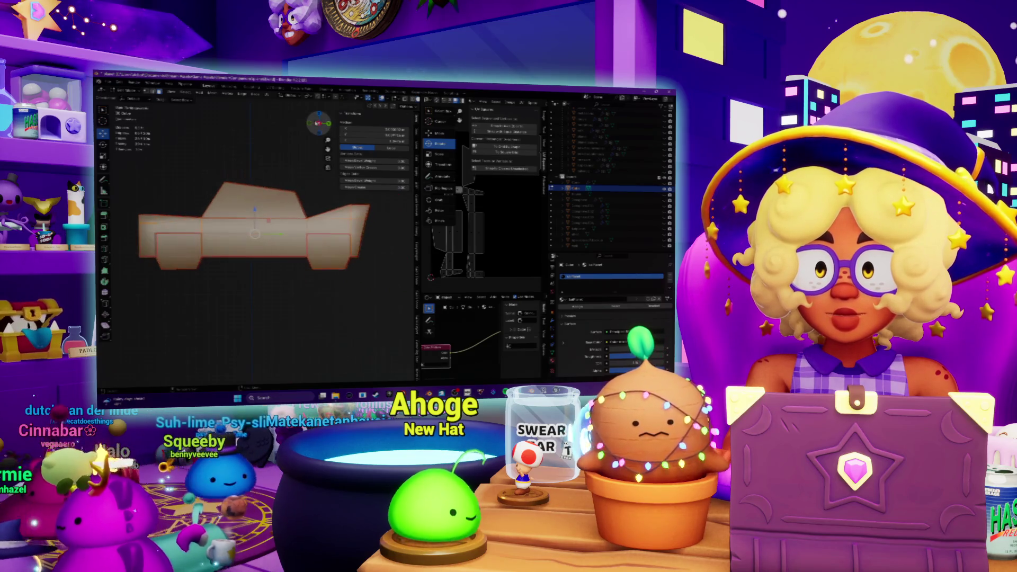
pyautogui.click(255, 95)
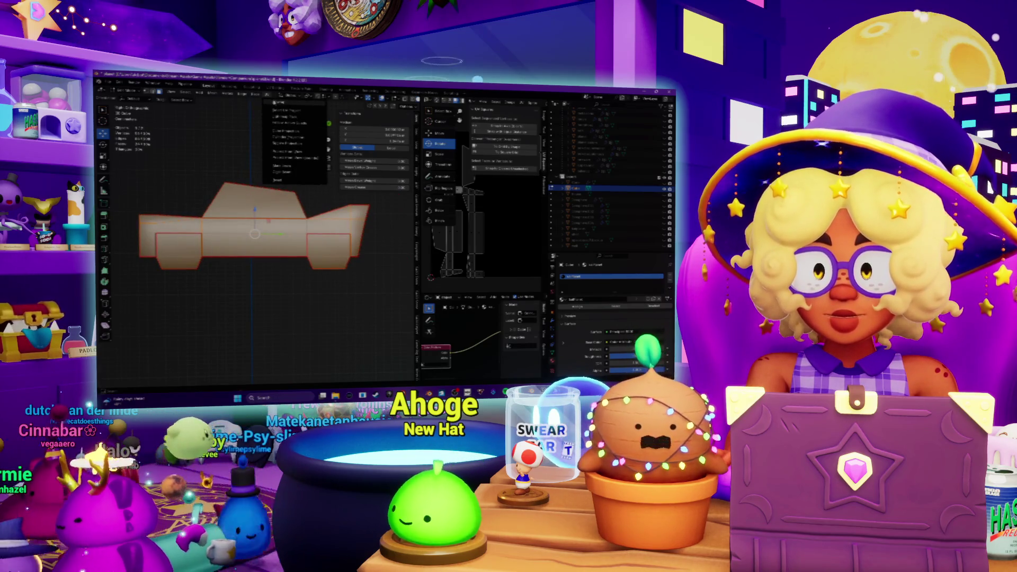
pyautogui.click(278, 153)
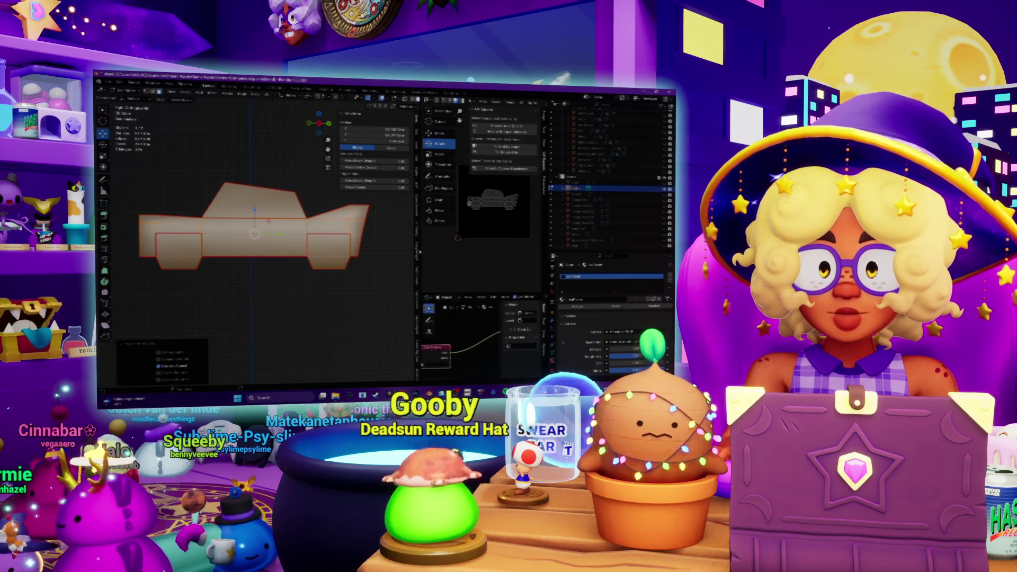
pyautogui.scroll(-3, 339, 254)
# Hide the large sphere and zoom out to frame the whole car small and centred from the front
pyautogui.moveTo(339, 255)
pyautogui.mouseDown(button='middle')
pyautogui.moveTo(360, 265)
pyautogui.moveTo(331, 222)
pyautogui.mouseUp(button='middle')
pyautogui.scroll(3, 347, 244)
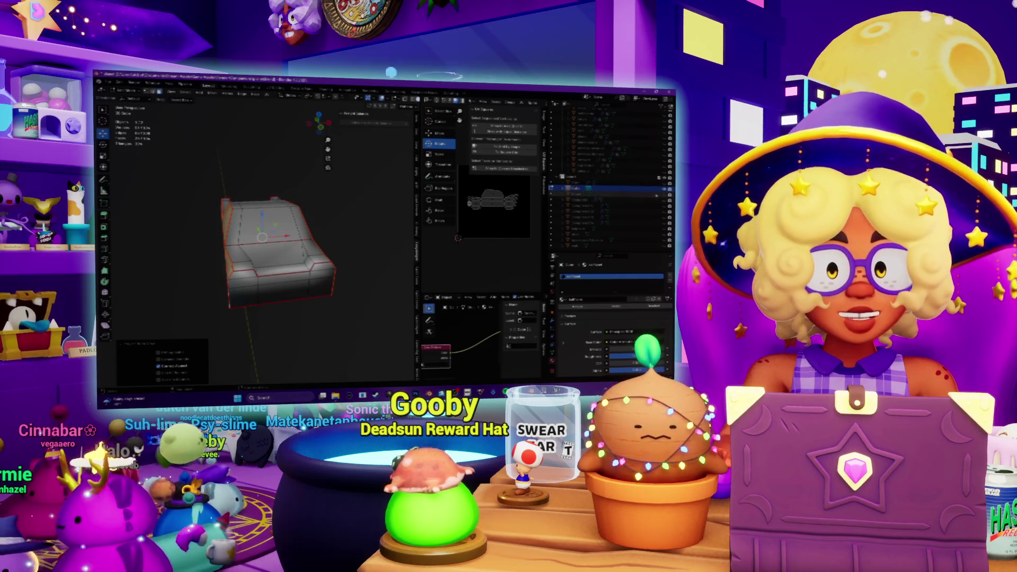
pyautogui.press('KP_Divide')
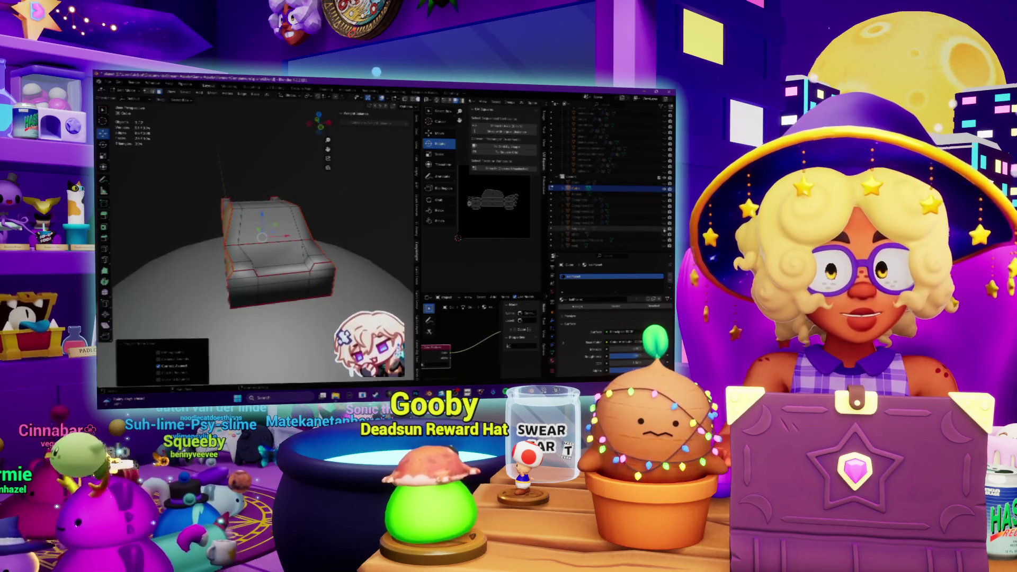
pyautogui.press('KP_Divide')
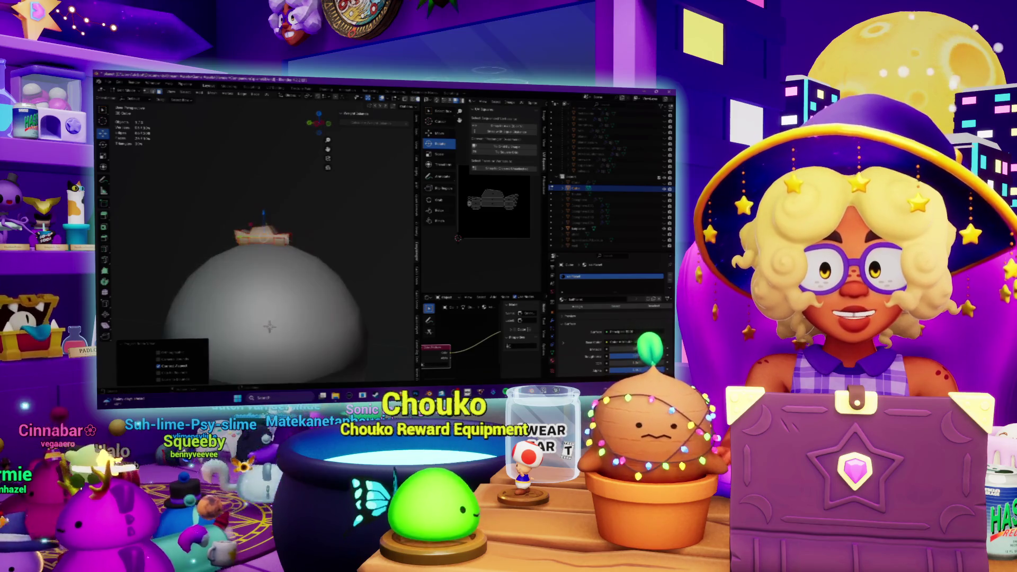
pyautogui.scroll(2, 259, 249)
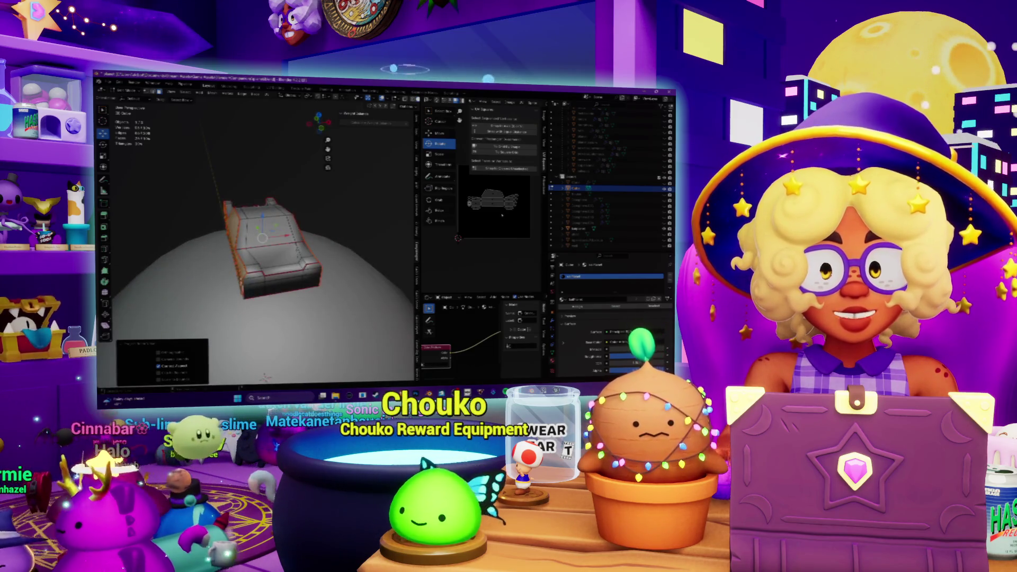
pyautogui.click(664, 230)
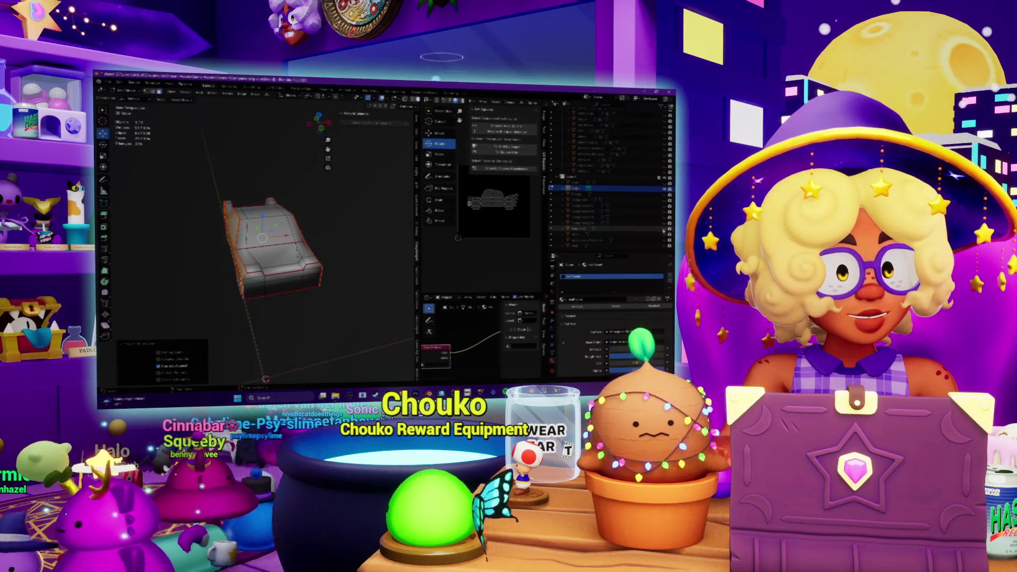
pyautogui.moveTo(311, 215); pyautogui.dragTo(206, 214, button='middle')
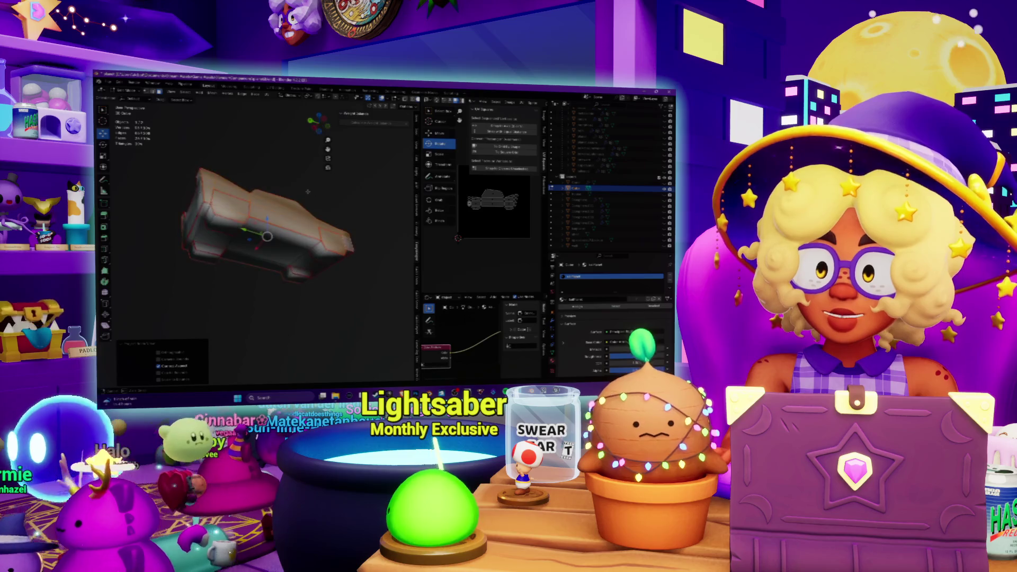
pyautogui.moveTo(206, 214)
pyautogui.mouseDown(button='middle')
pyautogui.moveTo(208, 233)
pyautogui.moveTo(228, 243)
pyautogui.moveTo(254, 201)
pyautogui.moveTo(259, 222)
pyautogui.mouseUp(button='middle')
pyautogui.scroll(-4, 246, 201)
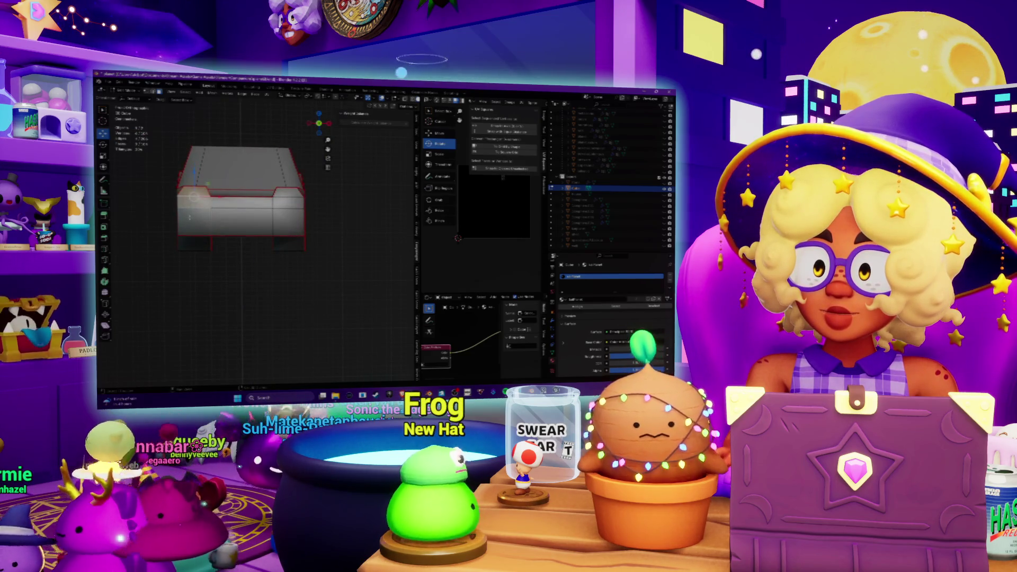
# Select the car's front faces and project their UVs from the front view
pyautogui.click(239, 221)
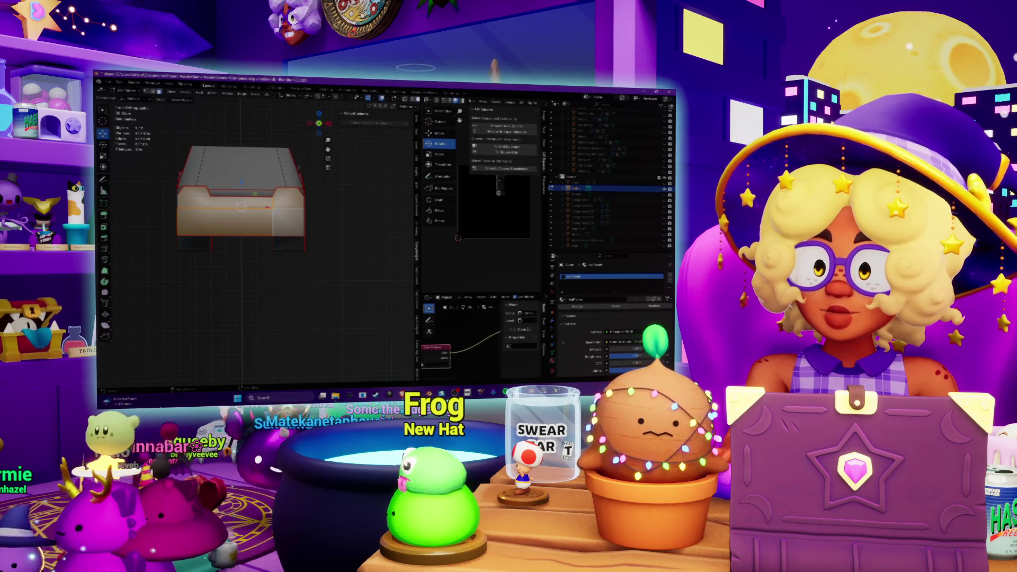
pyautogui.click(268, 95)
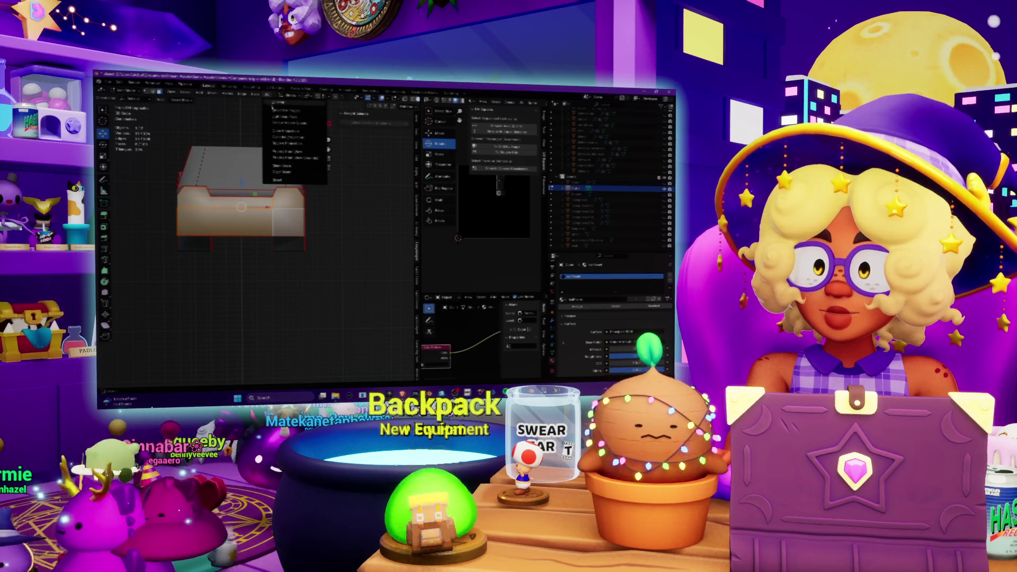
pyautogui.click(286, 152)
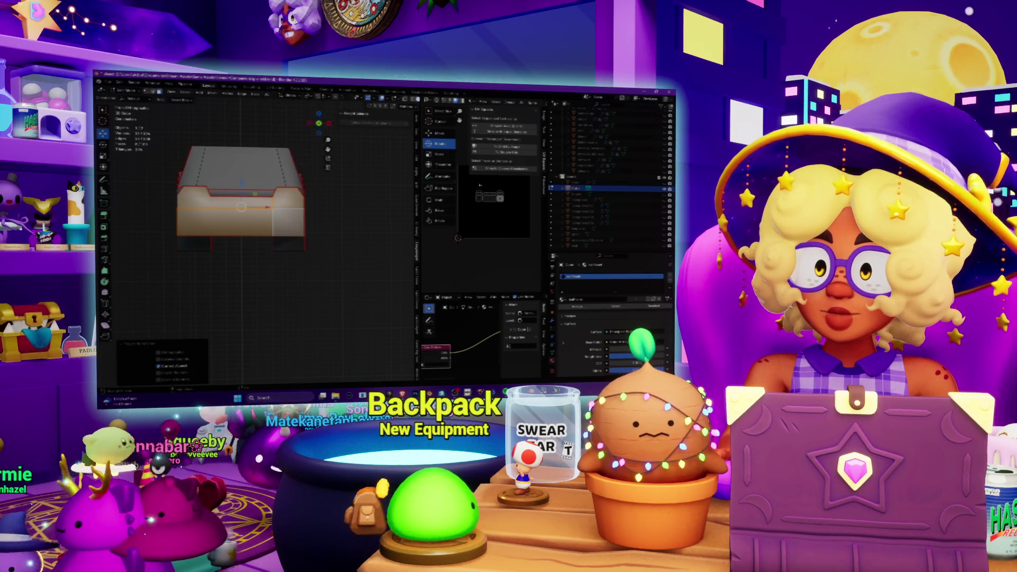
pyautogui.press('a')
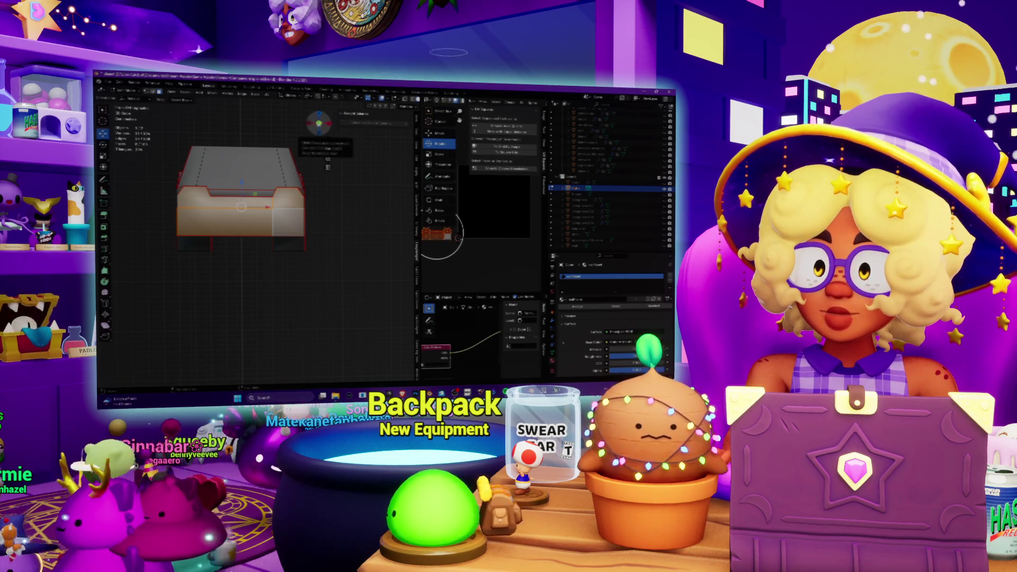
pyautogui.moveTo(319, 123); pyautogui.dragTo(321, 130)
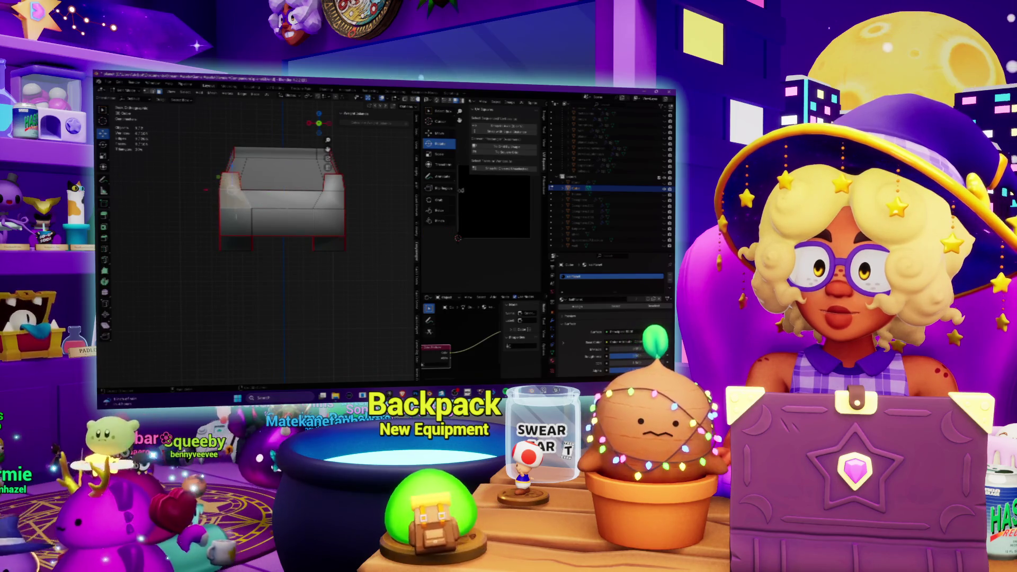
# Reselect the whole front band of faces, project it from view again, and show all UV islands
pyautogui.click(292, 229)
pyautogui.keyDown('shift'); pyautogui.click(329, 223); pyautogui.keyUp('shift')
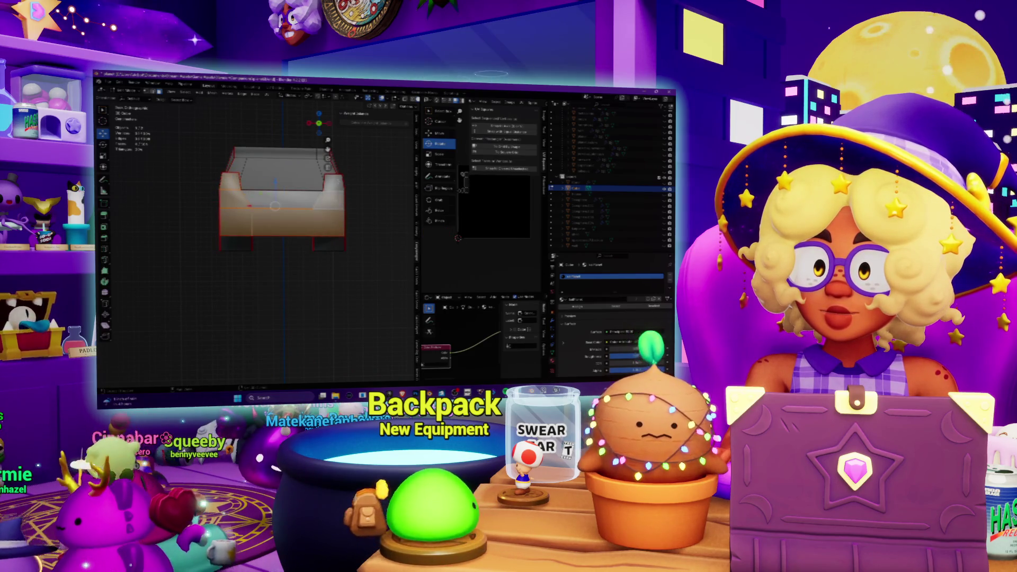
pyautogui.keyDown('shift'); pyautogui.click(333, 186); pyautogui.keyUp('shift')
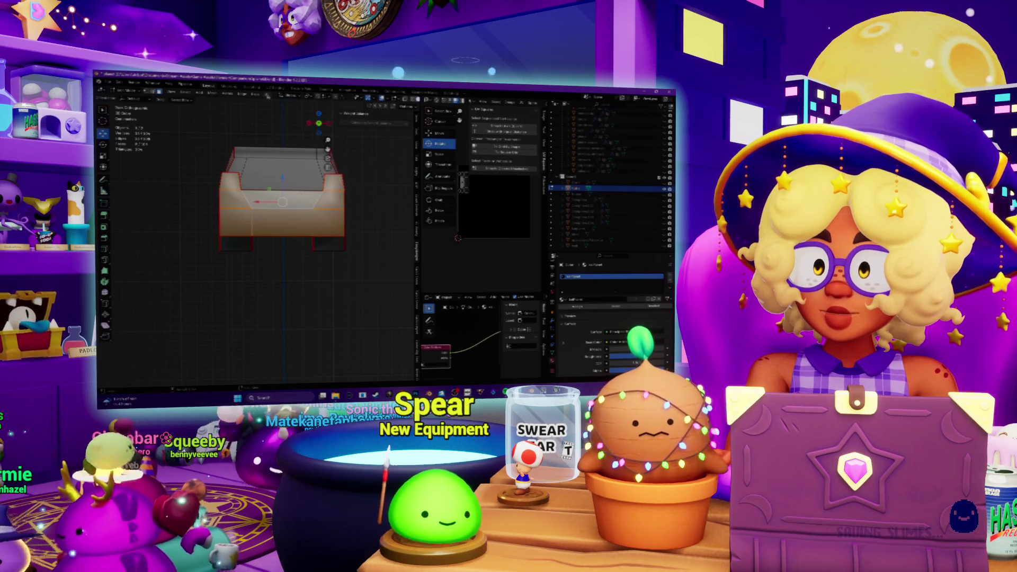
pyautogui.click(267, 95)
pyautogui.click(288, 152)
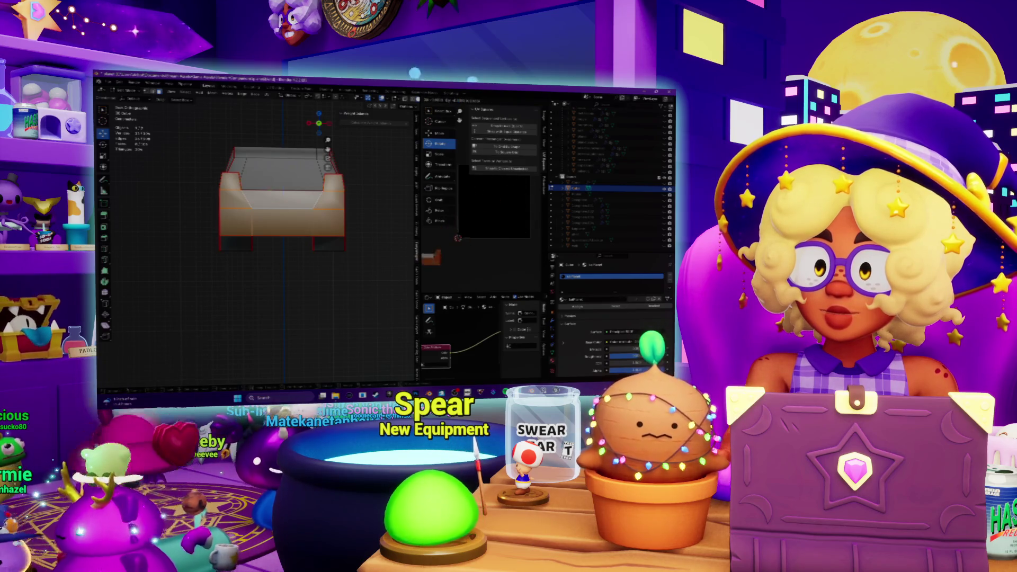
pyautogui.press('a')
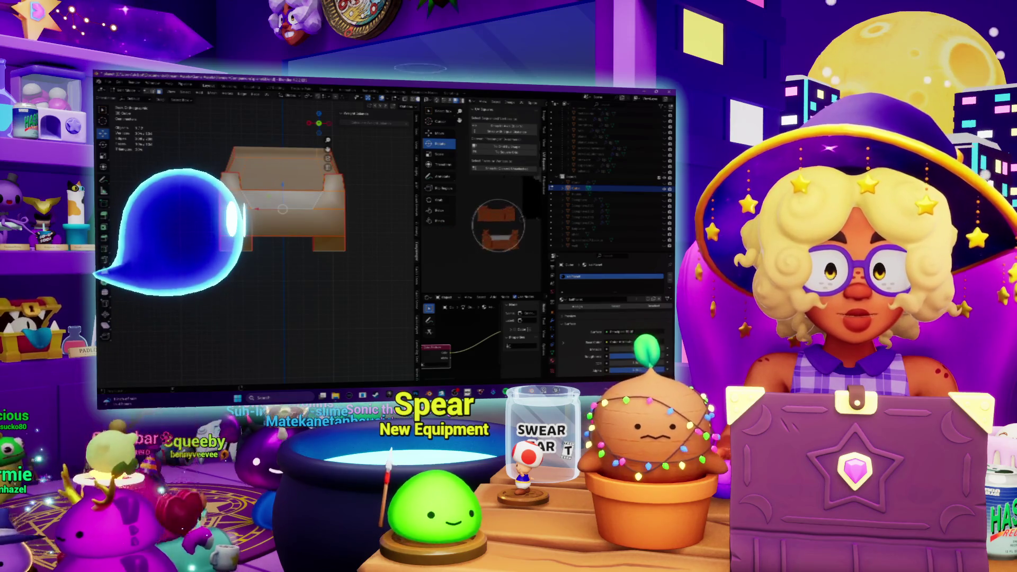
pyautogui.scroll(-3, 497, 225)
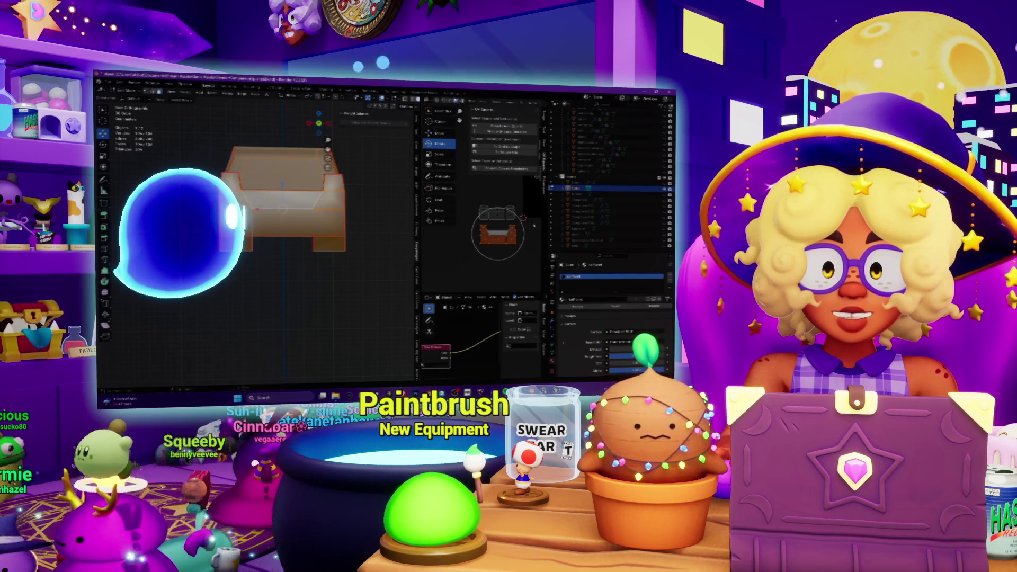
pyautogui.moveTo(254, 212)
pyautogui.mouseDown(button='middle')
pyautogui.moveTo(297, 202)
pyautogui.moveTo(276, 249)
pyautogui.mouseUp(button='middle')
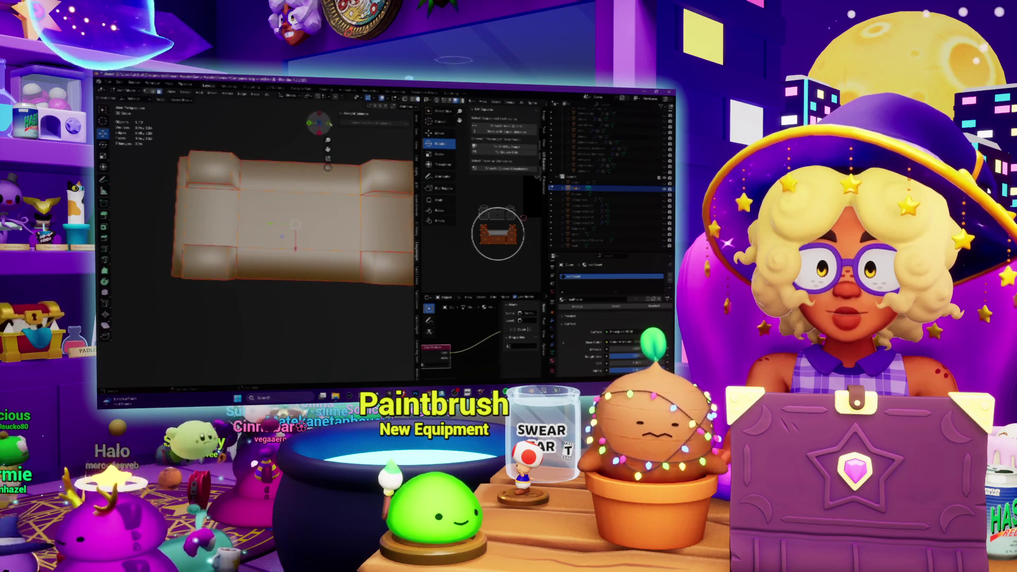
# In top view with solid shading, select the body's top faces and project their UVs from above
pyautogui.press('KP_7')
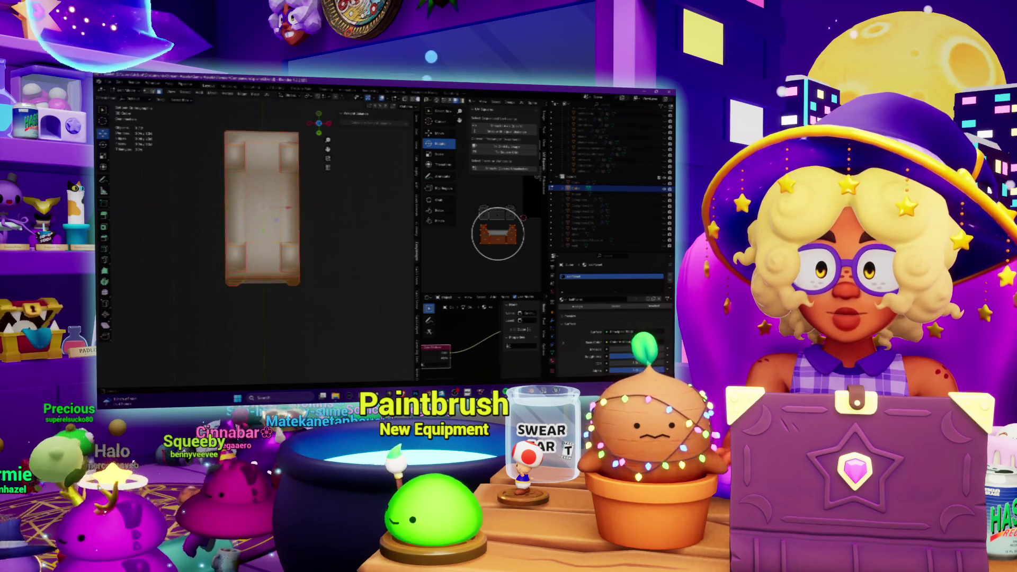
pyautogui.press('z')
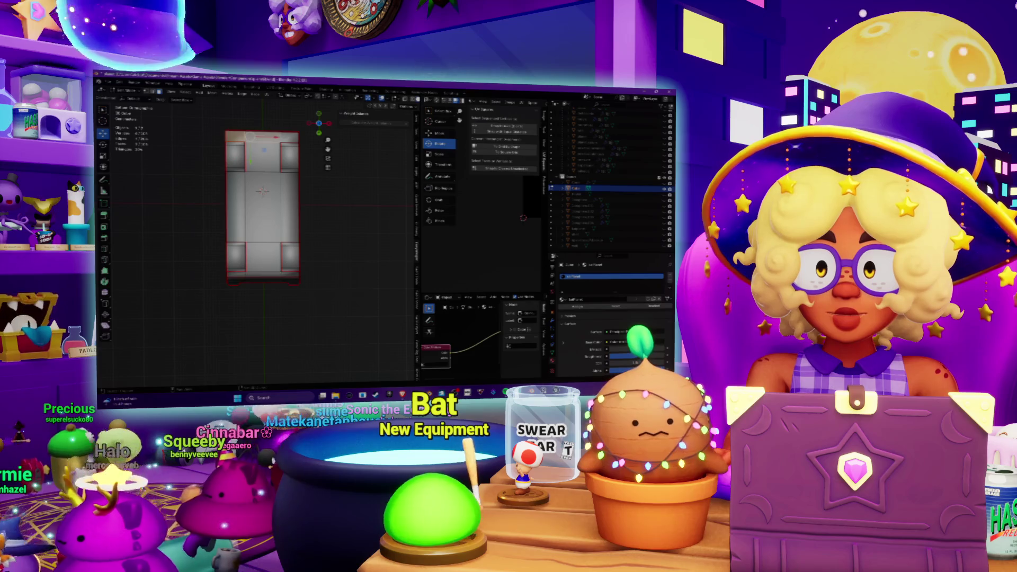
pyautogui.click(262, 158)
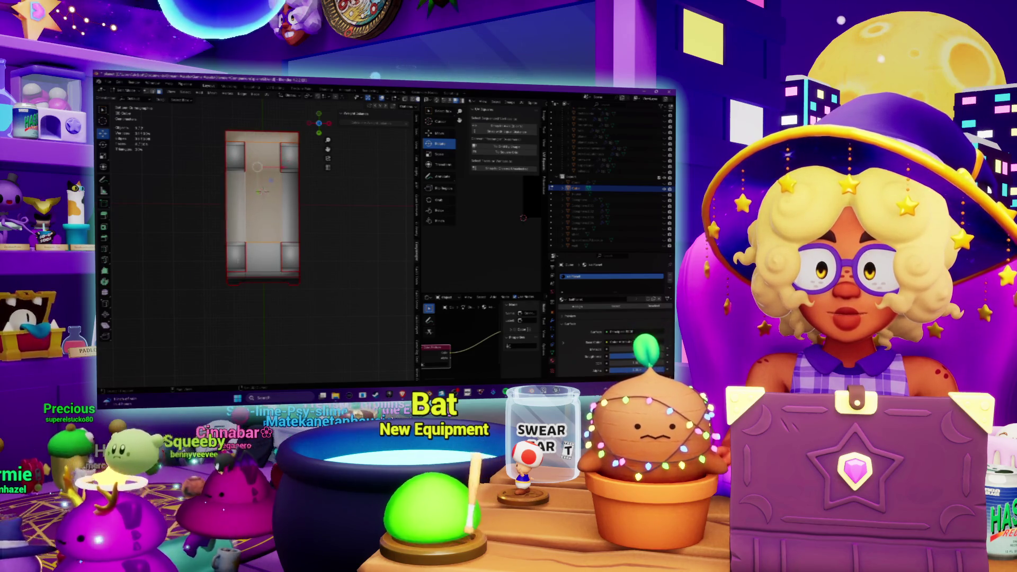
pyautogui.click(262, 190)
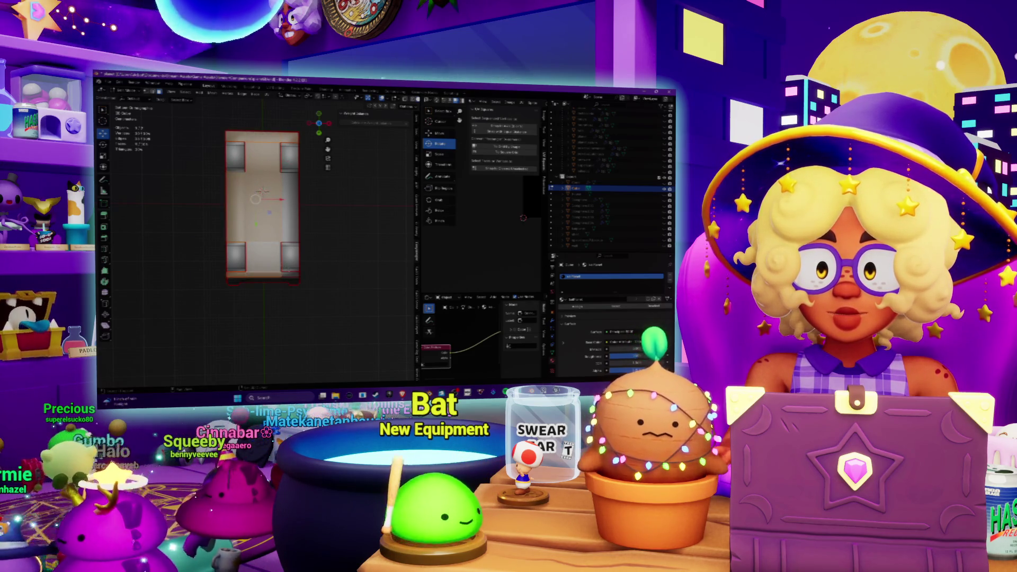
pyautogui.click(263, 190)
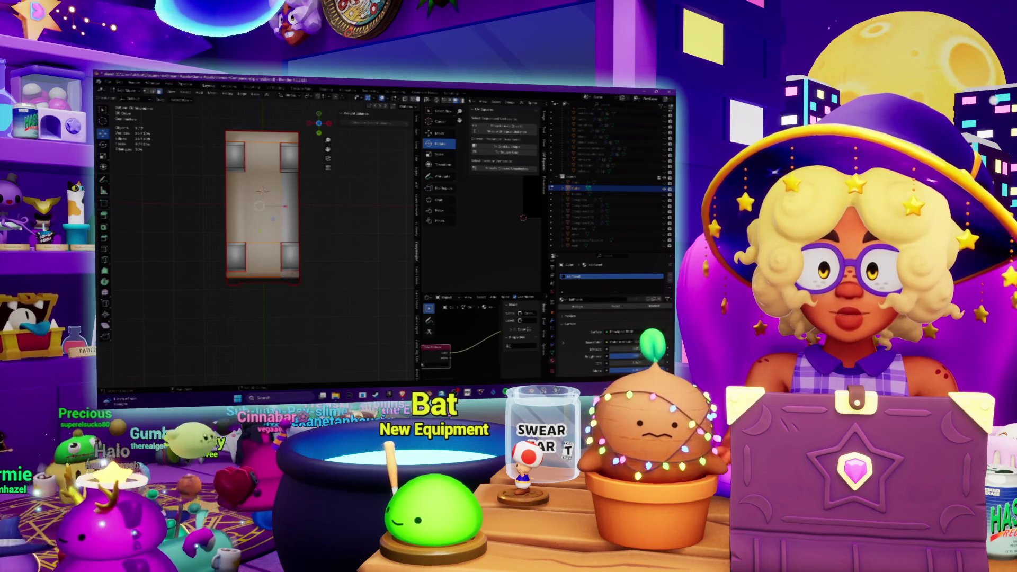
pyautogui.keyDown('shift'); pyautogui.click(289, 207); pyautogui.keyUp('shift')
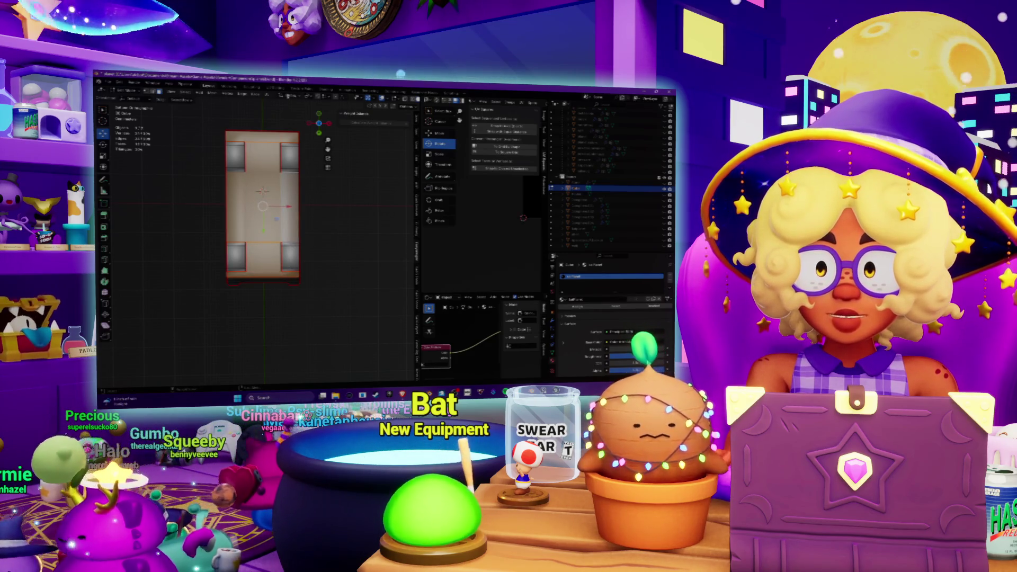
pyautogui.click(266, 94)
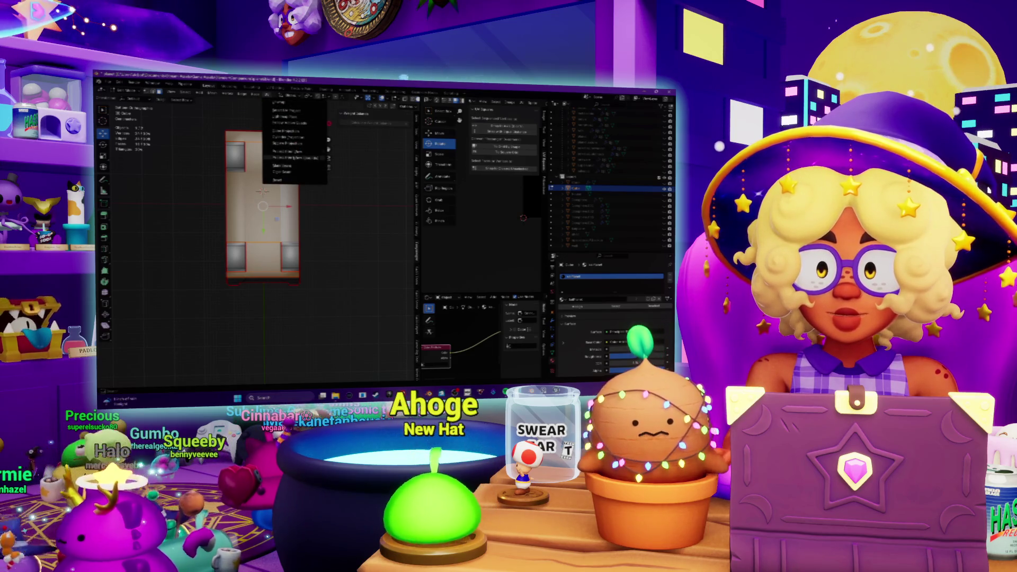
pyautogui.click(293, 152)
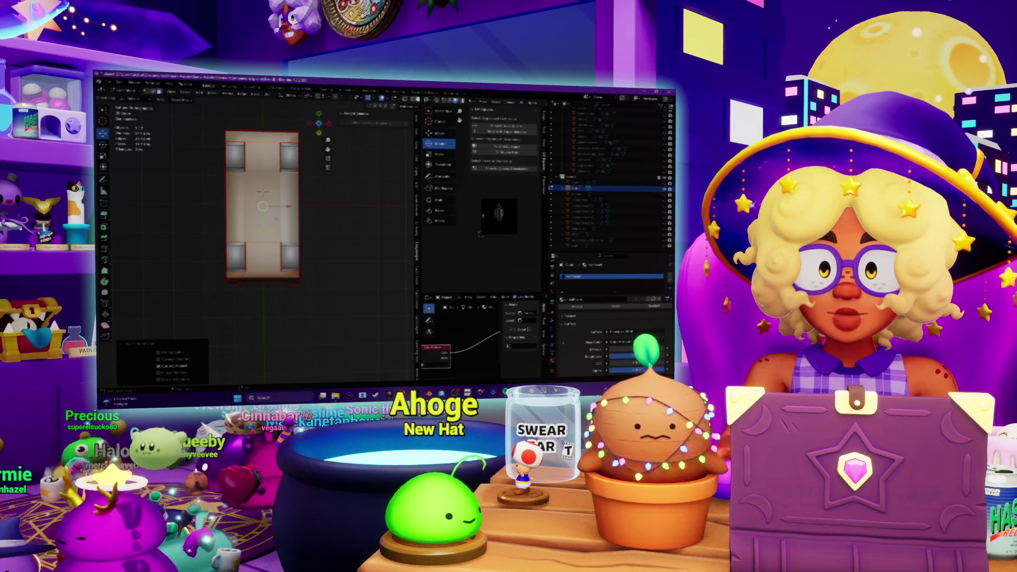
# Select the new top-face UV islands and move them up and left in the UV editor
pyautogui.press('a')
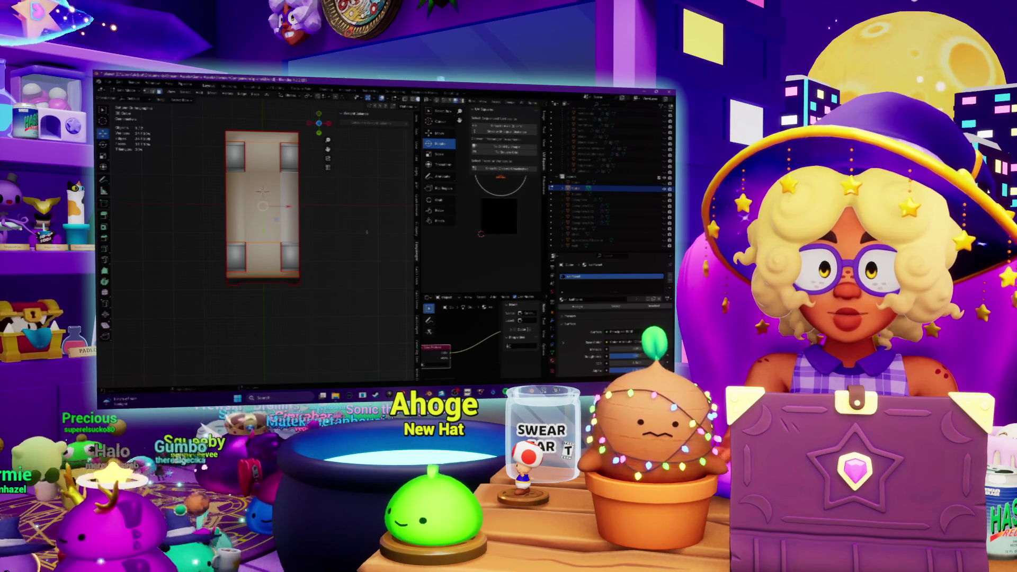
pyautogui.press('a')
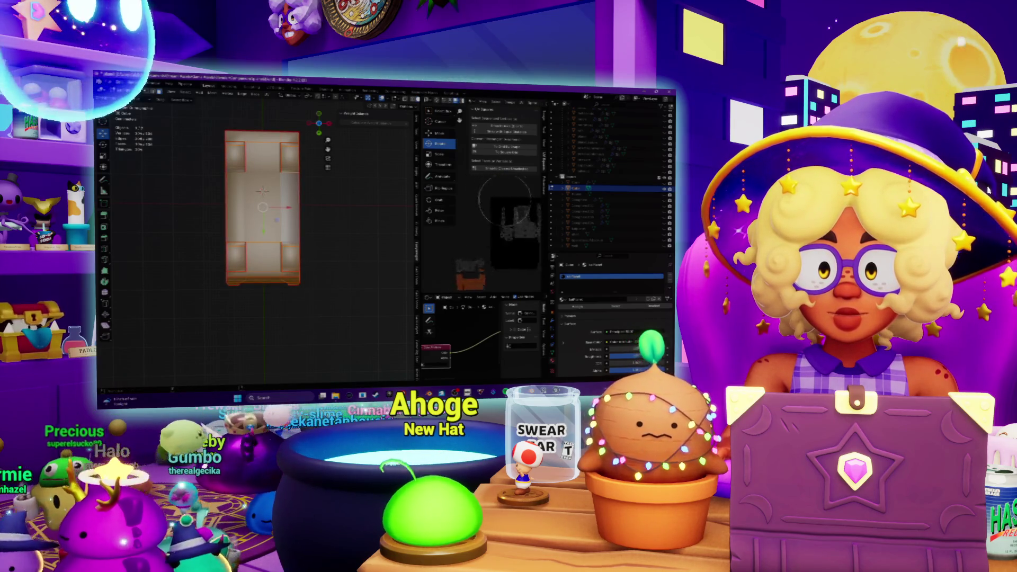
pyautogui.moveTo(503, 200); pyautogui.dragTo(474, 246)
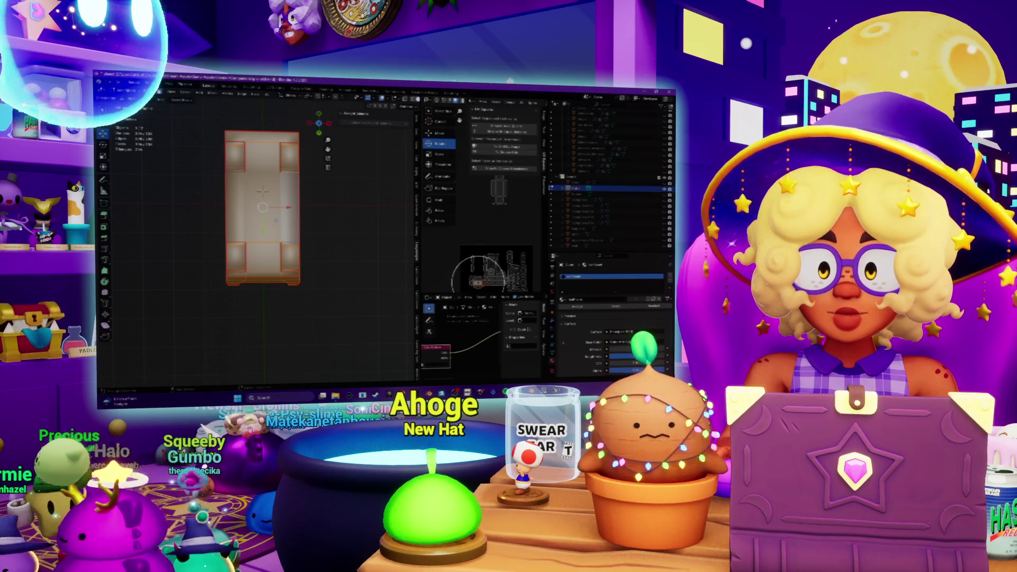
pyautogui.click(494, 267)
pyautogui.press('g')
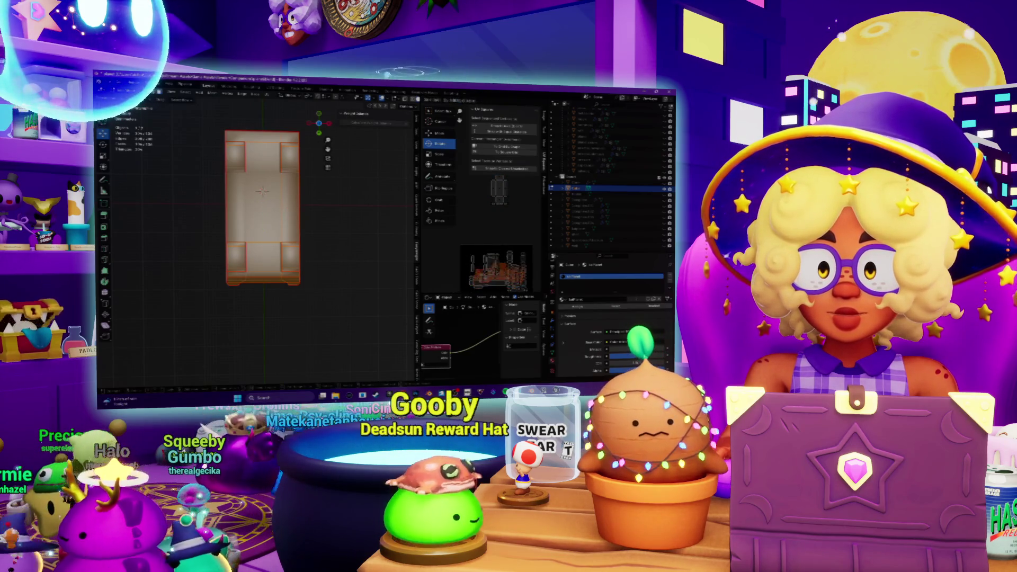